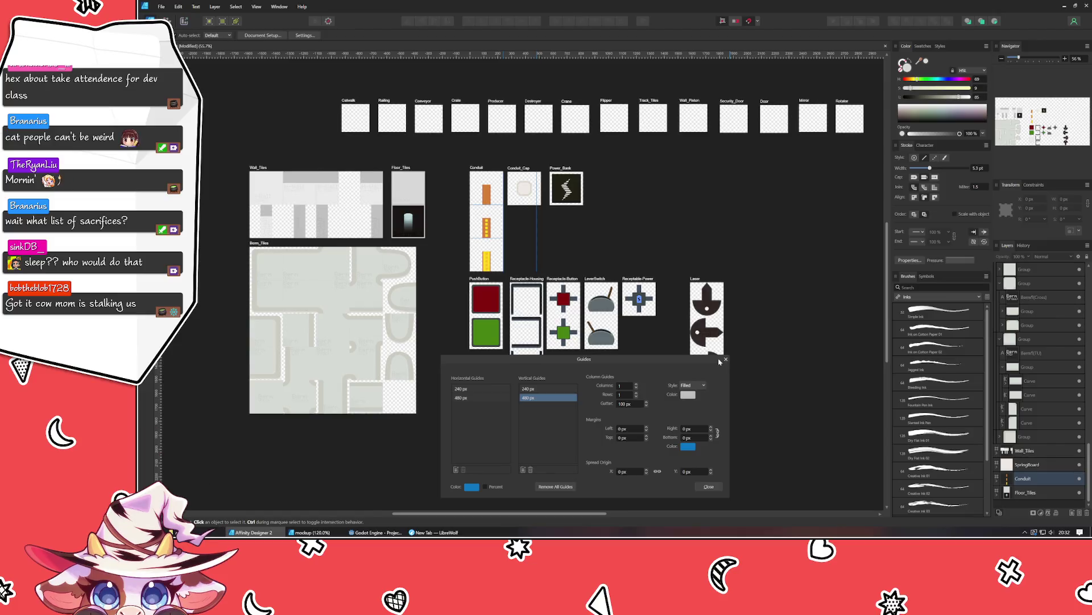
# Delete the 480 px and 240 px vertical guides, then close the Guides dialog.
pyautogui.click(531, 470)
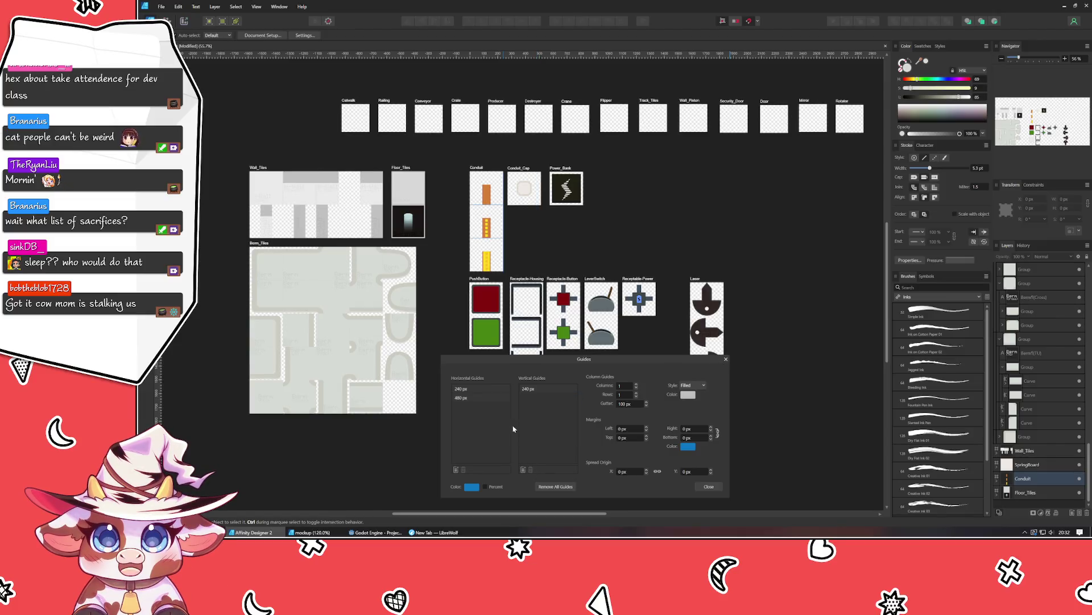
pyautogui.click(530, 389)
pyautogui.click(531, 470)
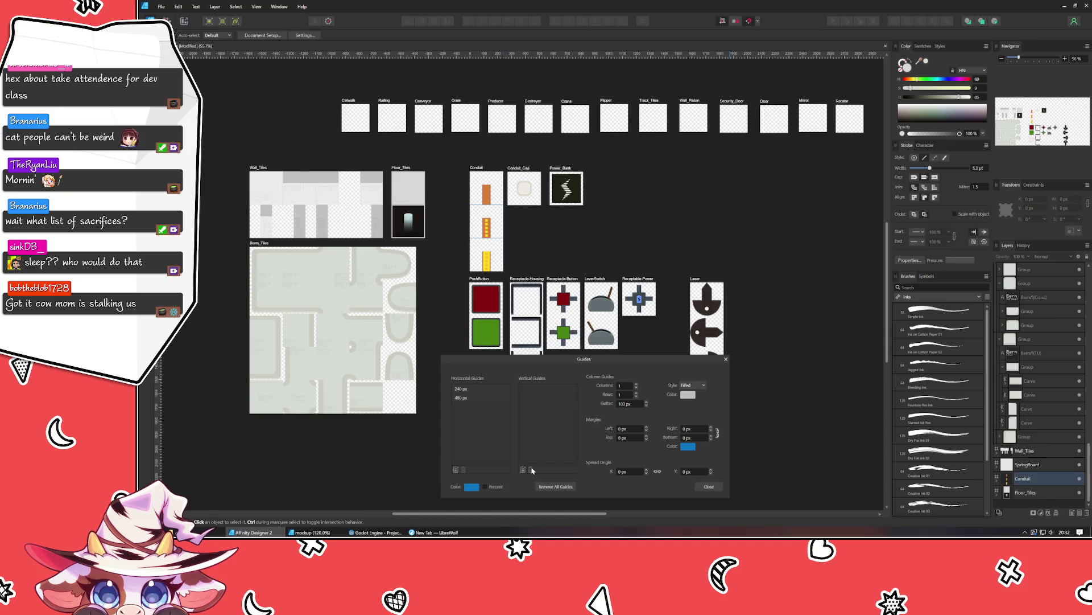
pyautogui.click(726, 359)
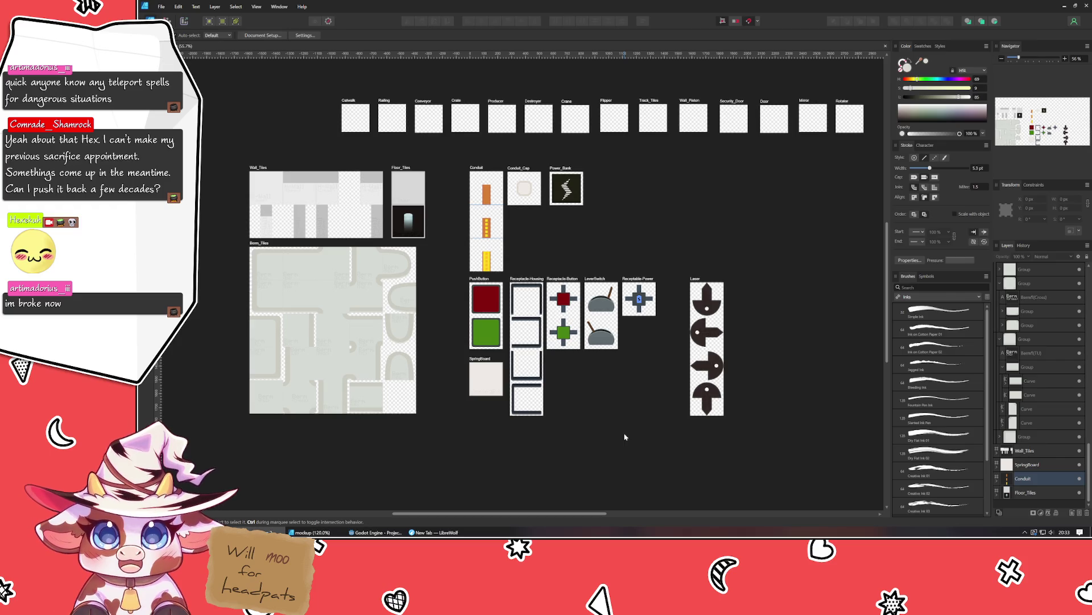
# Place SpringBoard next to Floor_Tiles and shift the Conduit-through-Laser artboards to the right.
pyautogui.moveTo(484, 364); pyautogui.dragTo(450, 169)
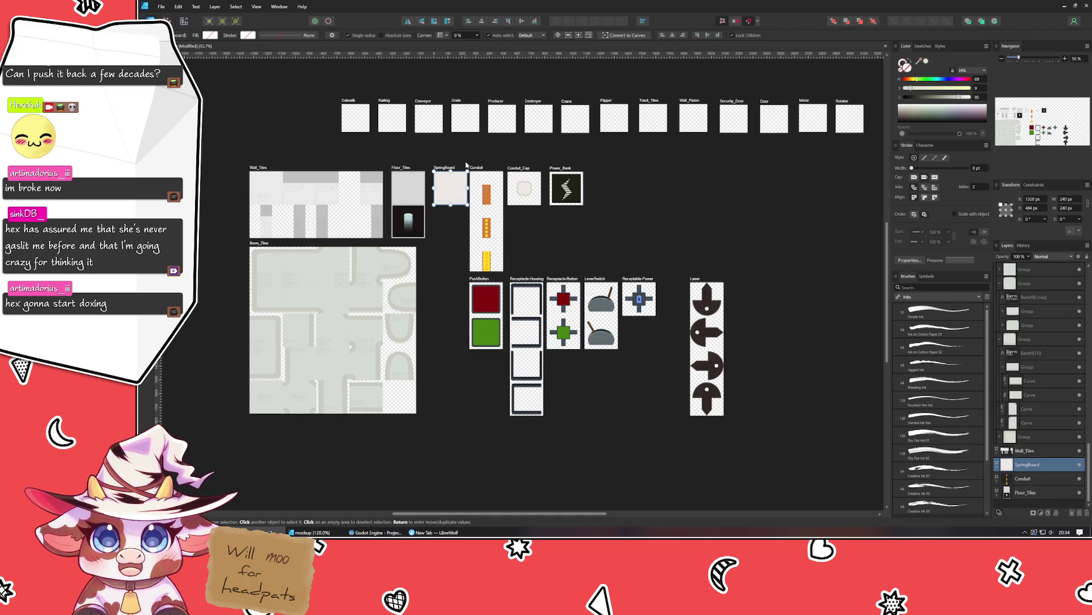
pyautogui.click(470, 160)
pyautogui.moveTo(470, 160); pyautogui.dragTo(793, 463)
pyautogui.moveTo(553, 228)
pyautogui.mouseDown()
pyautogui.moveTo(624, 239)
pyautogui.moveTo(636, 229)
pyautogui.mouseUp()
pyautogui.click(473, 307)
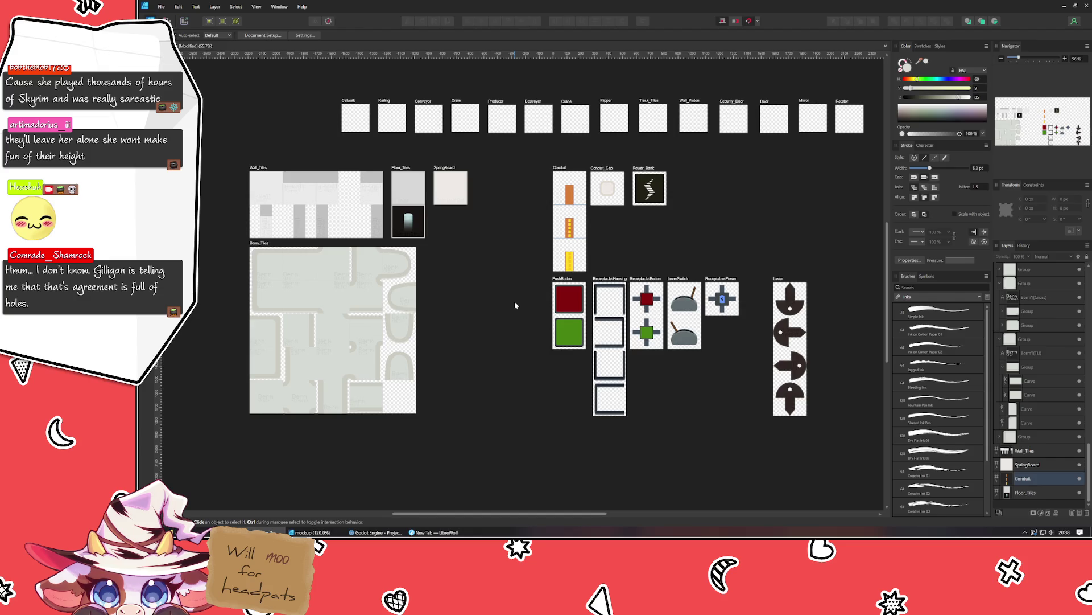
pyautogui.moveTo(499, 312); pyautogui.dragTo(419, 324)
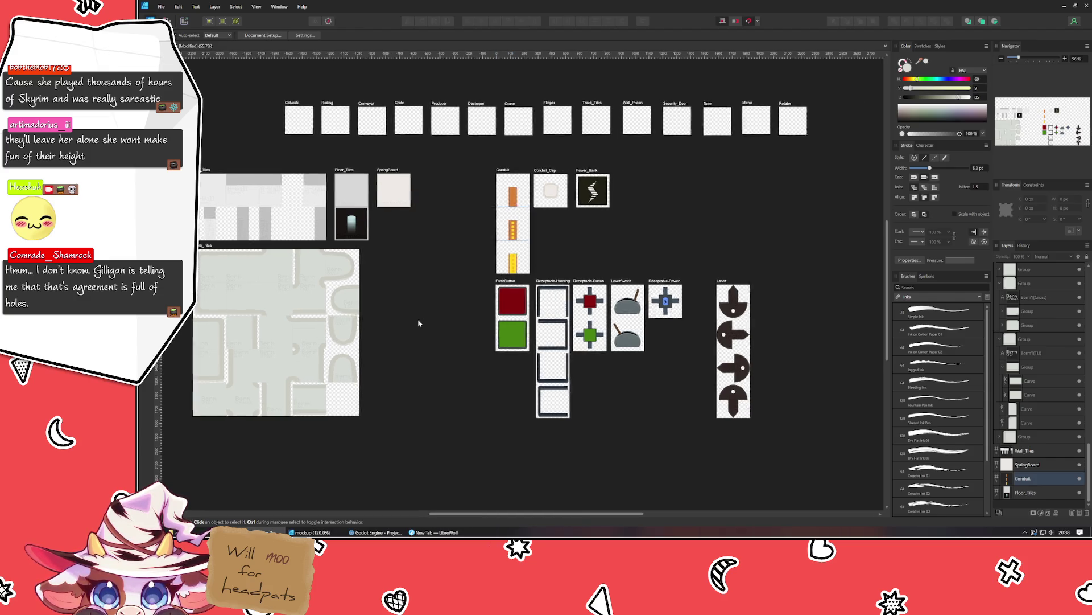
pyautogui.scroll(3, 408, 323)
pyautogui.scroll(1, 455, 106)
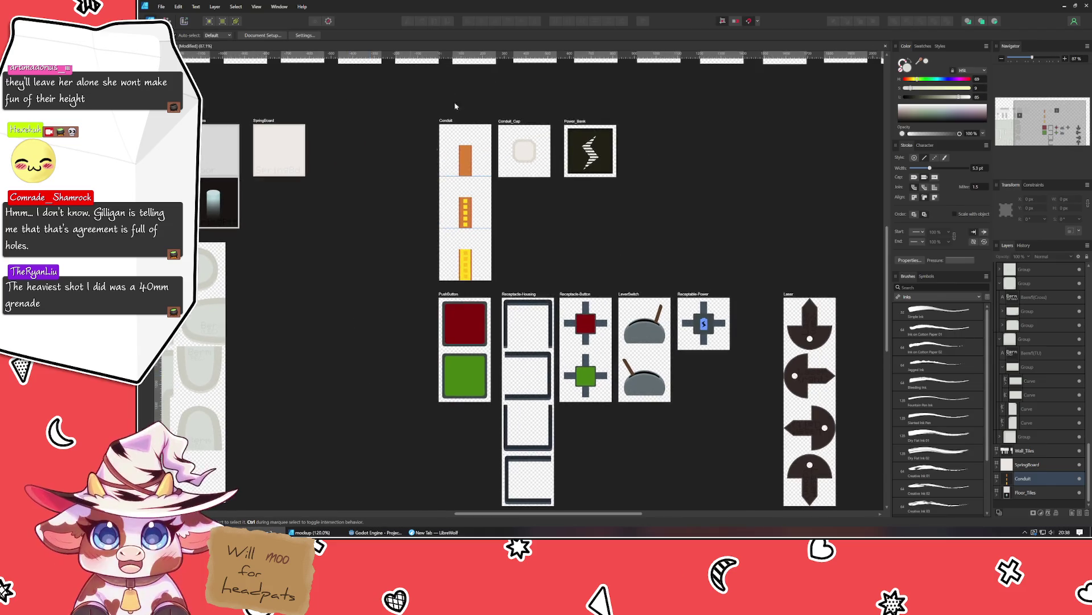
pyautogui.moveTo(447, 121)
pyautogui.mouseDown()
pyautogui.moveTo(261, 242)
pyautogui.moveTo(447, 120)
pyautogui.mouseUp()
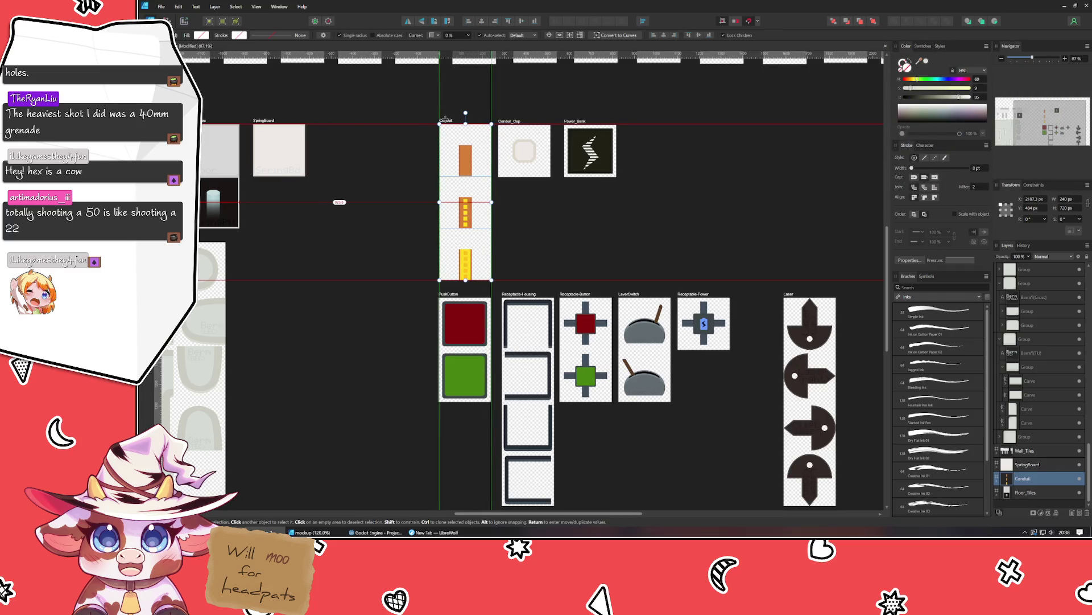
pyautogui.click(361, 160)
pyautogui.scroll(3, 488, 361)
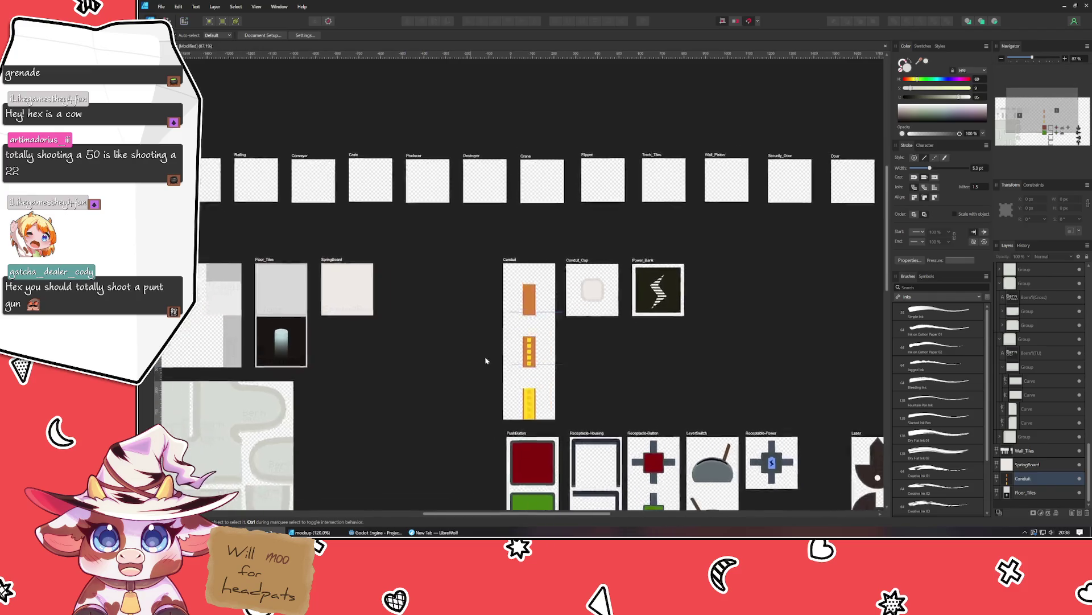
pyautogui.hscroll(-3, 557, 337)
pyautogui.scroll(-1, 557, 336)
pyautogui.hscroll(1, 541, 319)
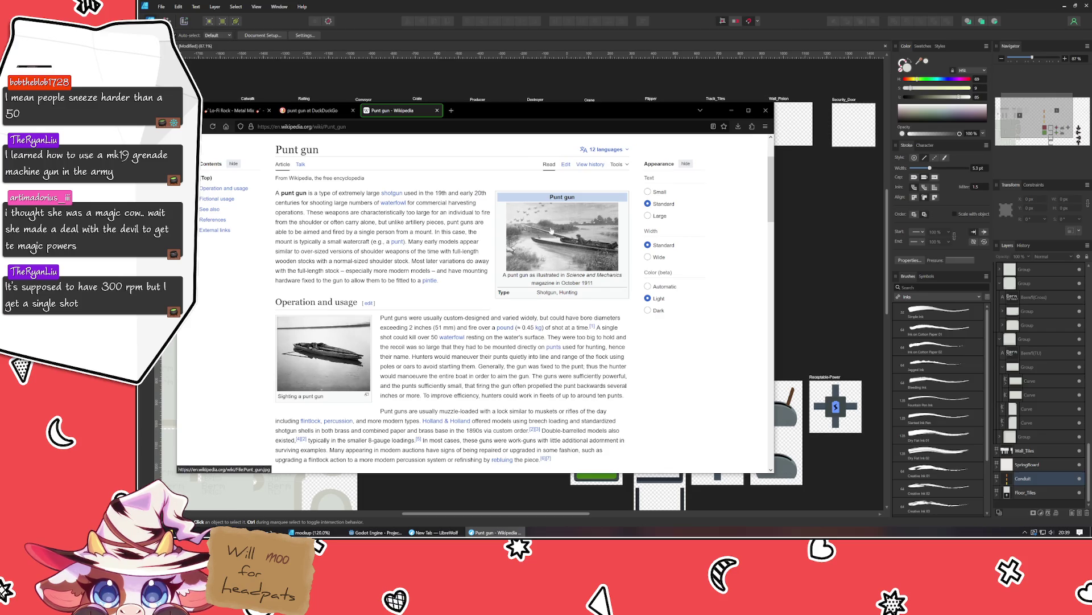
# Scroll the Punt gun article and view the man-and-gun size comparison photo enlarged.
pyautogui.scroll(-5, 556, 230)
pyautogui.scroll(-6, 546, 273)
pyautogui.scroll(-2, 538, 316)
pyautogui.scroll(5, 538, 316)
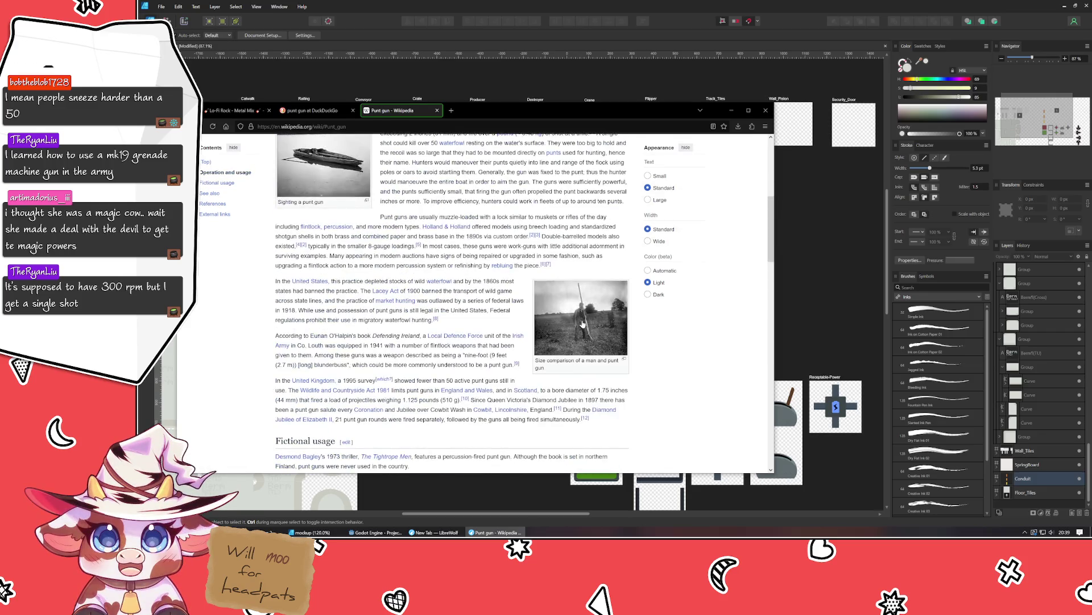
pyautogui.click(560, 319)
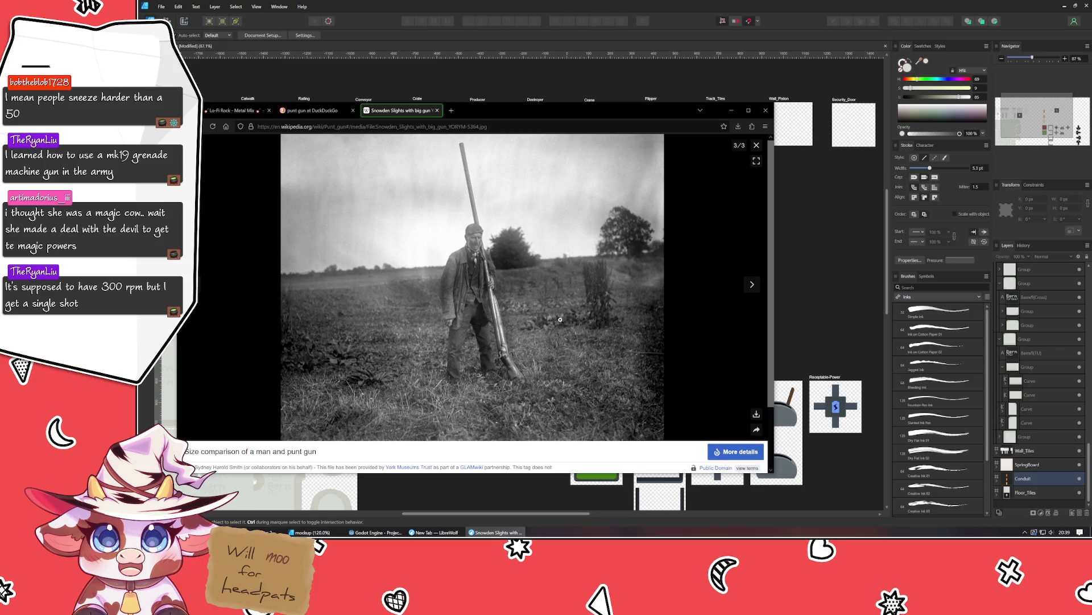
pyautogui.click(756, 145)
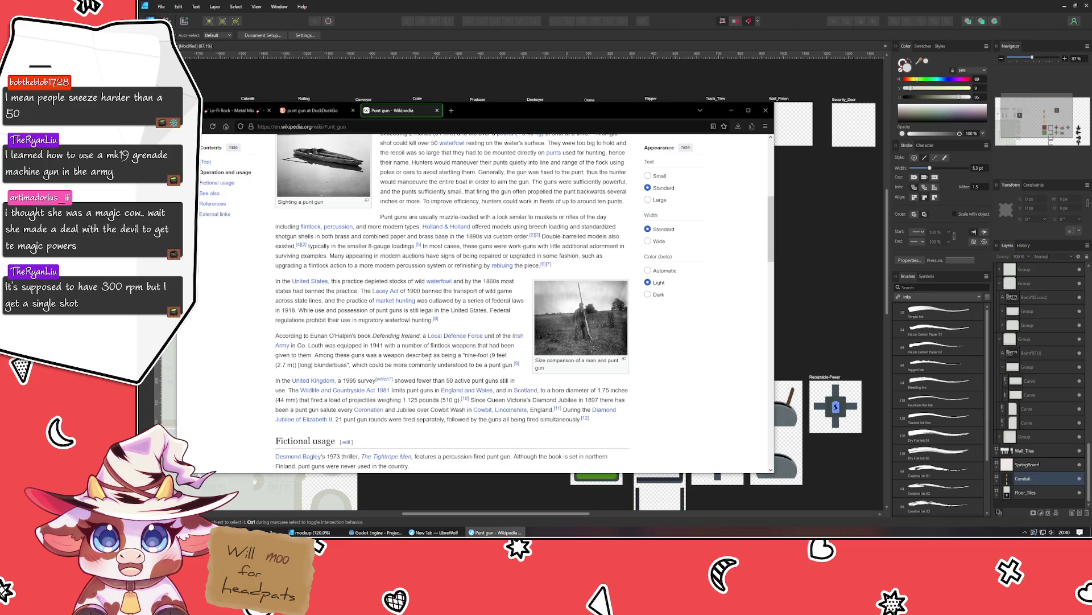
# Highlight the nine-foot blunderbuss sentence, then close the browser window.
pyautogui.moveTo(316, 355)
pyautogui.mouseDown()
pyautogui.moveTo(464, 355)
pyautogui.moveTo(346, 367)
pyautogui.mouseUp()
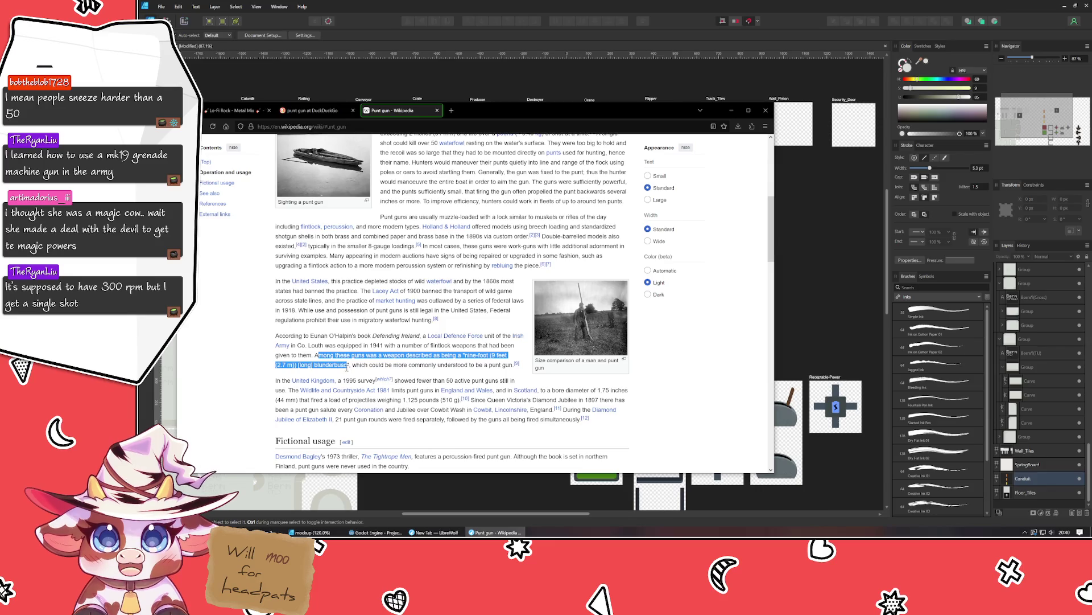
pyautogui.click(419, 365)
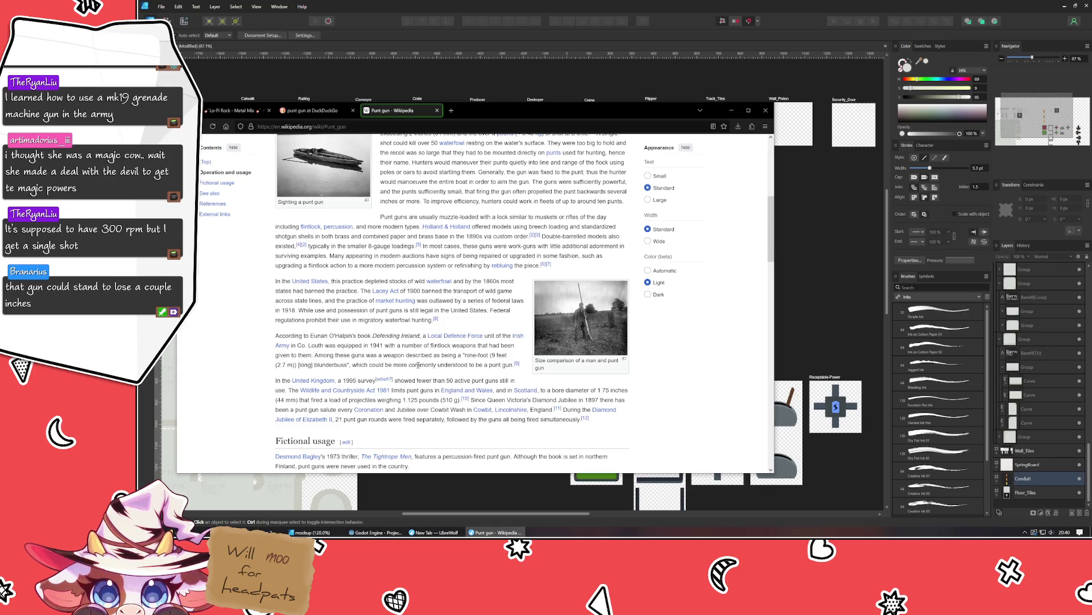
pyautogui.scroll(2, 419, 365)
pyautogui.scroll(3, 455, 285)
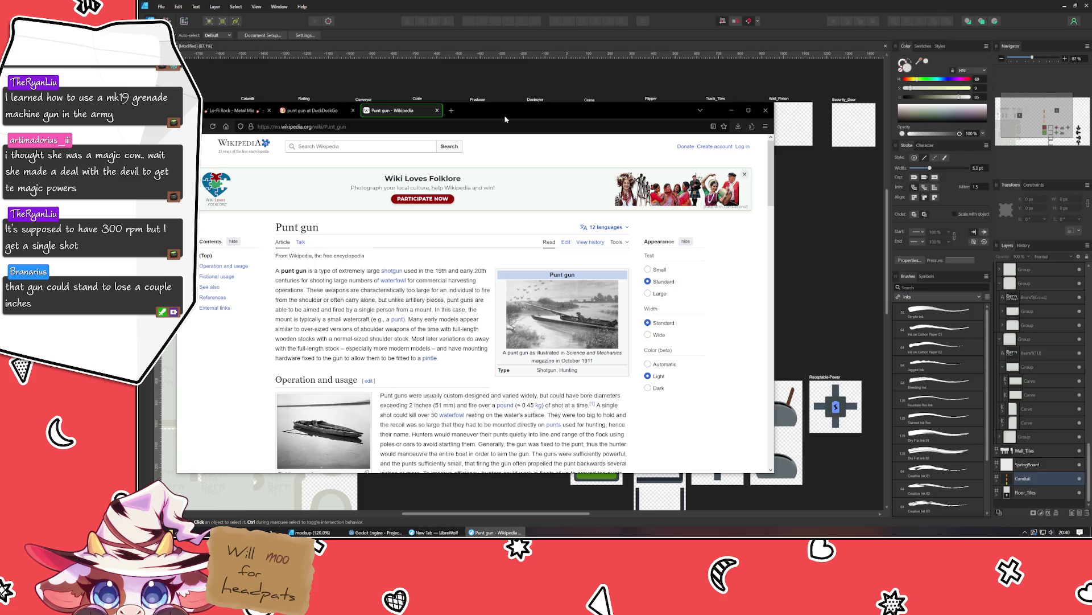
pyautogui.hotkey('alt', 'F4')
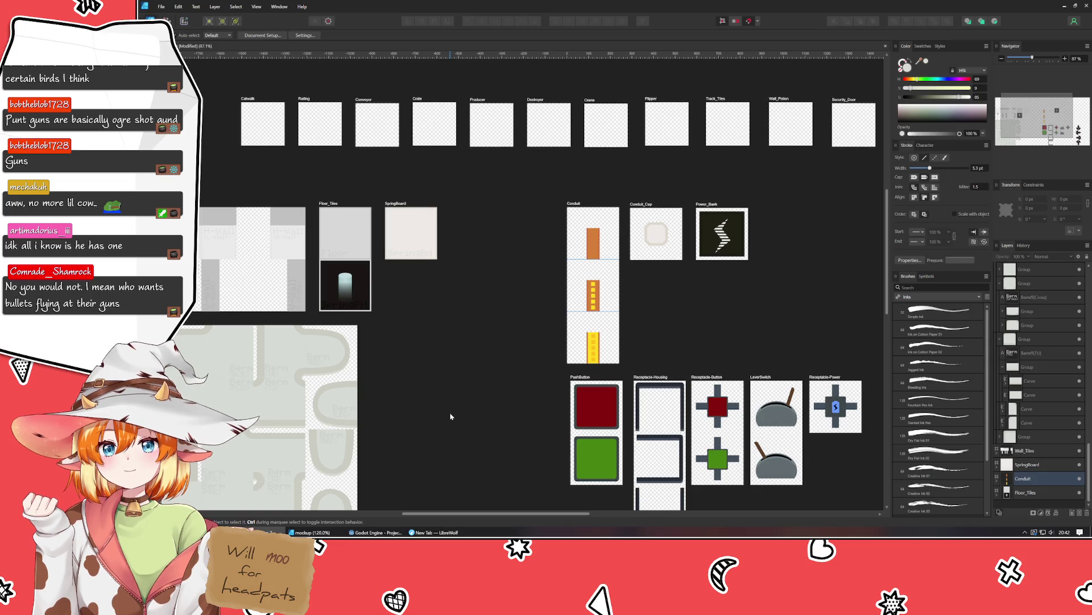
pyautogui.moveTo(450, 416)
pyautogui.mouseDown()
pyautogui.moveTo(270, 305)
pyautogui.moveTo(390, 285)
pyautogui.moveTo(317, 297)
pyautogui.moveTo(367, 311)
pyautogui.mouseUp()
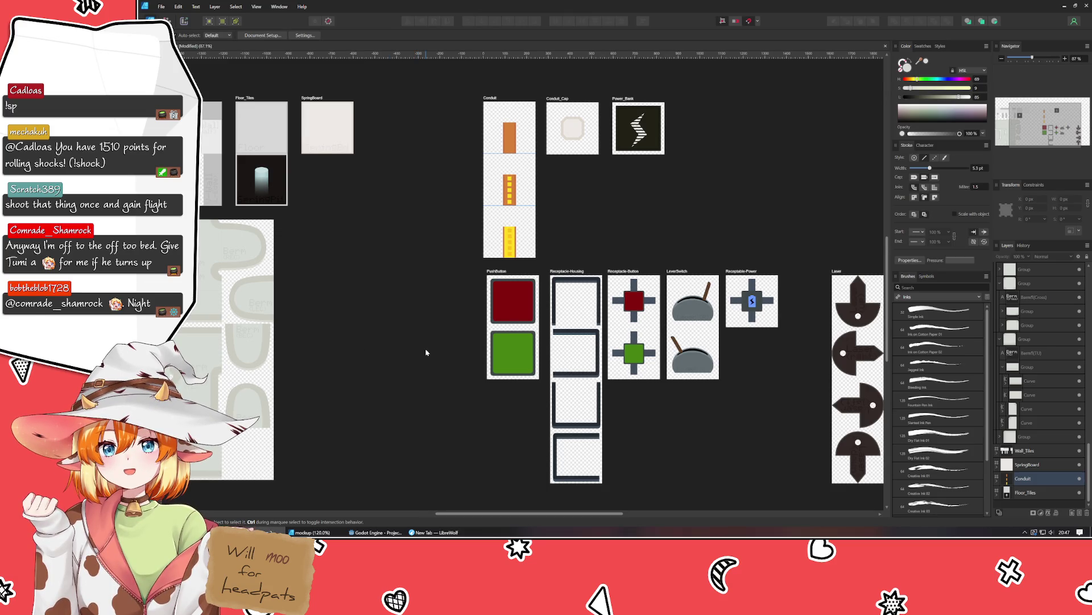
# Scroll down the canvas to view the artboard layout.
pyautogui.scroll(-2, 425, 352)
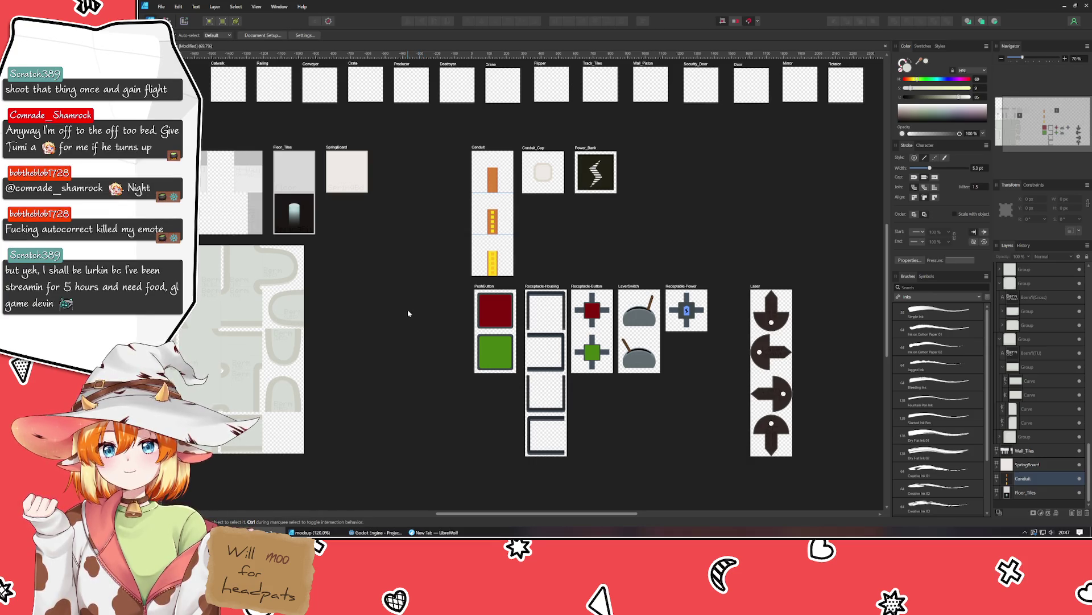
pyautogui.moveTo(408, 313); pyautogui.dragTo(409, 359)
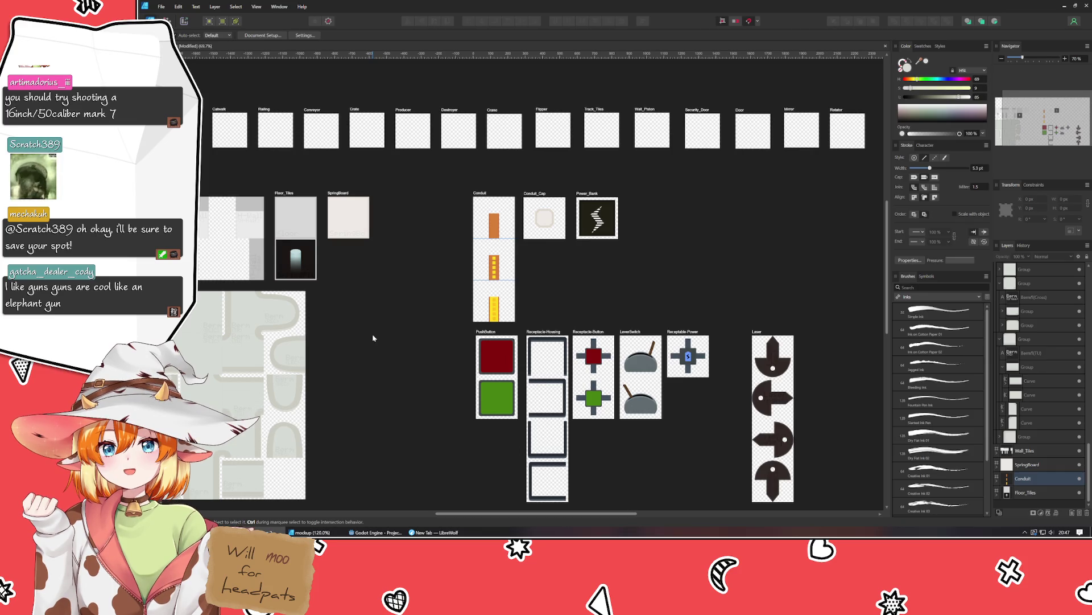
pyautogui.moveTo(373, 338); pyautogui.dragTo(415, 412)
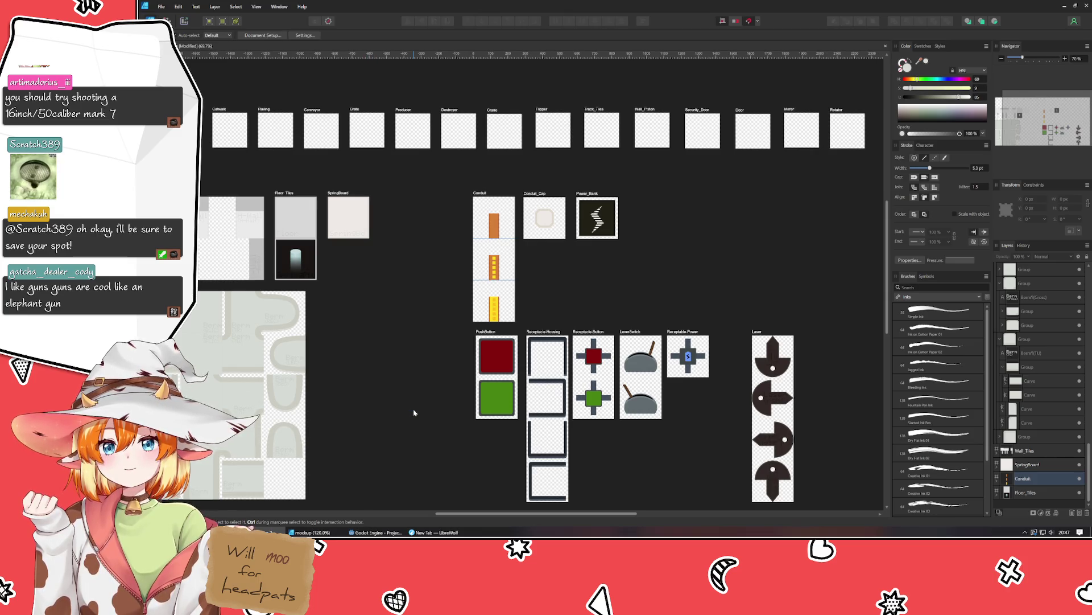
pyautogui.moveTo(330, 255)
pyautogui.mouseDown()
pyautogui.moveTo(403, 435)
pyautogui.moveTo(395, 412)
pyautogui.mouseUp()
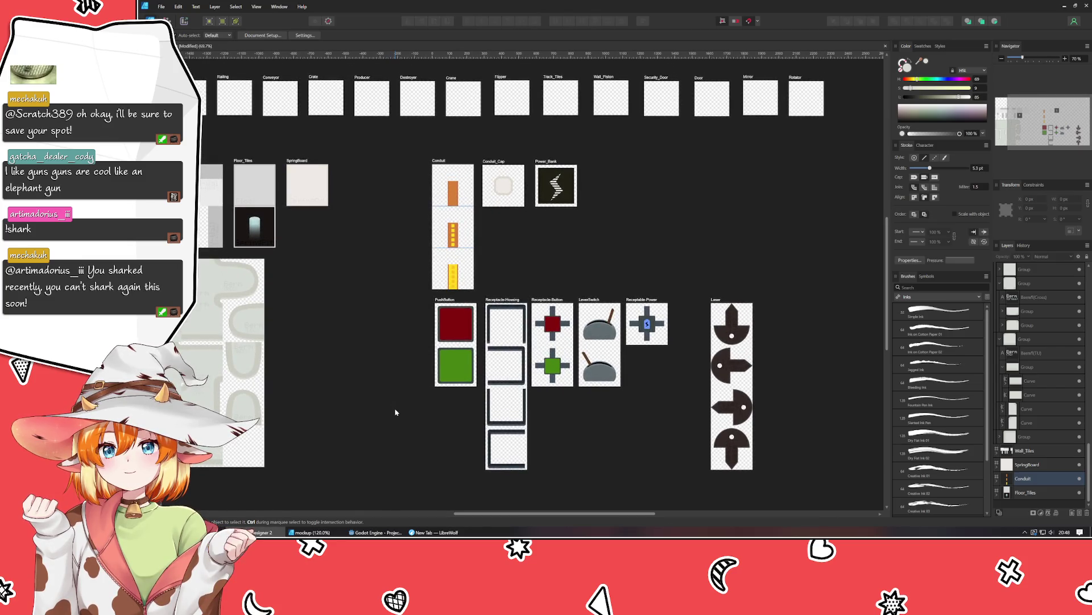
pyautogui.hscroll(1, 571, 263)
pyautogui.scroll(1, 572, 262)
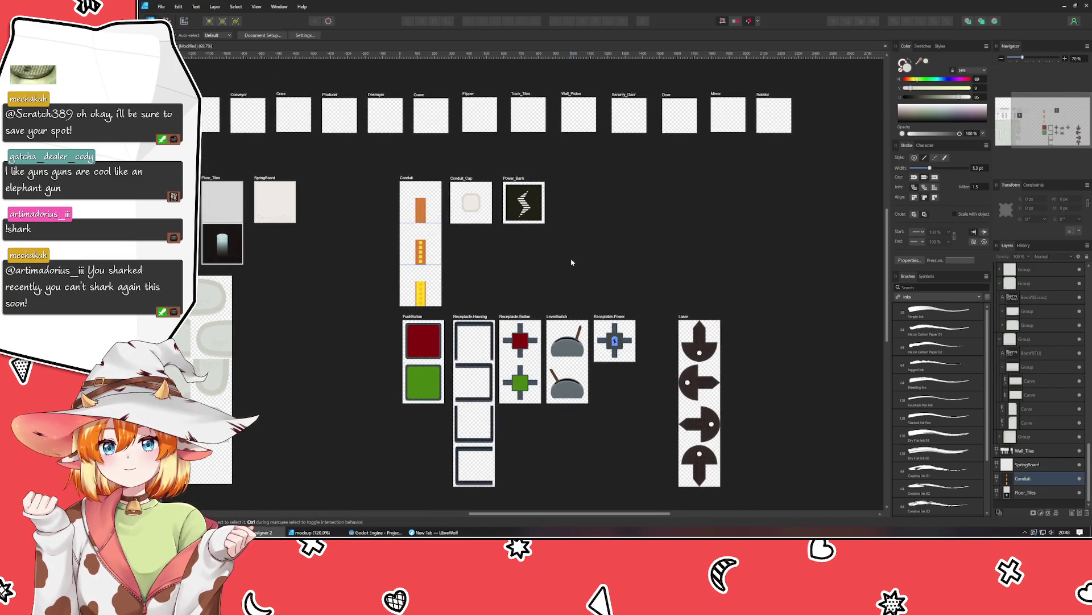
pyautogui.moveTo(572, 262); pyautogui.dragTo(658, 255)
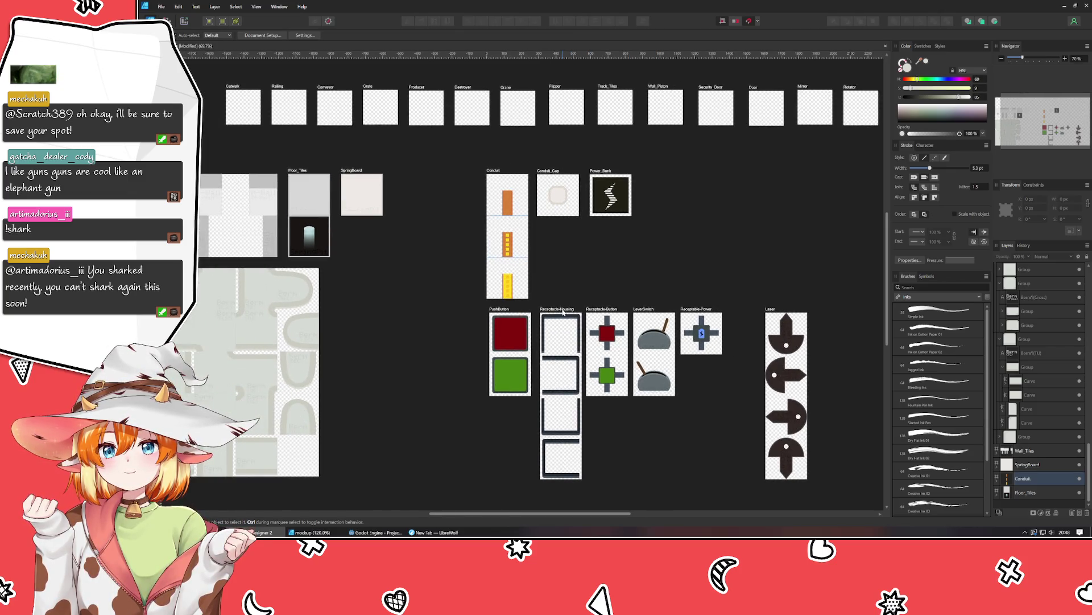
# Move Receptacle-Housing left of PushButton and nudge PushButton into line.
pyautogui.moveTo(563, 311)
pyautogui.mouseDown()
pyautogui.moveTo(351, 308)
pyautogui.moveTo(482, 308)
pyautogui.mouseUp()
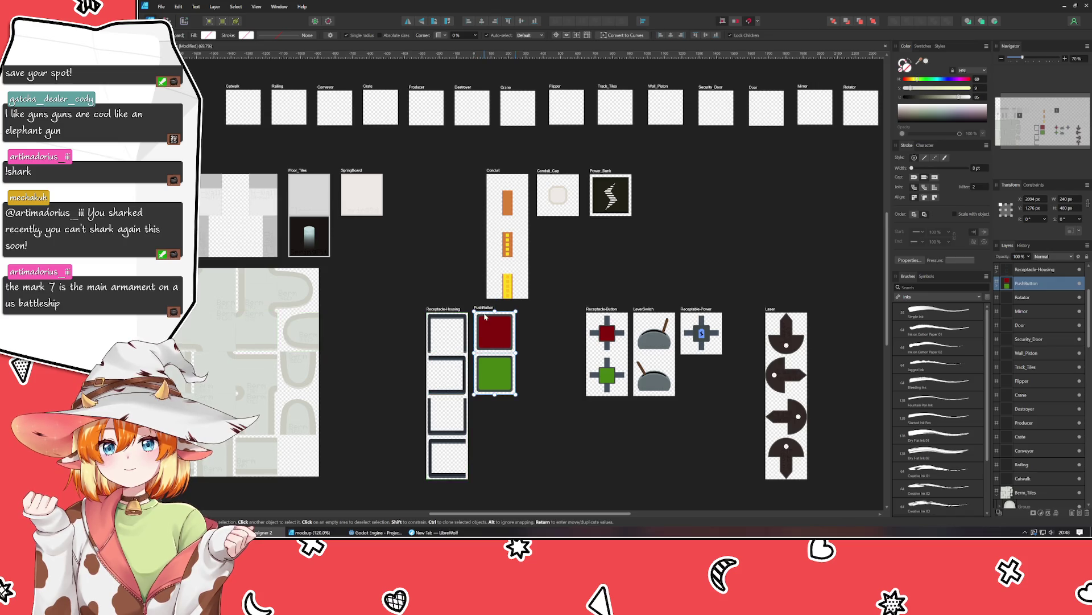
pyautogui.scroll(5, 481, 308)
pyautogui.scroll(-2, 495, 285)
pyautogui.scroll(1, 503, 257)
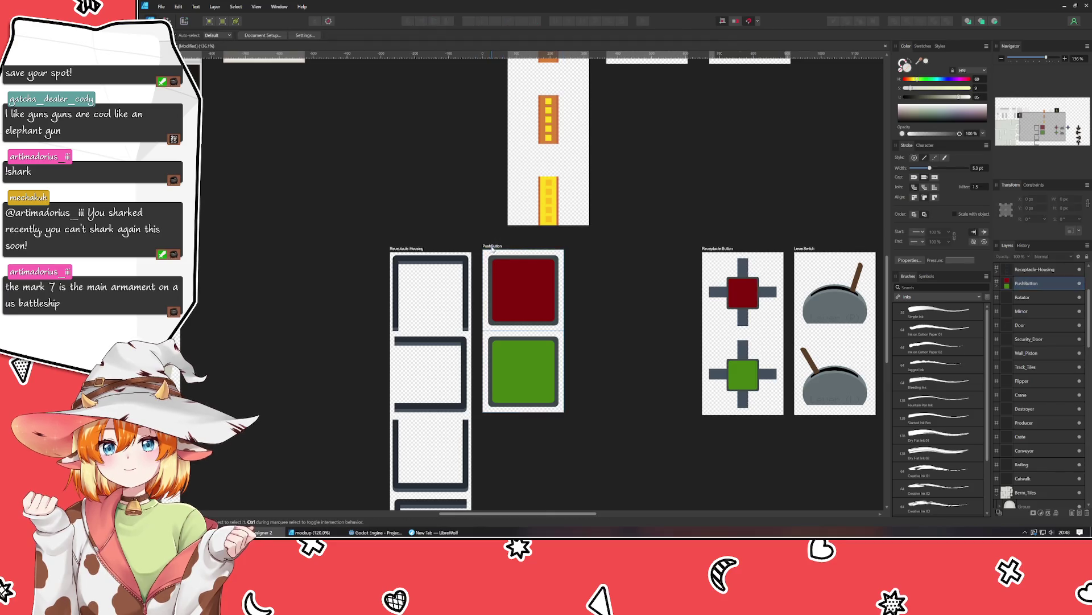
pyautogui.moveTo(496, 250); pyautogui.dragTo(503, 251)
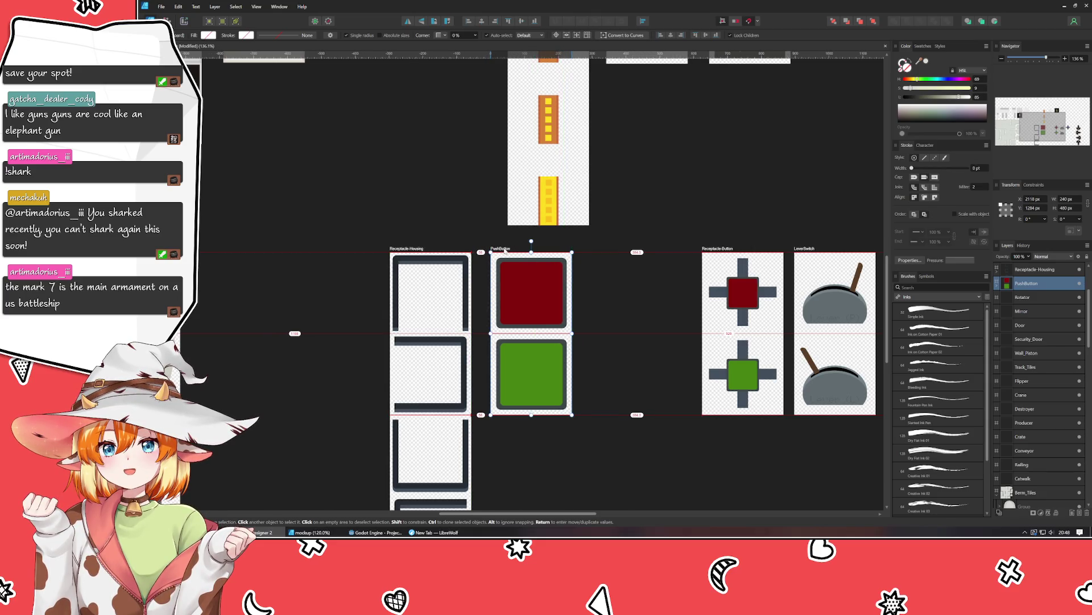
# Line up Receptacle-Button and Receptacle-Power next to PushButton in the row.
pyautogui.click(717, 250)
pyautogui.moveTo(717, 251); pyautogui.dragTo(610, 251)
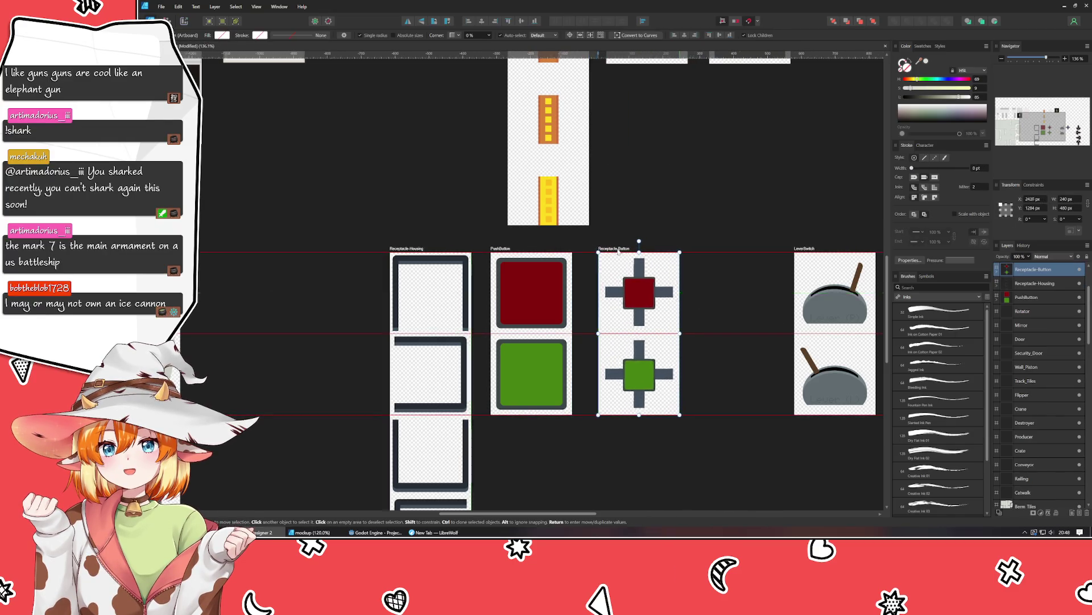
pyautogui.moveTo(611, 251); pyautogui.dragTo(611, 251)
pyautogui.hscroll(3, 571, 415)
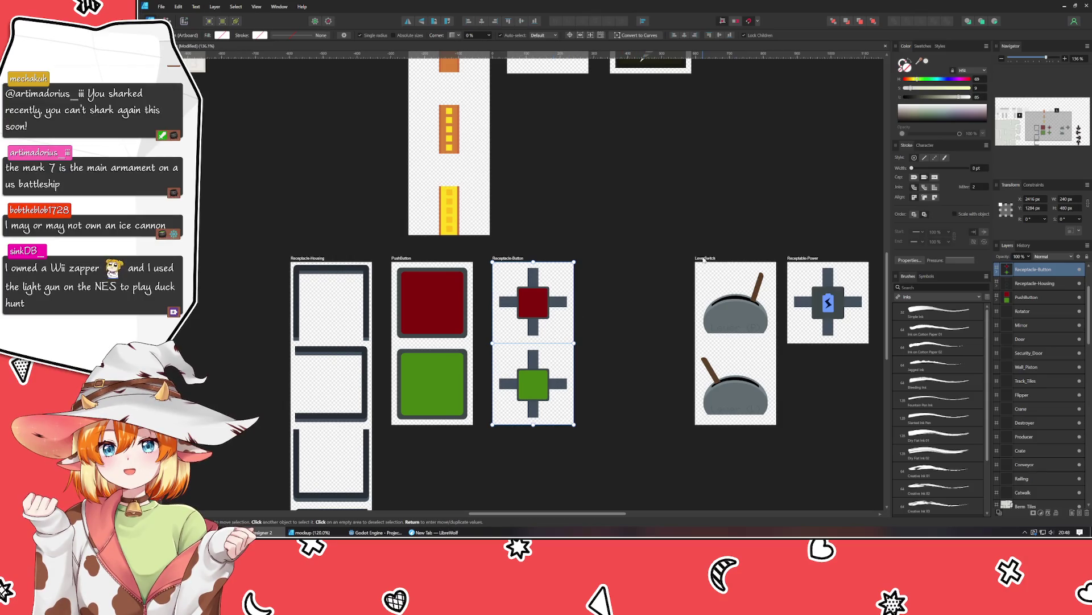
pyautogui.moveTo(804, 258); pyautogui.dragTo(601, 260)
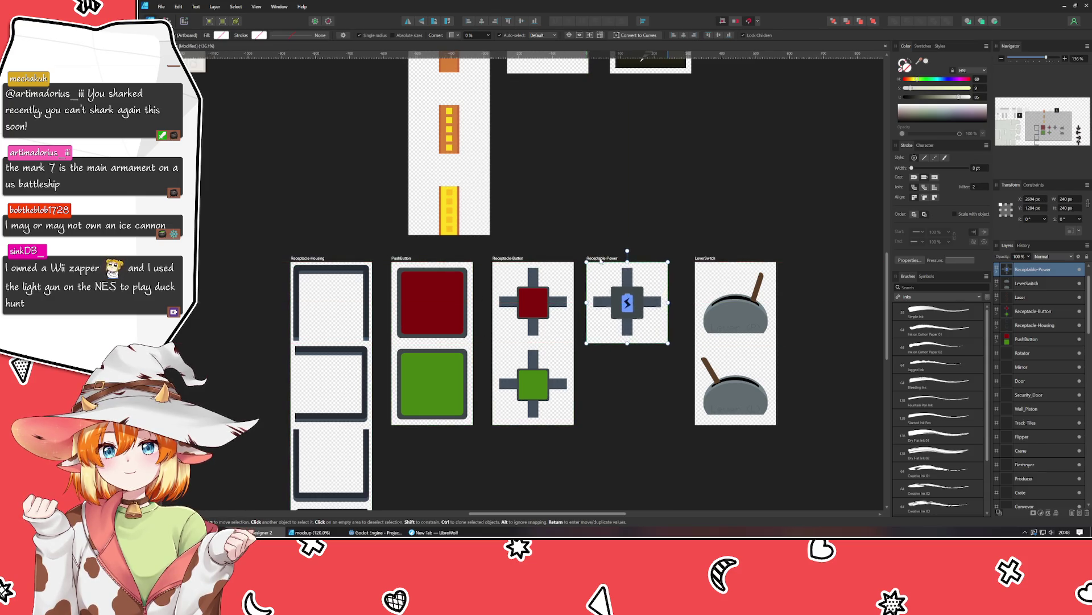
pyautogui.moveTo(601, 260); pyautogui.dragTo(611, 260)
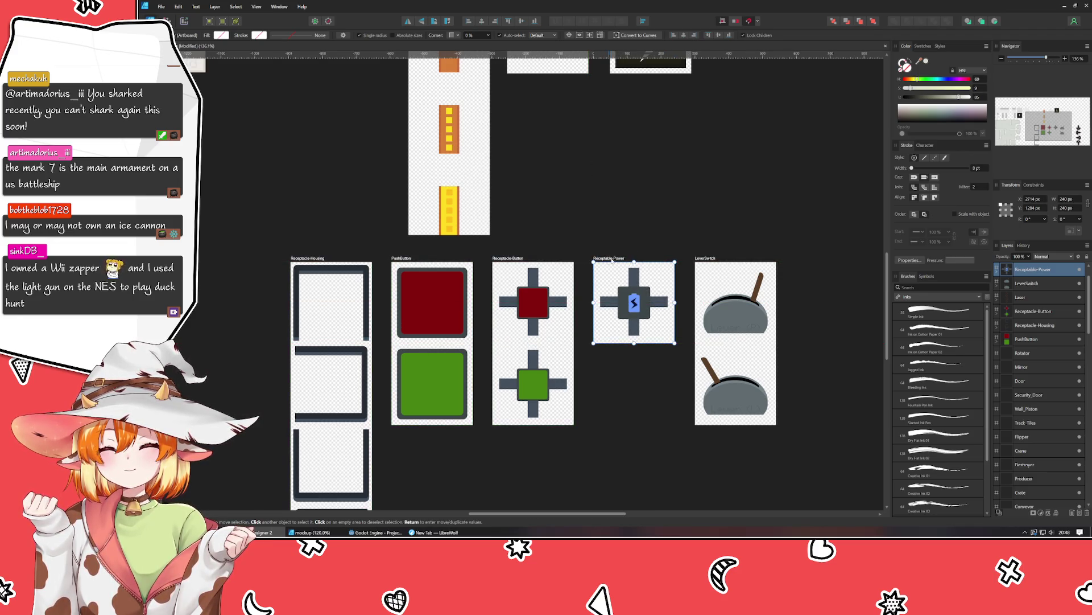
pyautogui.click(670, 241)
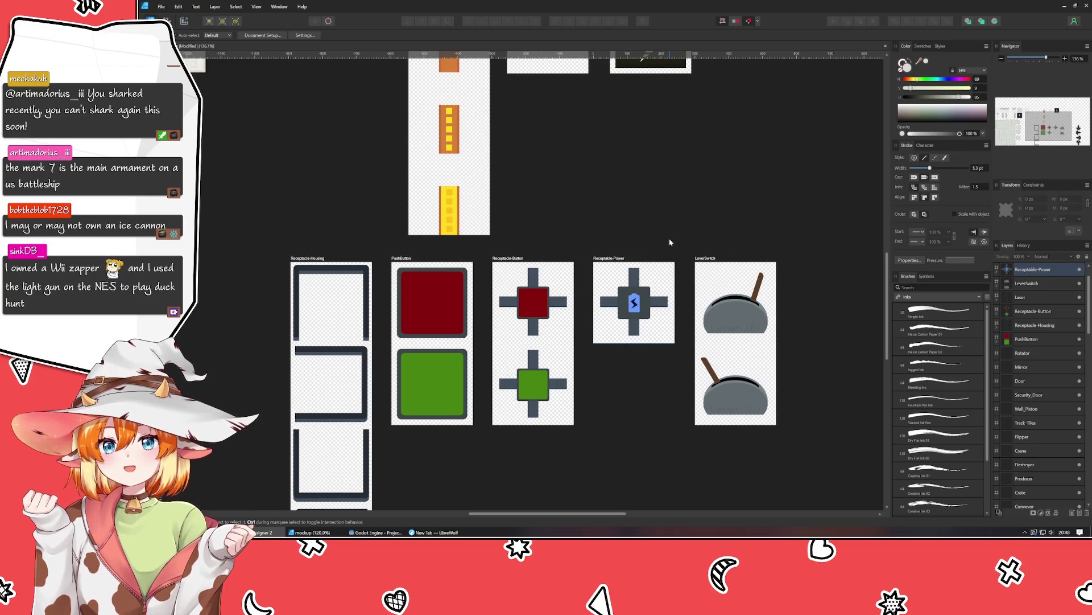
# Move the Laser artboard closer to LeverSwitch.
pyautogui.scroll(-2, 670, 242)
pyautogui.scroll(-2, 626, 254)
pyautogui.scroll(-1, 584, 264)
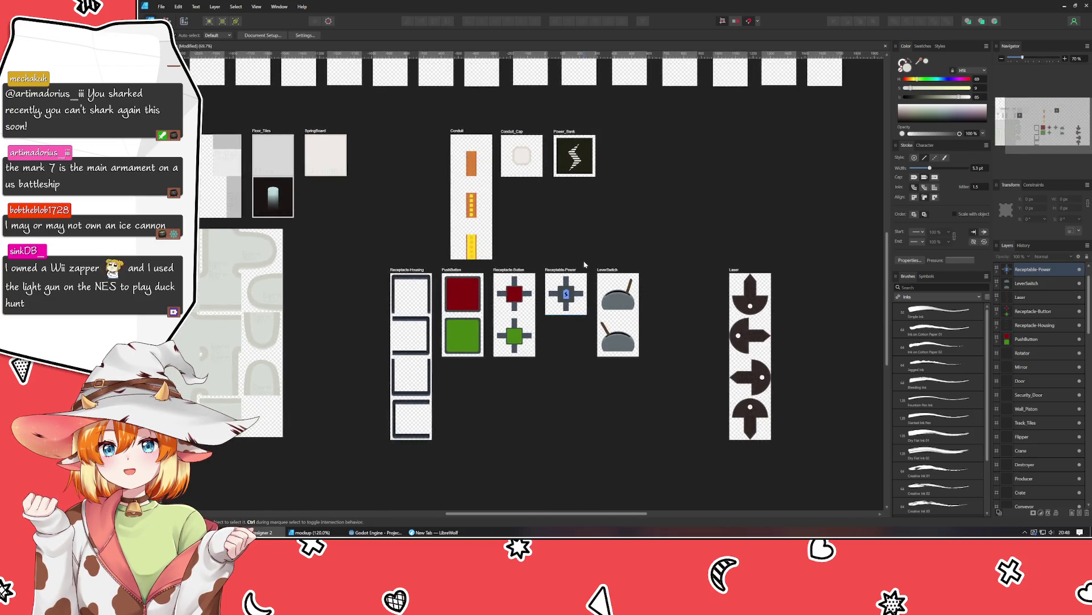
pyautogui.moveTo(584, 265); pyautogui.dragTo(542, 261)
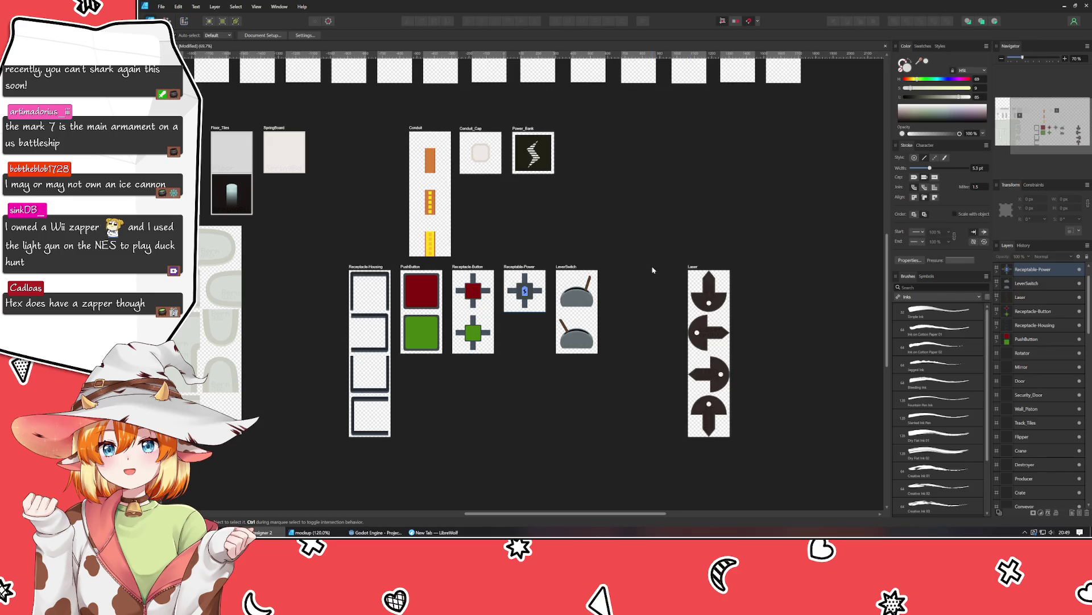
pyautogui.moveTo(687, 269); pyautogui.dragTo(664, 264)
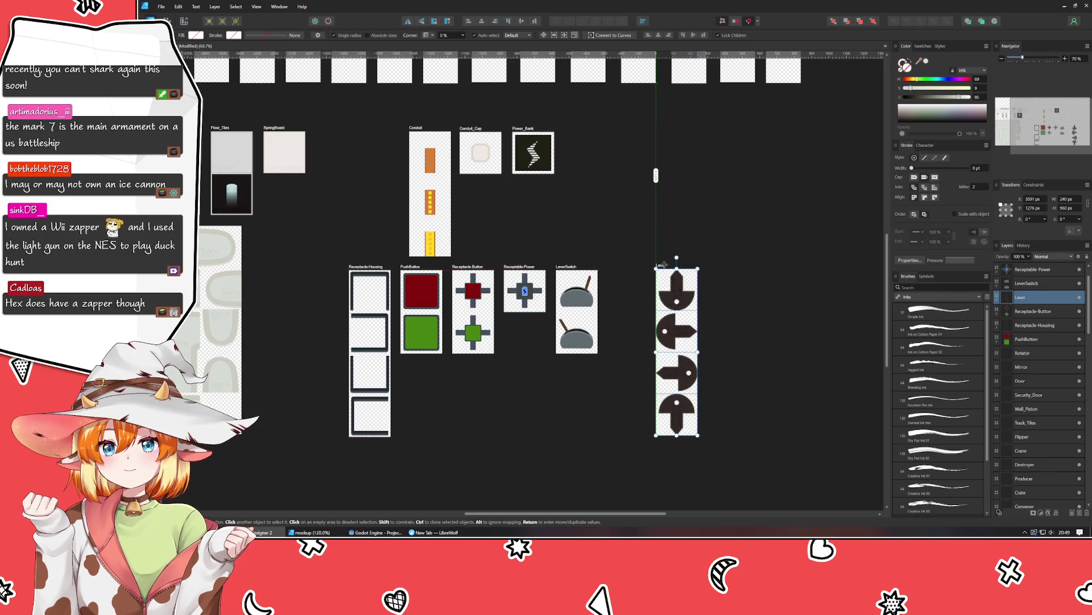
pyautogui.click(627, 234)
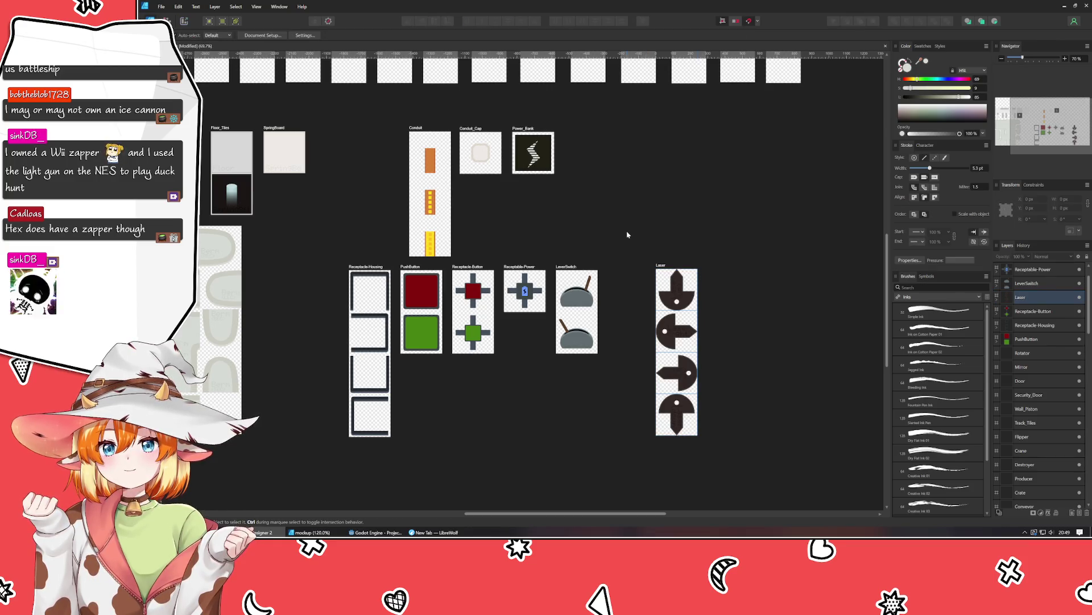
# Pull the Railing artboard down out of the top row.
pyautogui.moveTo(643, 183); pyautogui.dragTo(716, 274)
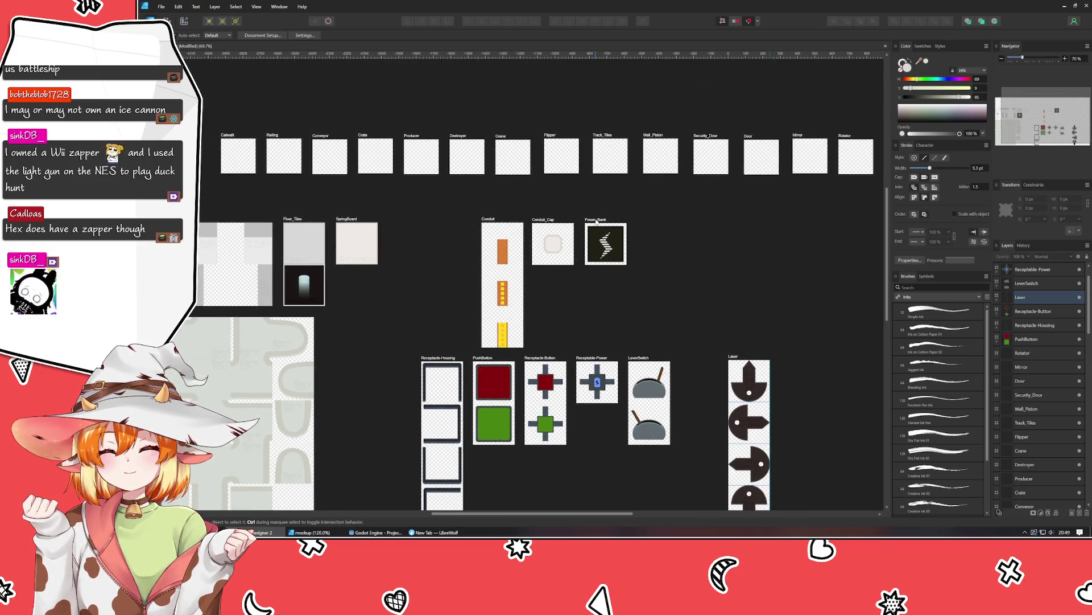
pyautogui.moveTo(434, 224); pyautogui.dragTo(492, 186)
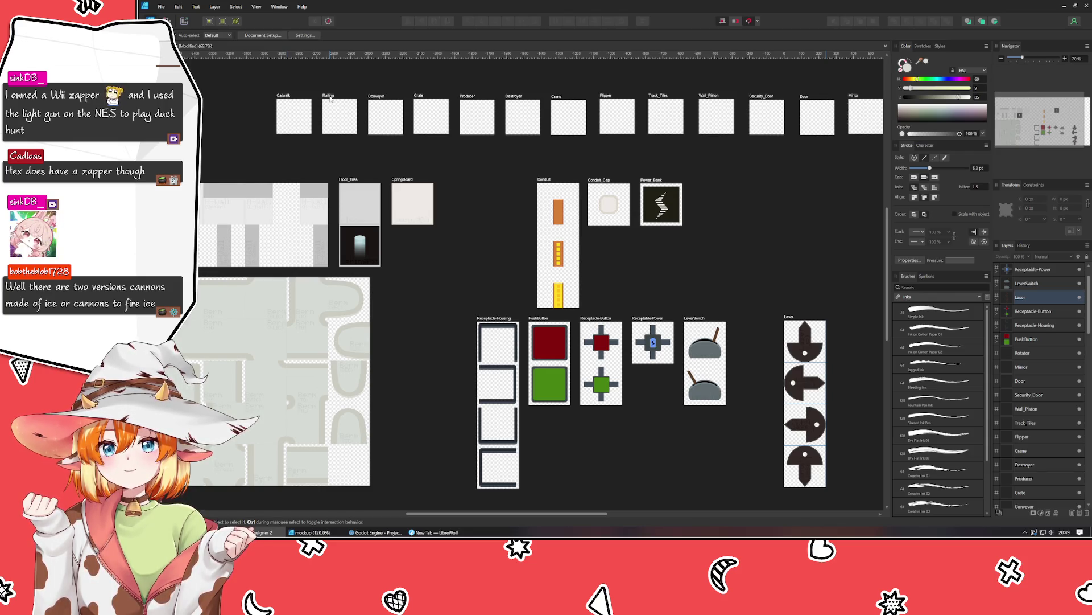
pyautogui.moveTo(329, 95)
pyautogui.mouseDown()
pyautogui.moveTo(417, 420)
pyautogui.moveTo(412, 293)
pyautogui.mouseUp()
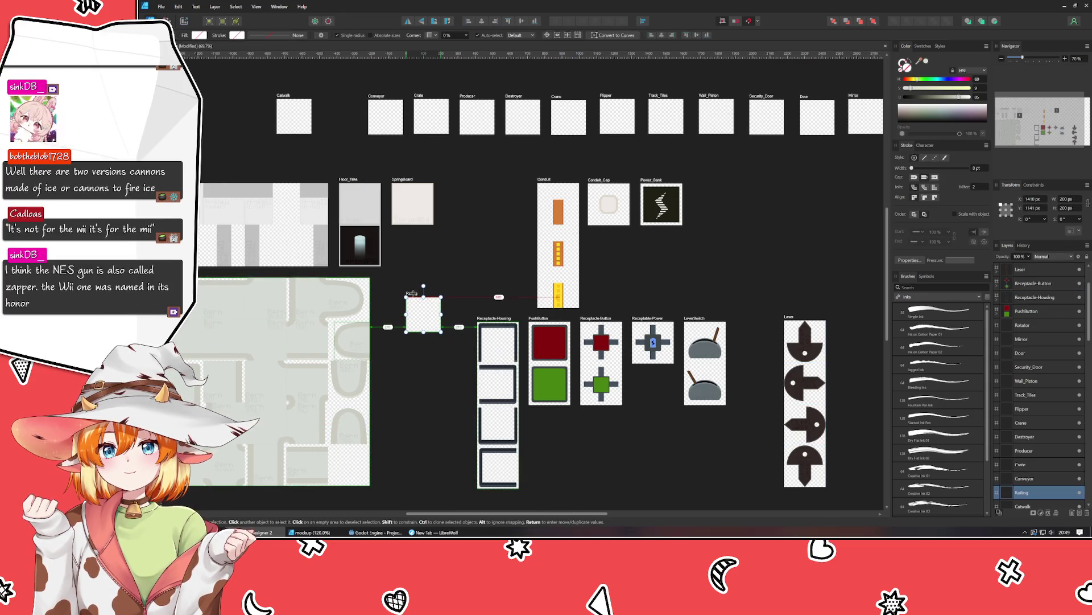
# Position the Railing artboard beside the Berm tiles, nudging it slightly left.
pyautogui.moveTo(412, 293); pyautogui.dragTo(398, 270)
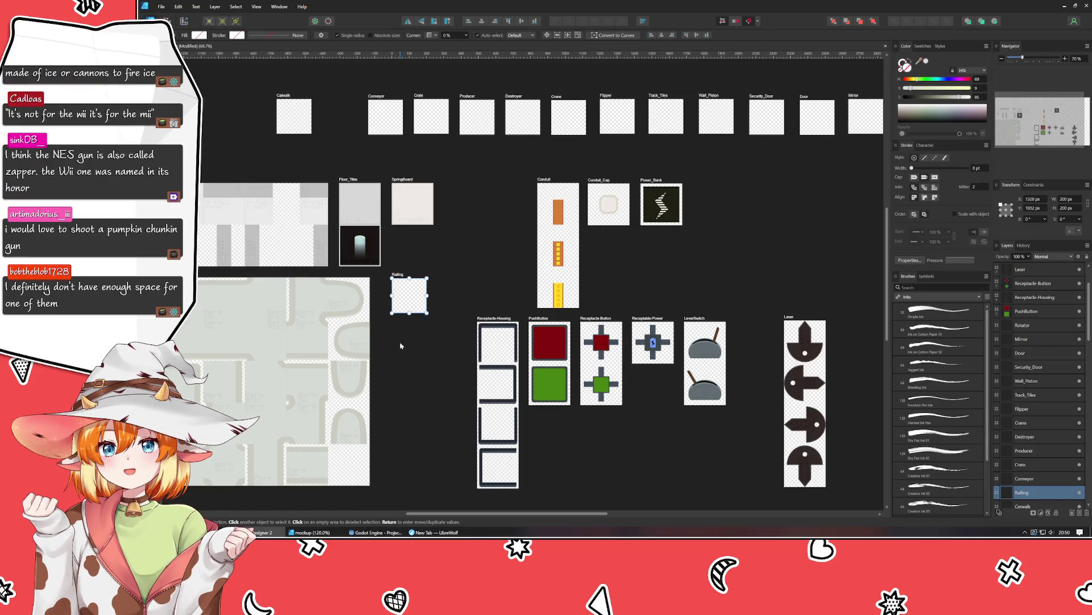
pyautogui.keyDown('ctrl'); pyautogui.scroll(5, 401, 346); pyautogui.keyUp('ctrl')
pyautogui.moveTo(403, 342); pyautogui.dragTo(507, 390)
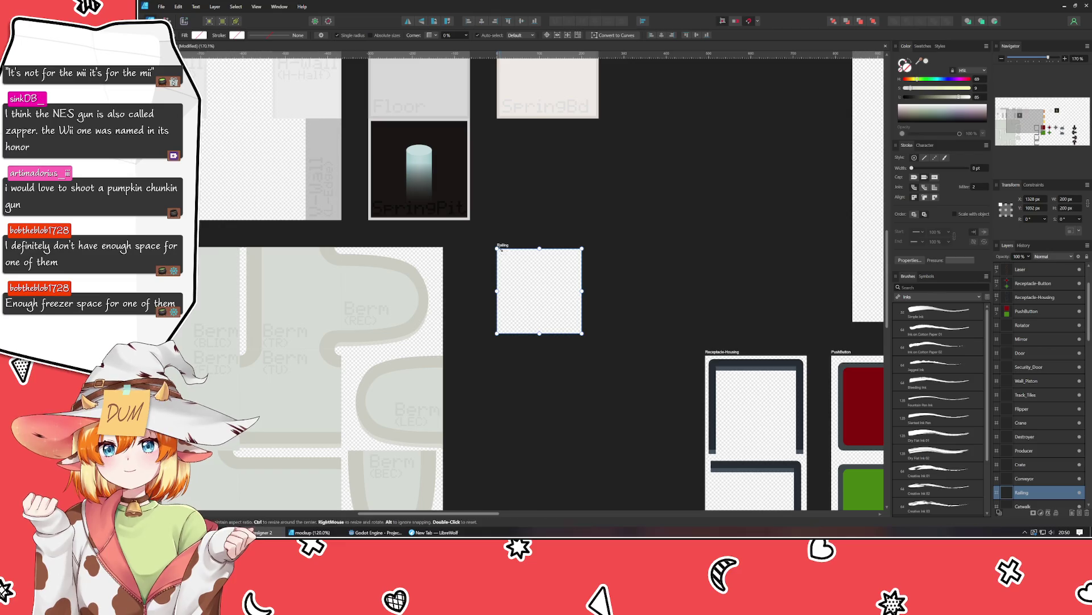
pyautogui.moveTo(504, 247); pyautogui.dragTo(477, 245)
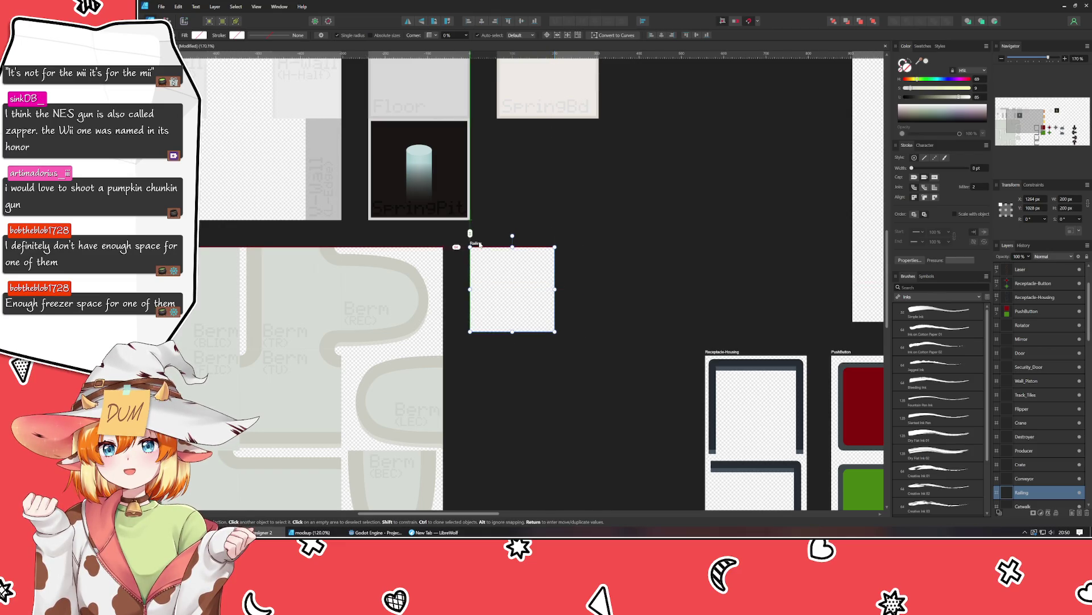
pyautogui.click(497, 364)
pyautogui.moveTo(499, 368); pyautogui.dragTo(446, 325)
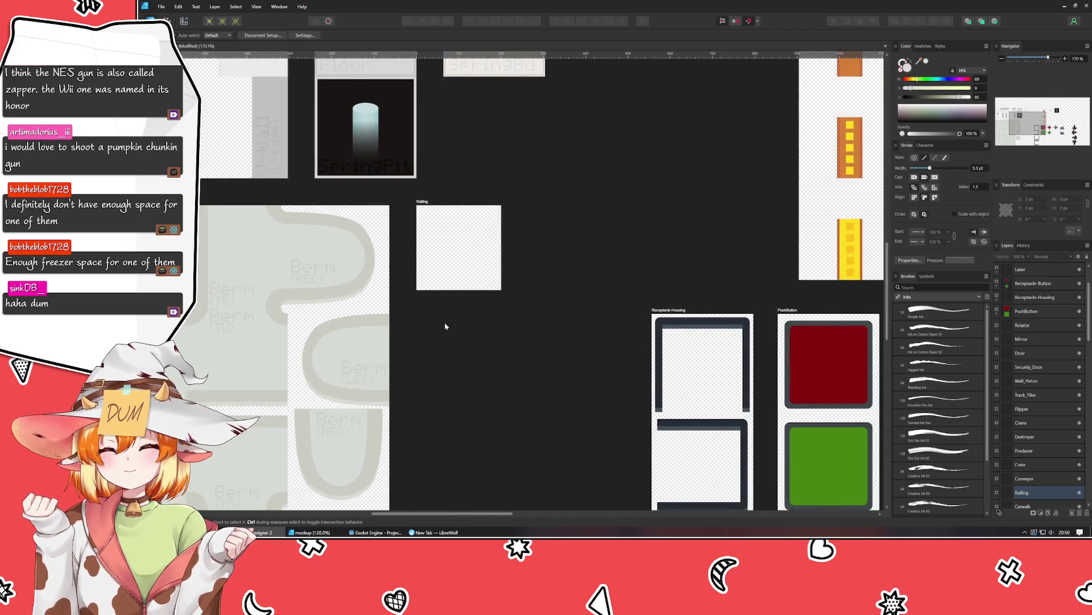
pyautogui.click(452, 274)
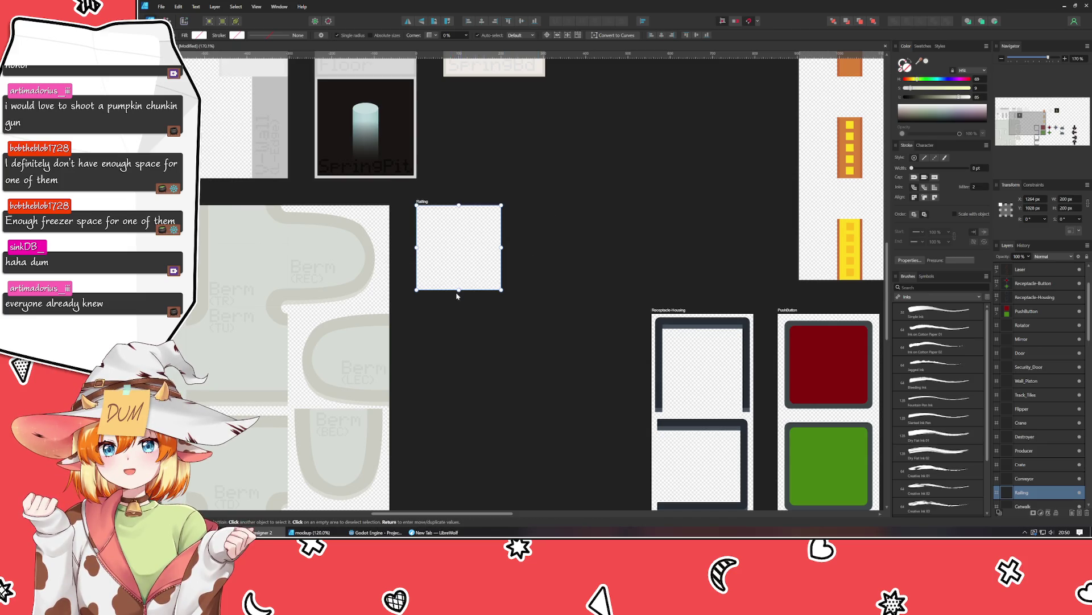
pyautogui.click(455, 297)
pyautogui.scroll(-3, 455, 297)
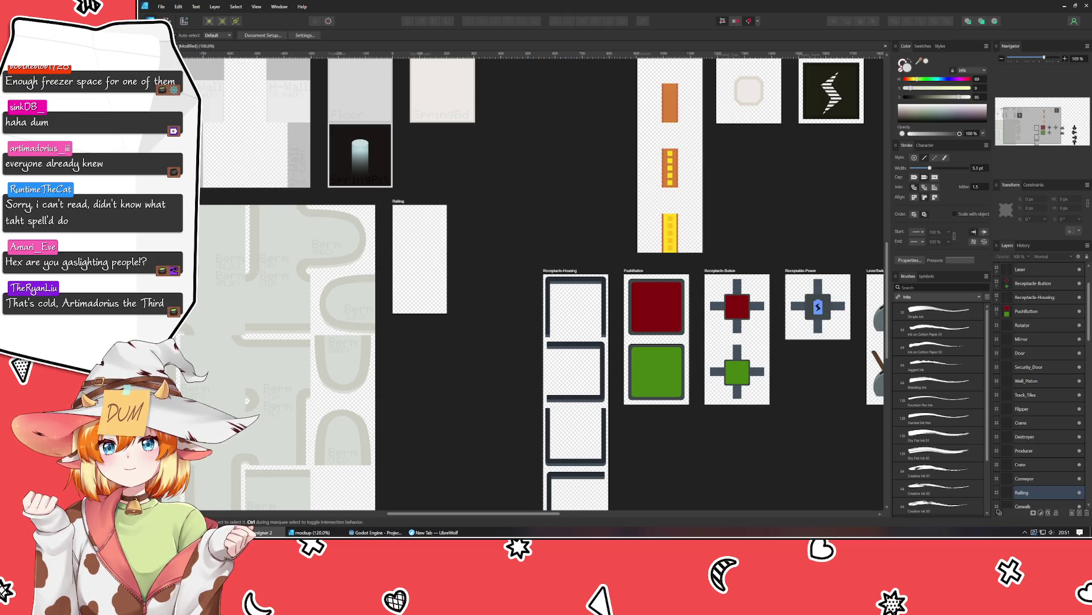
pyautogui.scroll(4, 483, 222)
# Drag a horizontal guide down across the Railing artboard.
pyautogui.click(330, 273)
pyautogui.moveTo(334, 57); pyautogui.dragTo(329, 295)
pyautogui.click(622, 322)
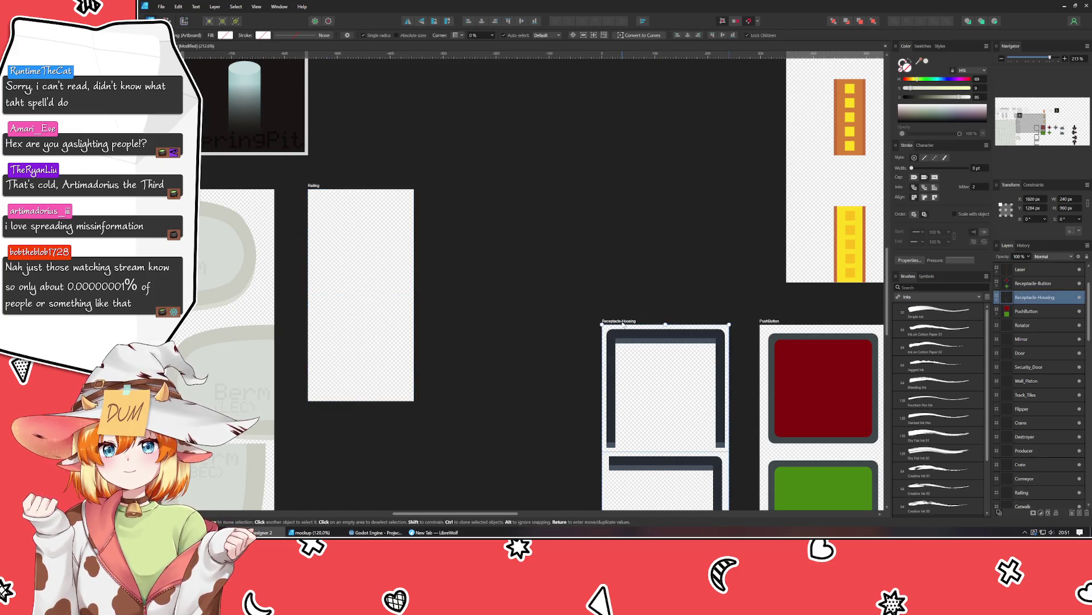
pyautogui.hscroll(-5, 507, 334)
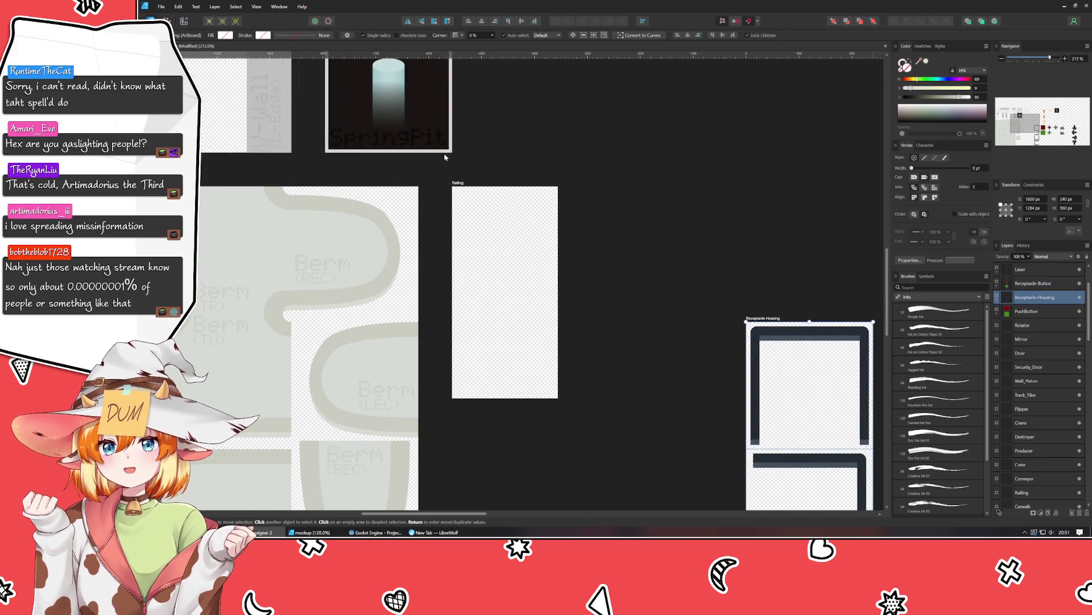
# Resize the Railing artboard to 240 px wide by 480 px high.
pyautogui.click(461, 188)
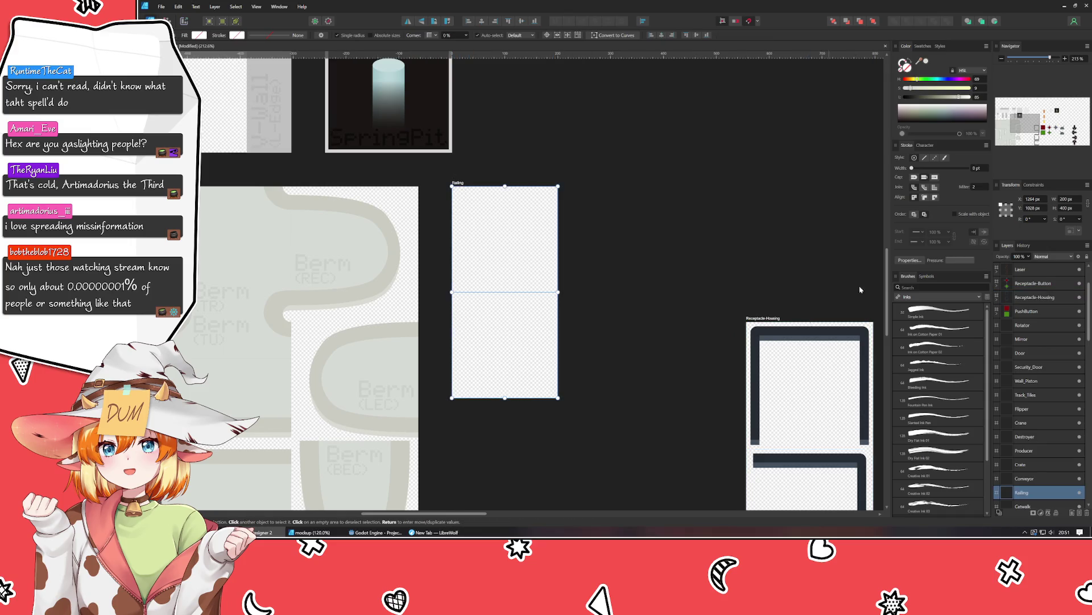
pyautogui.click(1068, 199)
pyautogui.press('Tab')
pyautogui.write('480')
pyautogui.press('Return')
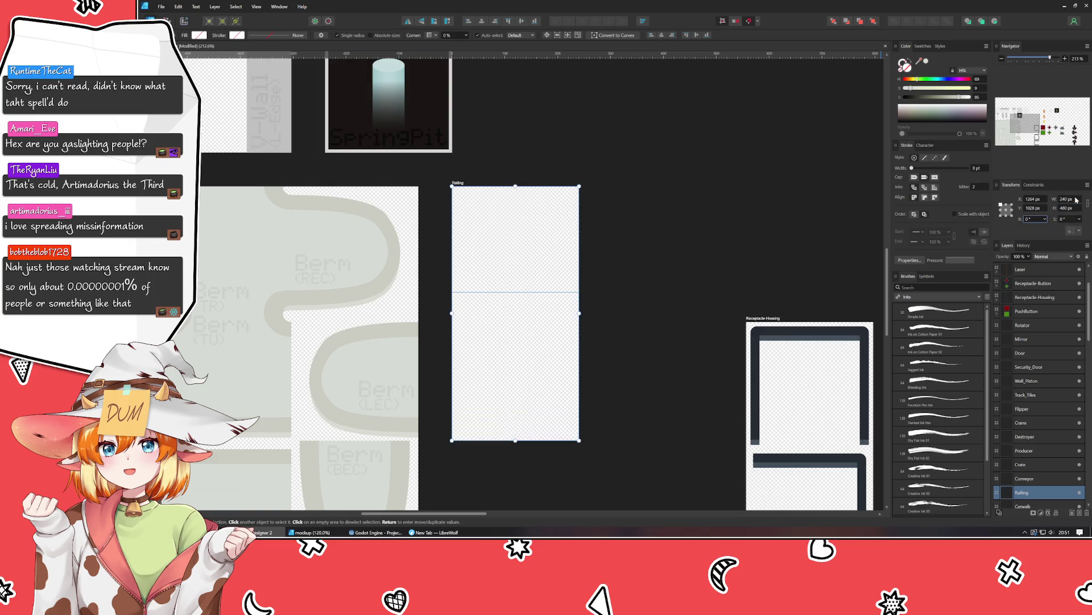
# Move the horizontal guide to the artboard's mid-height, then reselect the Railing artboard.
pyautogui.moveTo(480, 292); pyautogui.dragTo(481, 312)
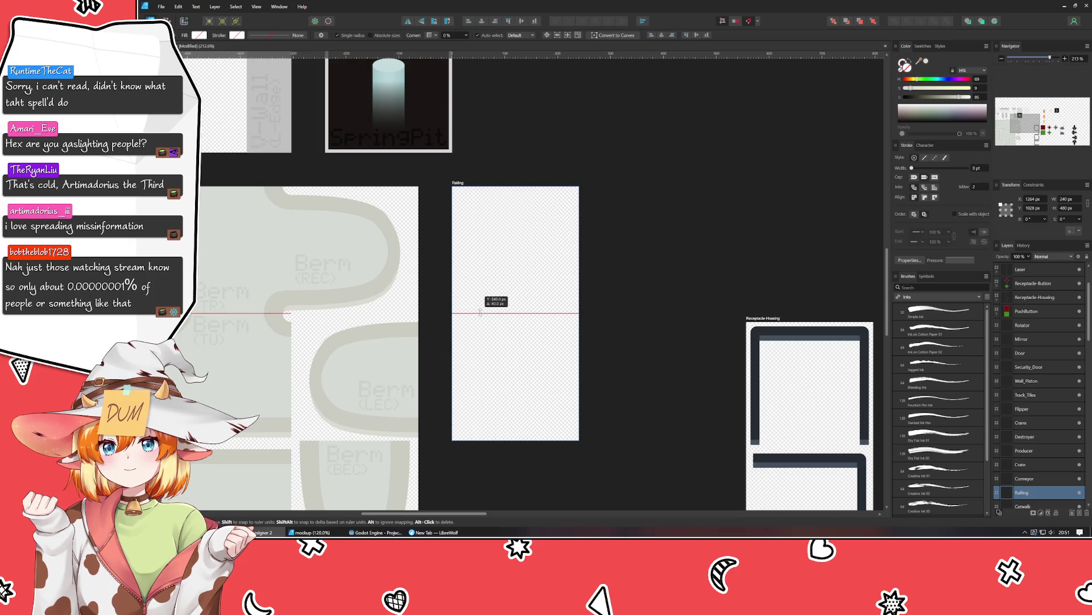
pyautogui.click(668, 313)
pyautogui.moveTo(668, 313); pyautogui.dragTo(634, 299)
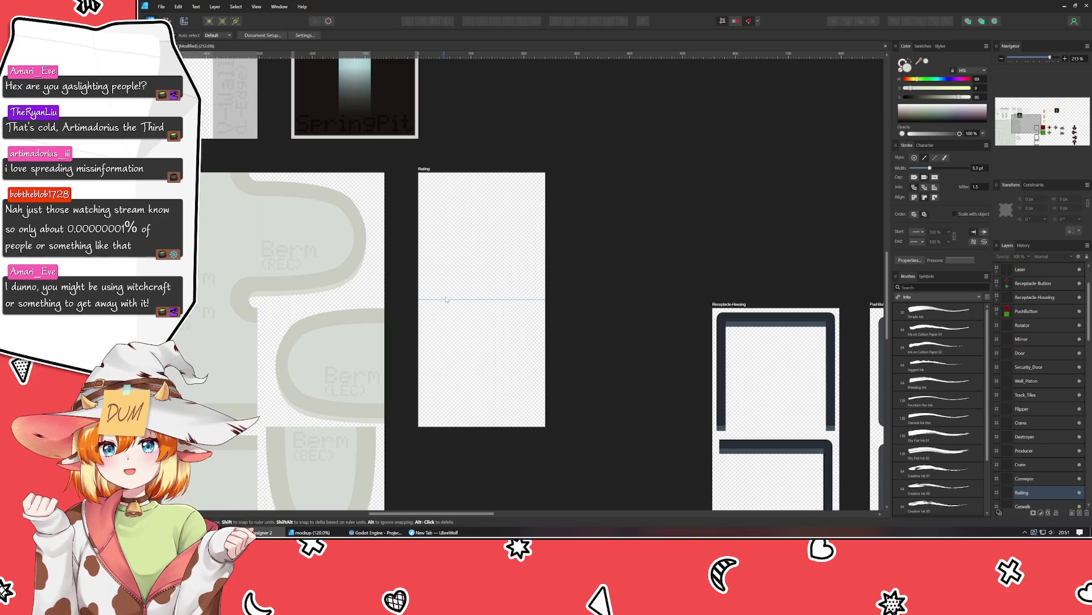
pyautogui.click(458, 280)
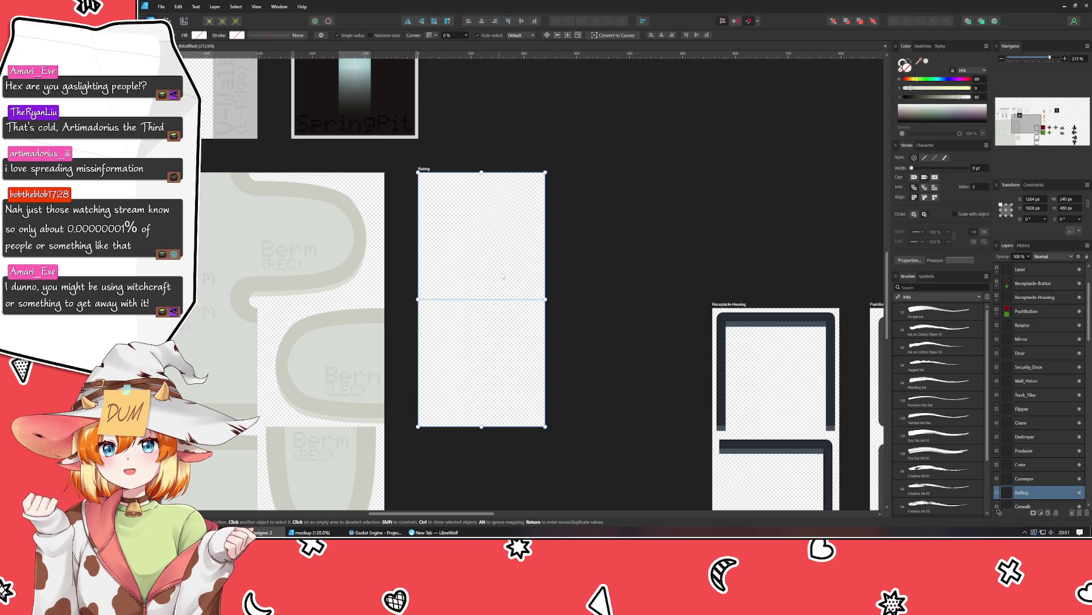
pyautogui.click(586, 272)
pyautogui.hscroll(3, 586, 272)
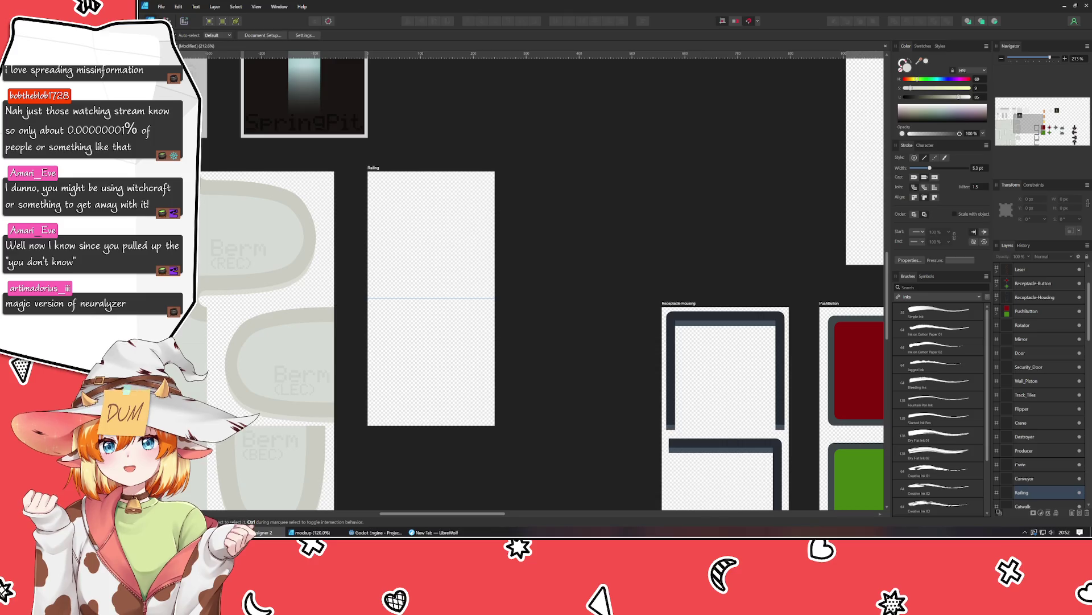
pyautogui.scroll(-5, 403, 161)
pyautogui.moveTo(406, 165); pyautogui.dragTo(287, 216)
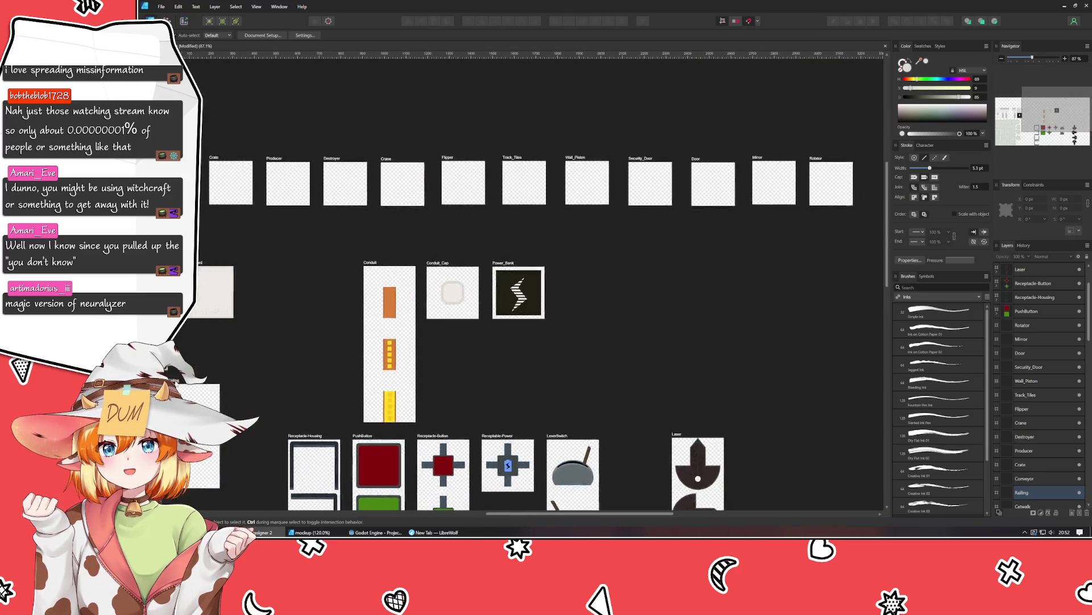
pyautogui.scroll(2, 288, 216)
pyautogui.scroll(2, 508, 203)
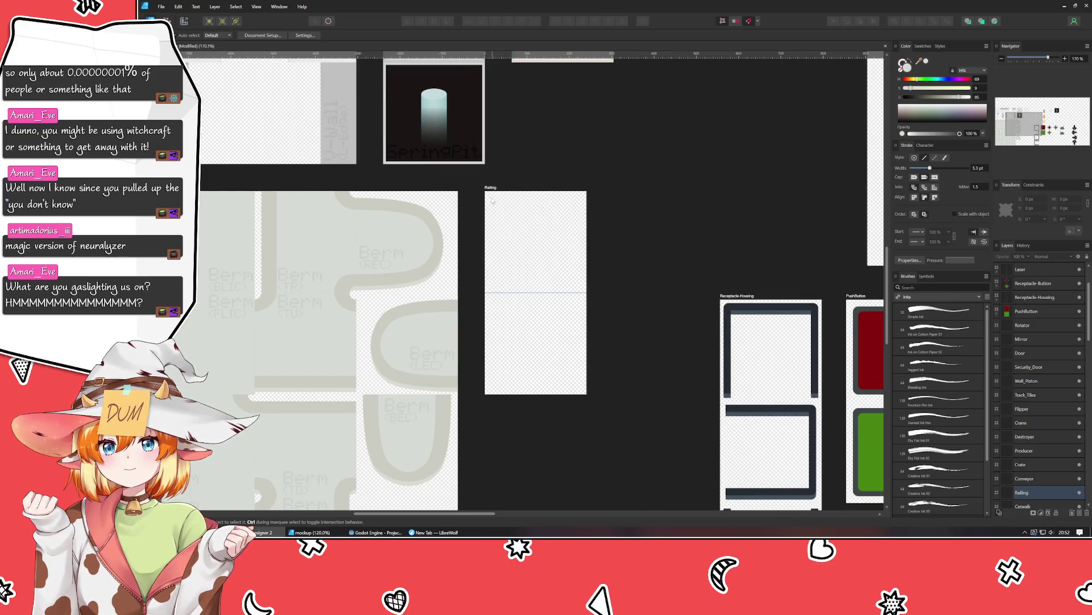
pyautogui.click(490, 188)
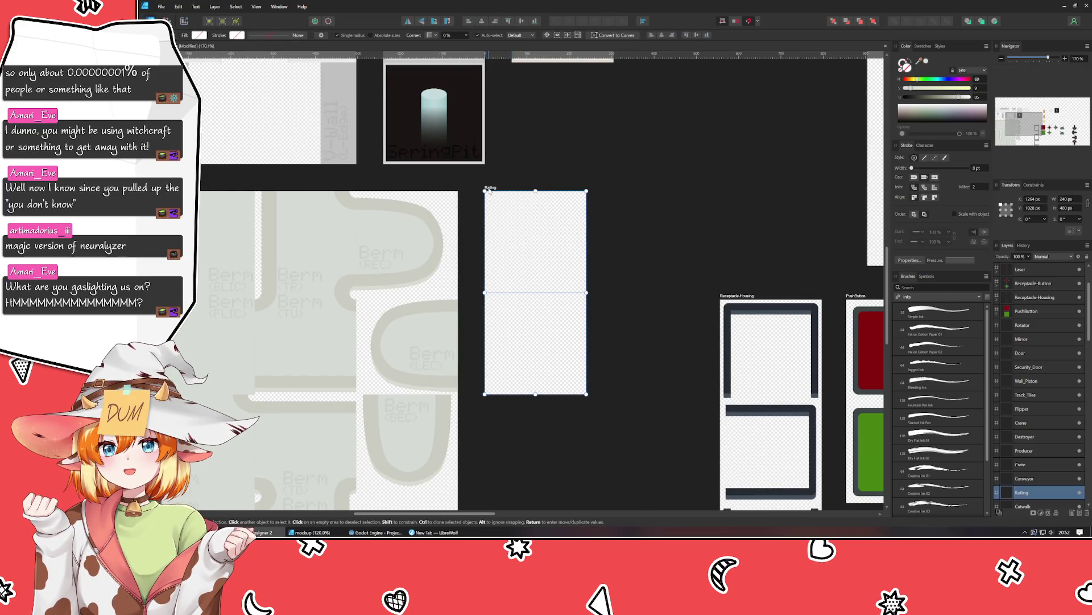
# Rename the artboard Railing_Tiles and set its width to 480 px.
pyautogui.doubleClick(490, 188)
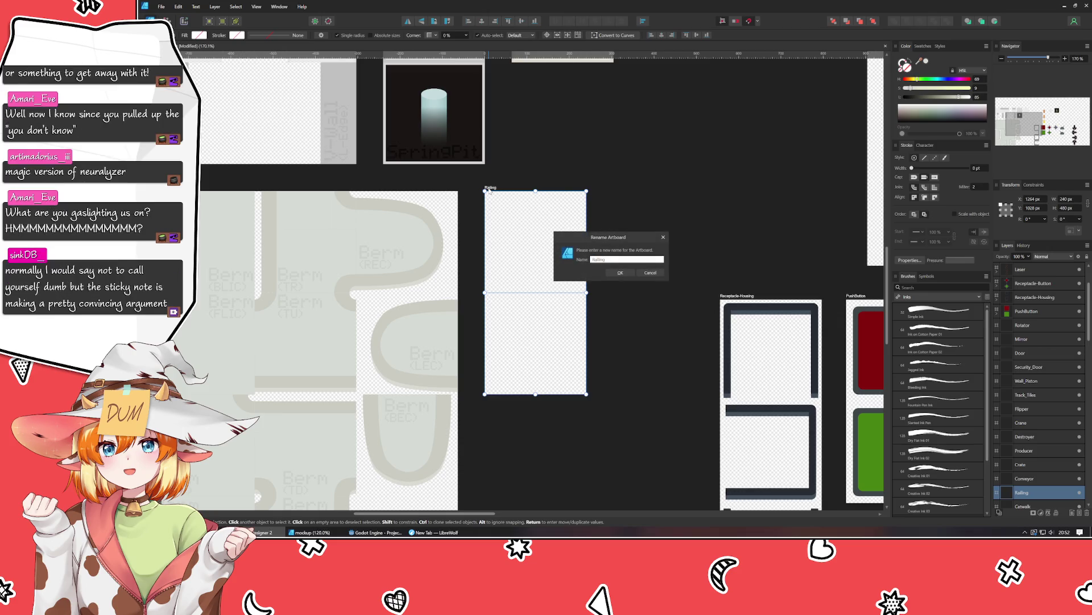
pyautogui.write('_Tiles')
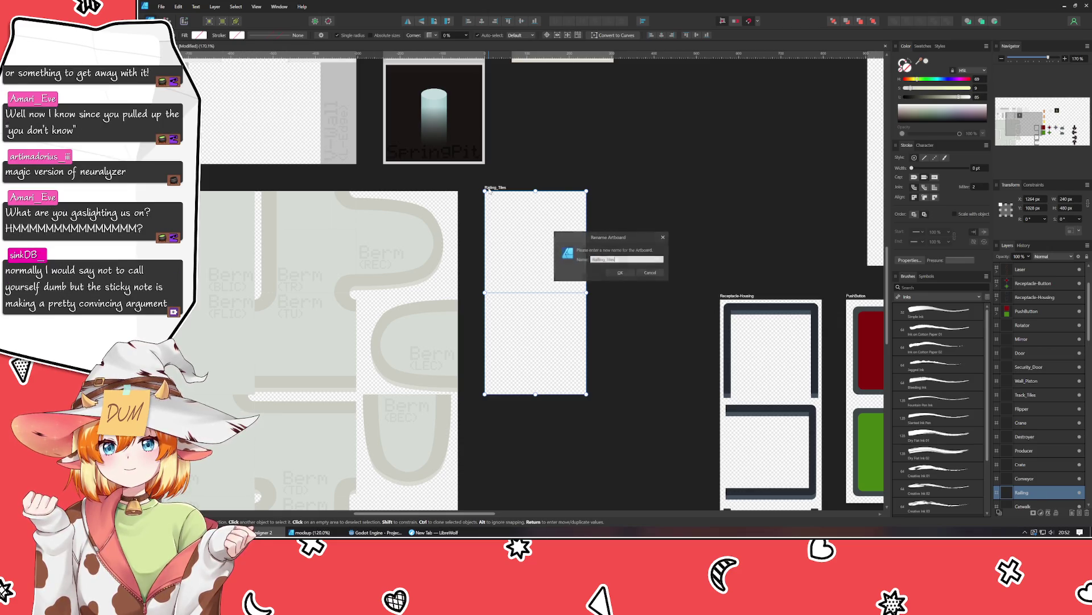
pyautogui.press('Return')
pyautogui.moveTo(449, 232)
pyautogui.mouseDown()
pyautogui.moveTo(689, 256)
pyautogui.moveTo(346, 221)
pyautogui.mouseUp()
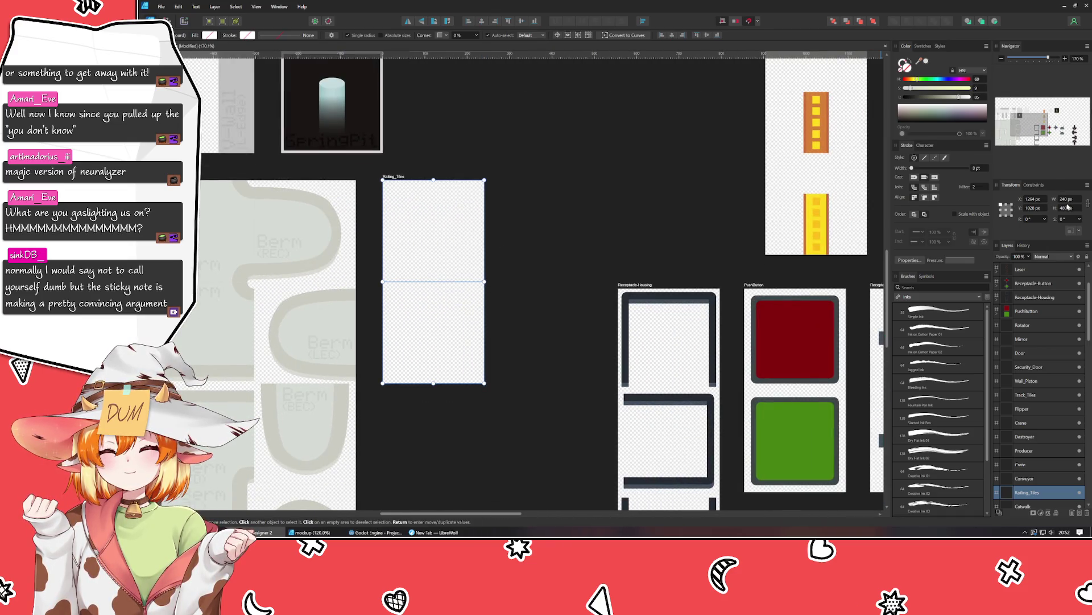
pyautogui.write('480')
pyautogui.press('Tab')
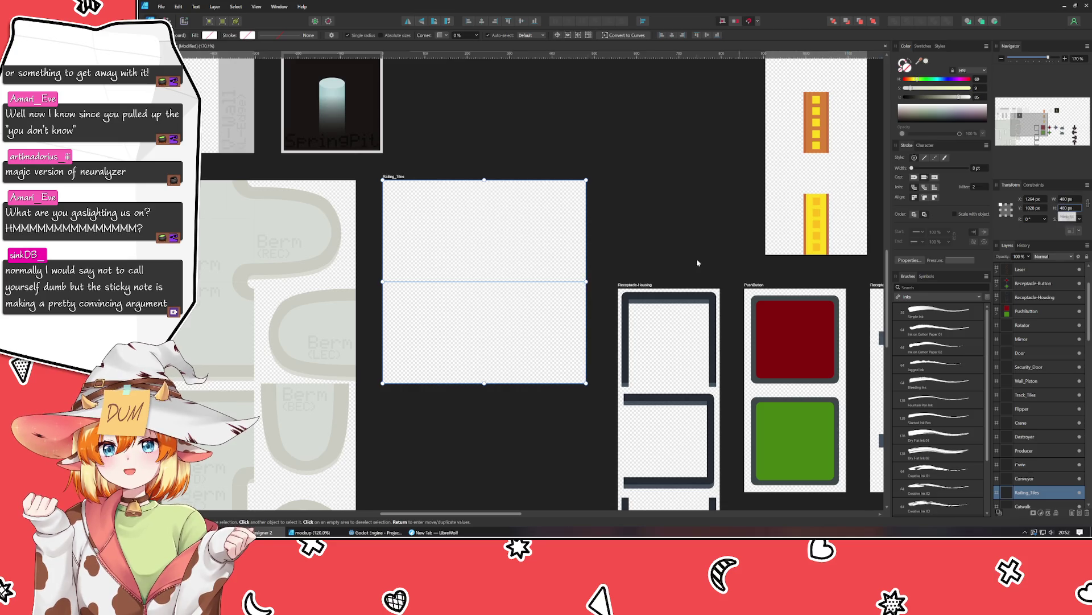
# Add a vertical guide at X 240 px across Railing_Tiles.
pyautogui.moveTo(224, 322); pyautogui.dragTo(487, 323)
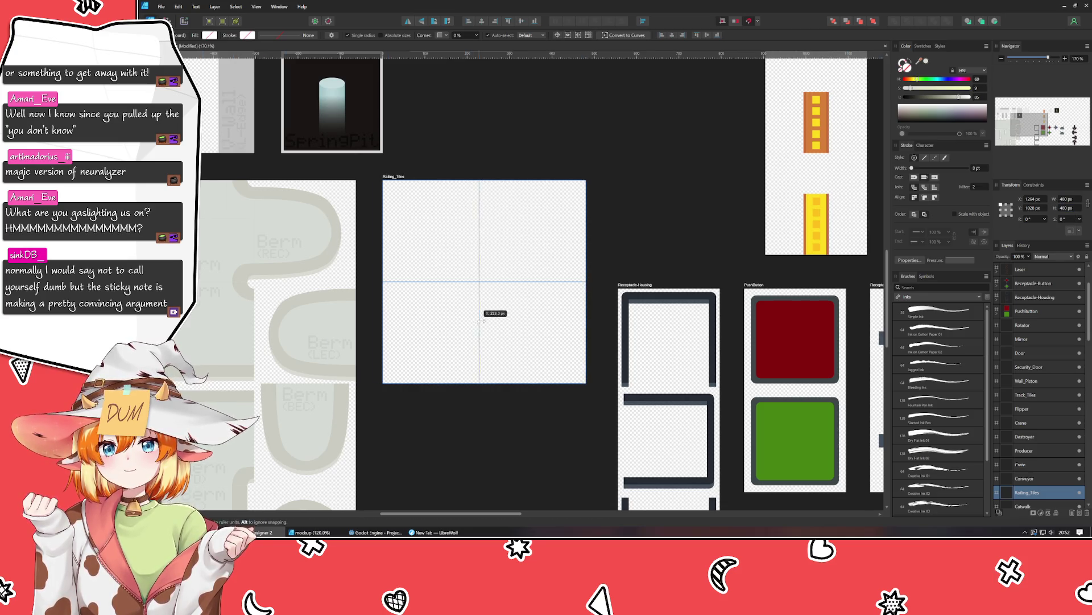
pyautogui.click(495, 428)
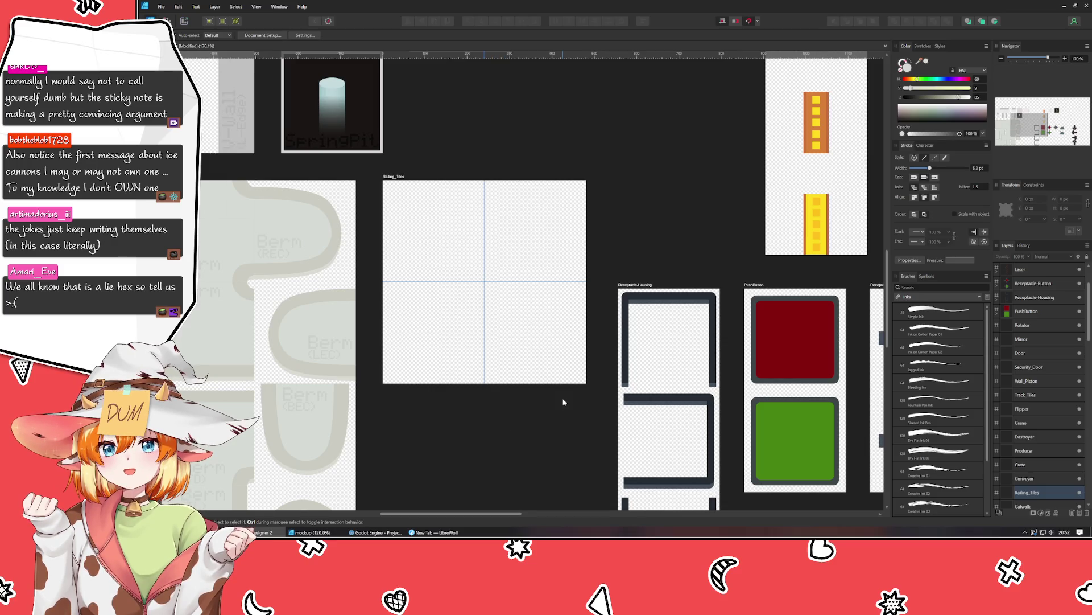
pyautogui.moveTo(563, 402); pyautogui.dragTo(515, 414)
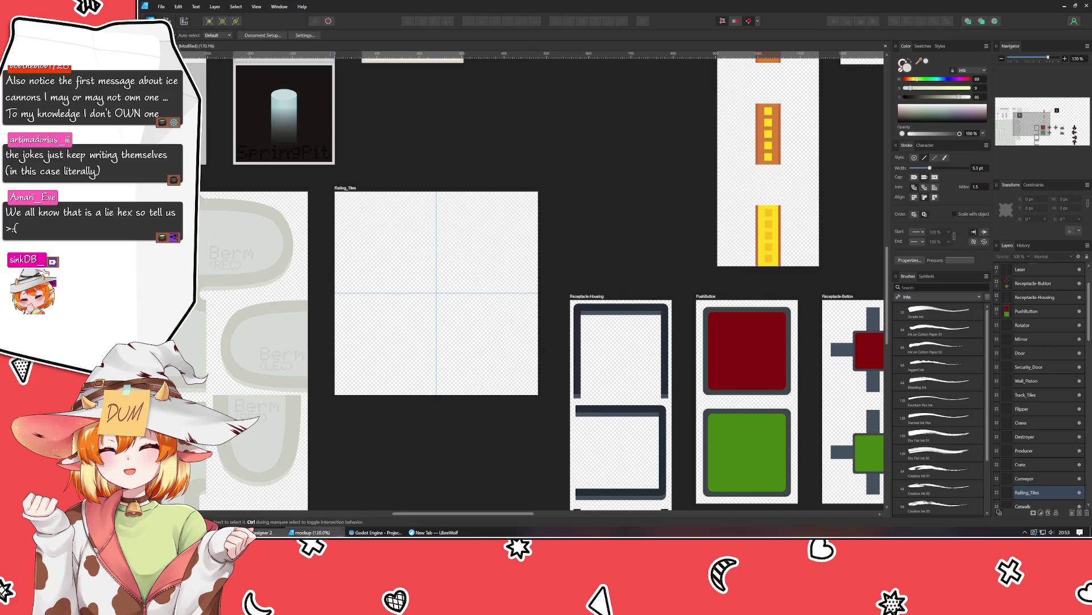
pyautogui.click(319, 532)
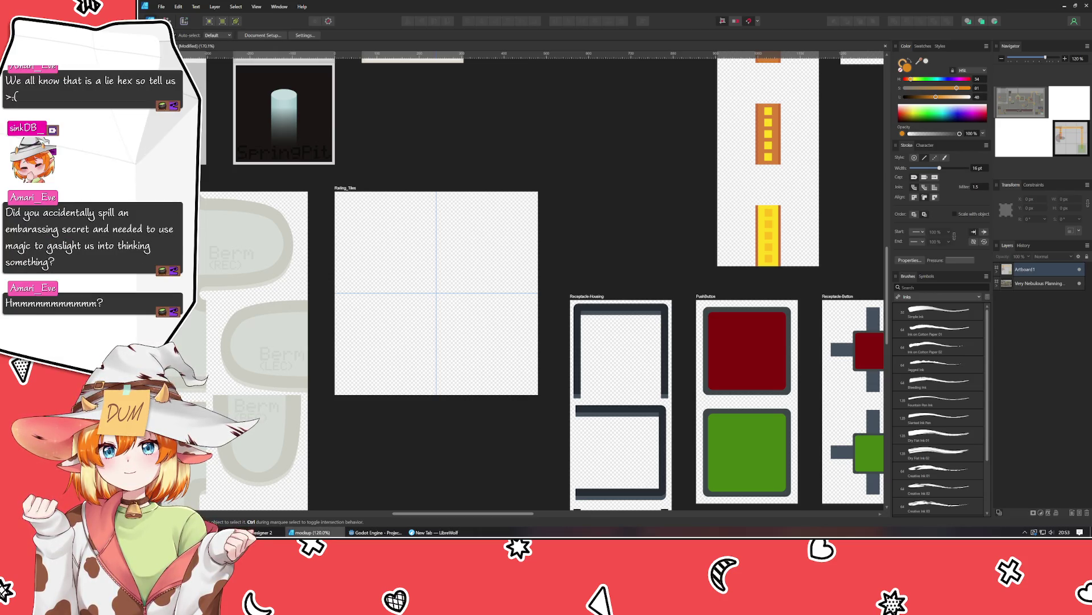
# Zoom in on Railing_Tiles, then return to the mockup document with Ctrl+Tab.
pyautogui.hotkey('ctrl', 'alt', '0')
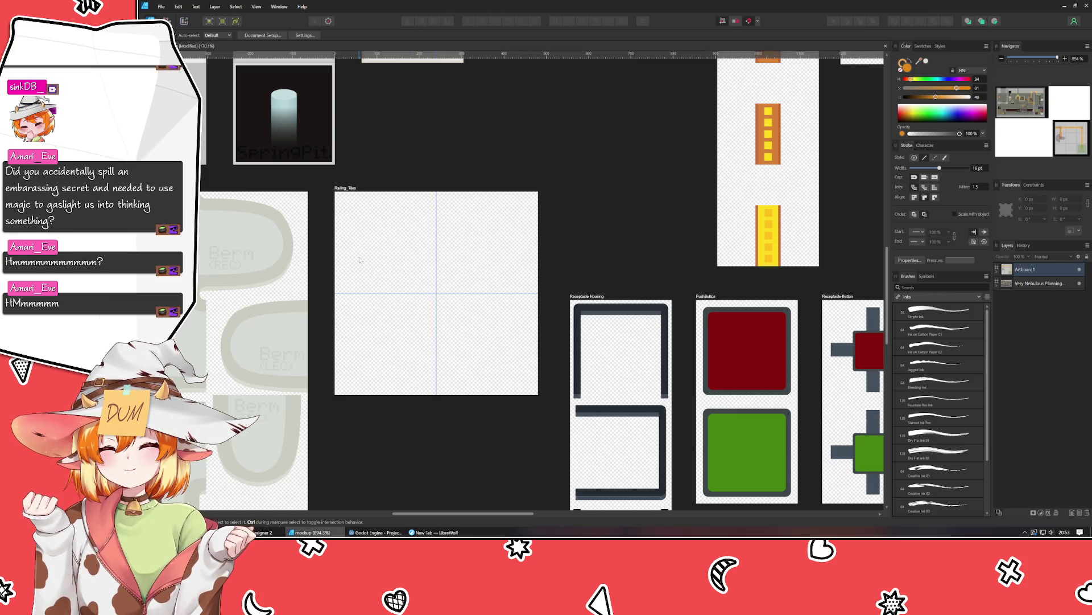
pyautogui.click(359, 260)
pyautogui.scroll(2, 360, 260)
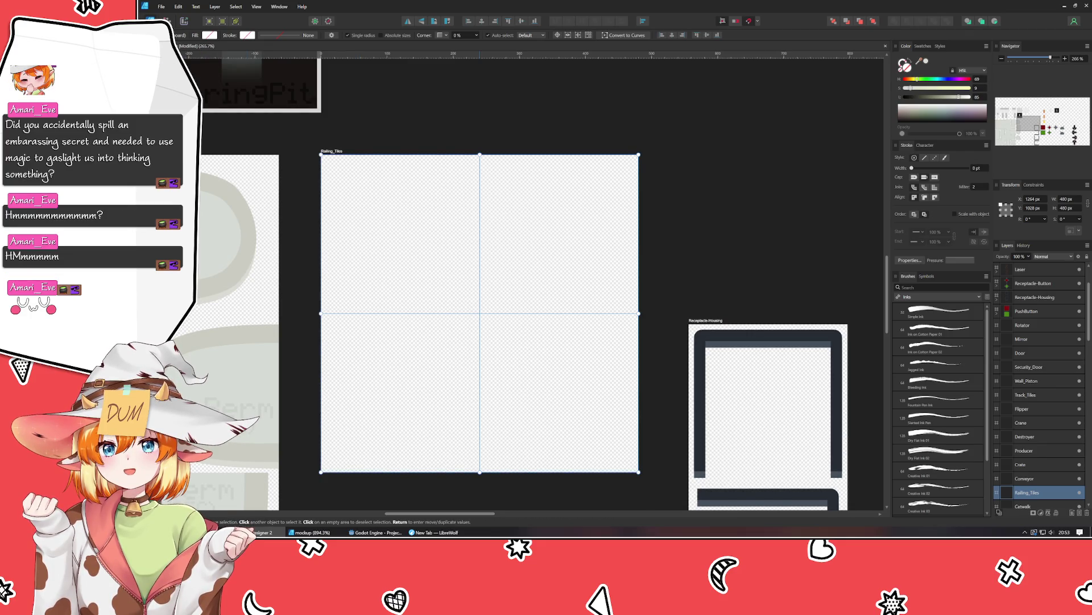
pyautogui.hotkey('ctrl', 'Tab')
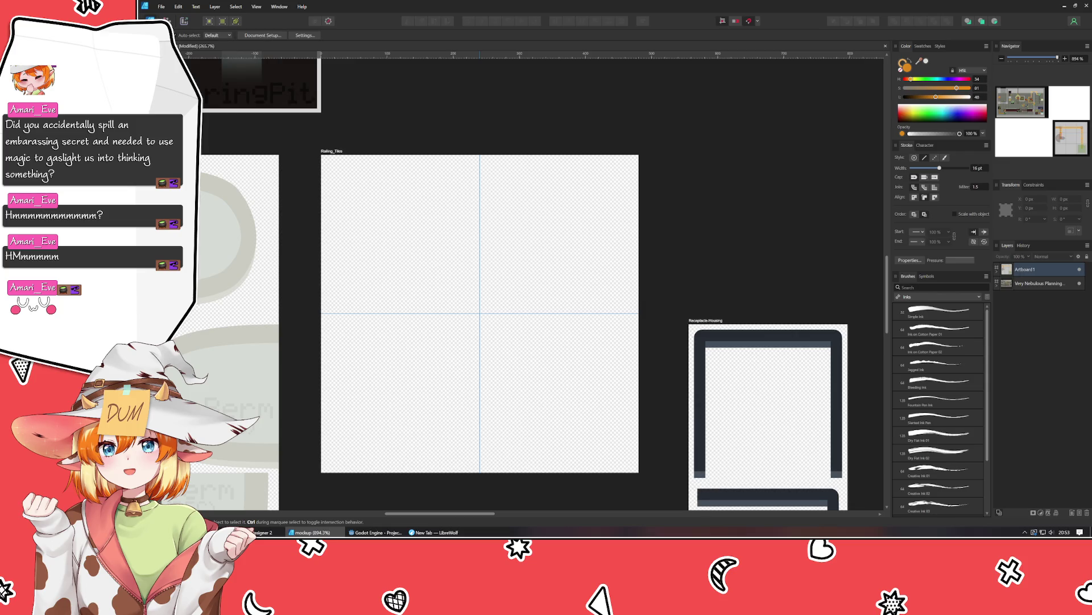
# Expand Artboard1 and inspect its Rounded Rectangle and Group layers.
pyautogui.click(997, 272)
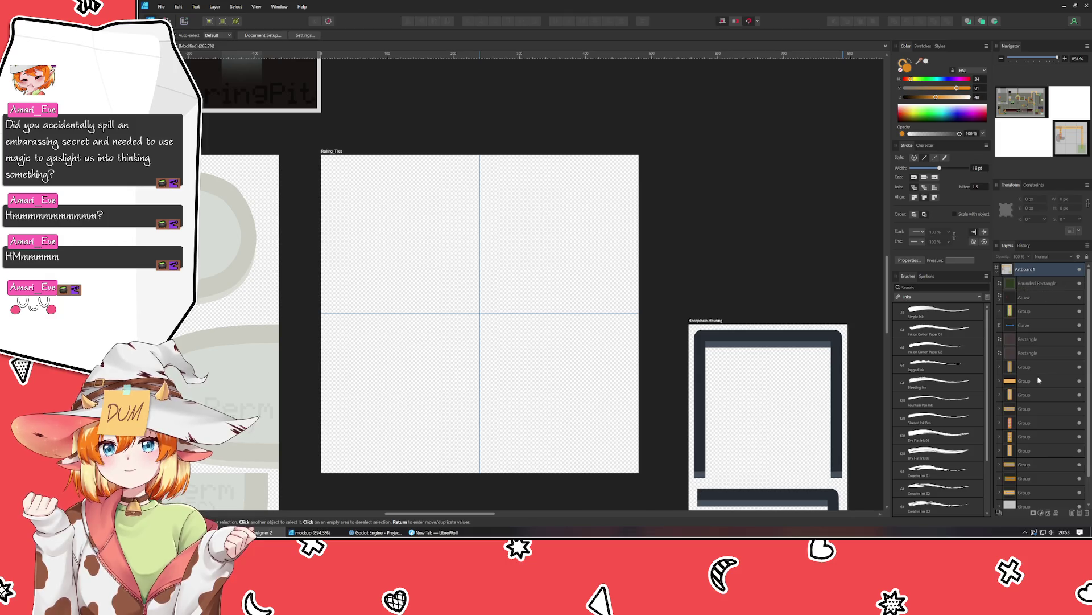
pyautogui.scroll(-1, 1043, 426)
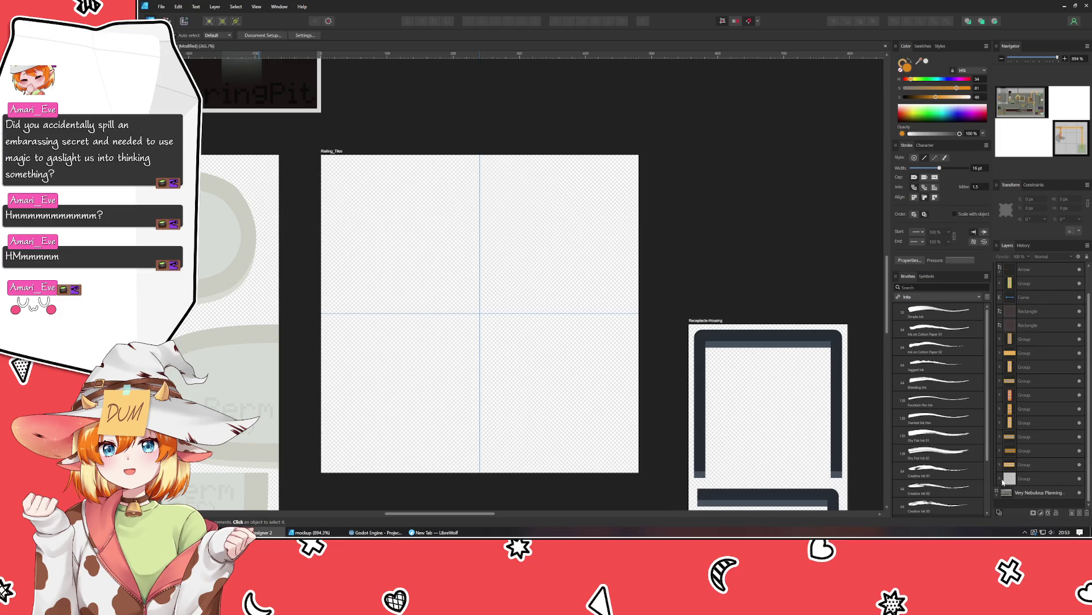
pyautogui.scroll(1, 1056, 391)
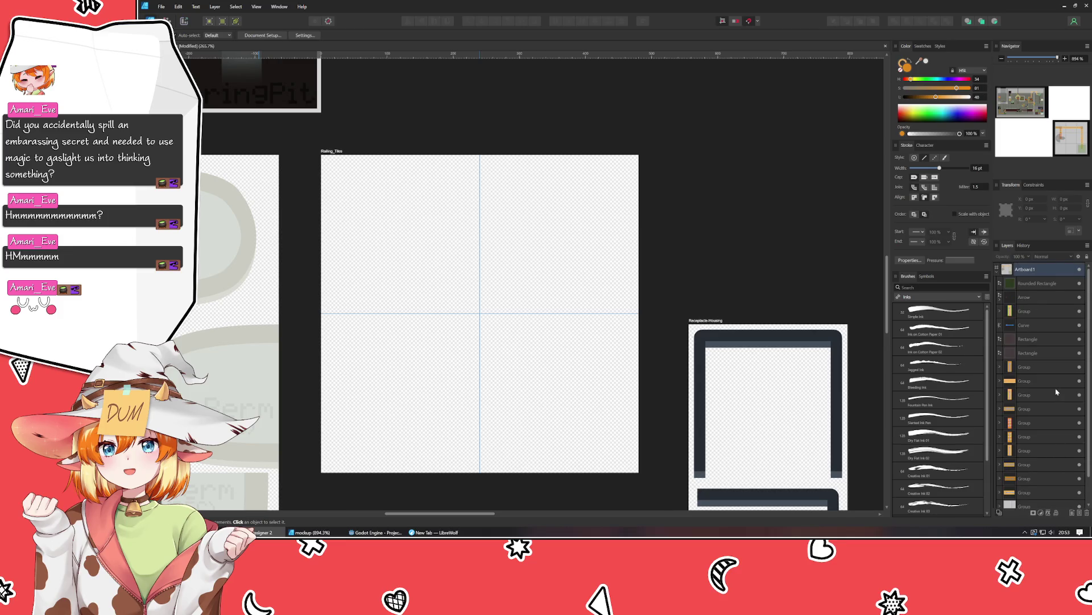
pyautogui.click(1041, 283)
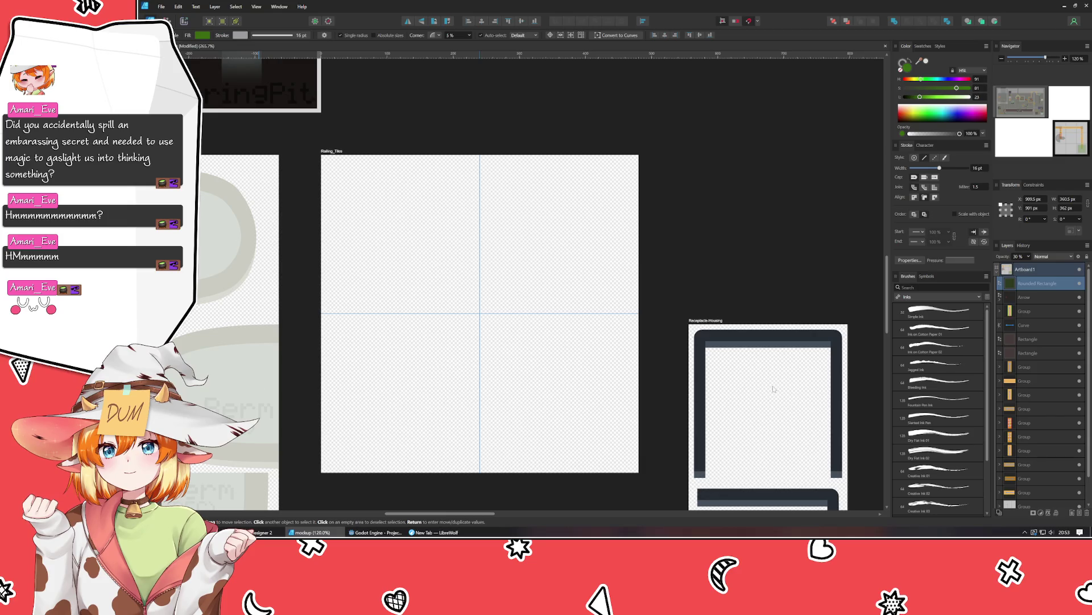
pyautogui.click(1031, 368)
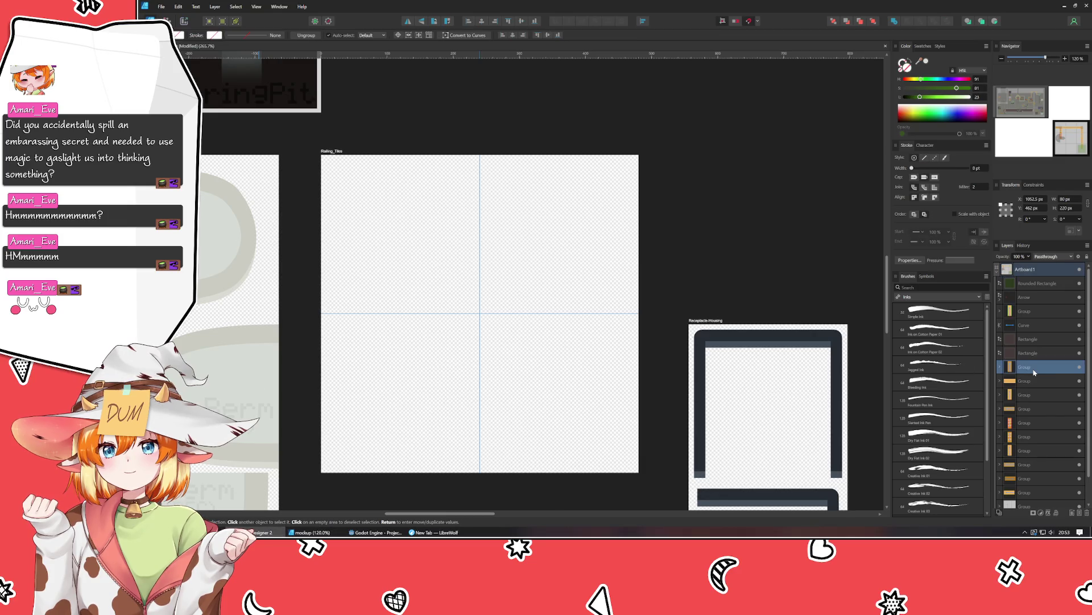
pyautogui.click(1035, 408)
pyautogui.click(1032, 450)
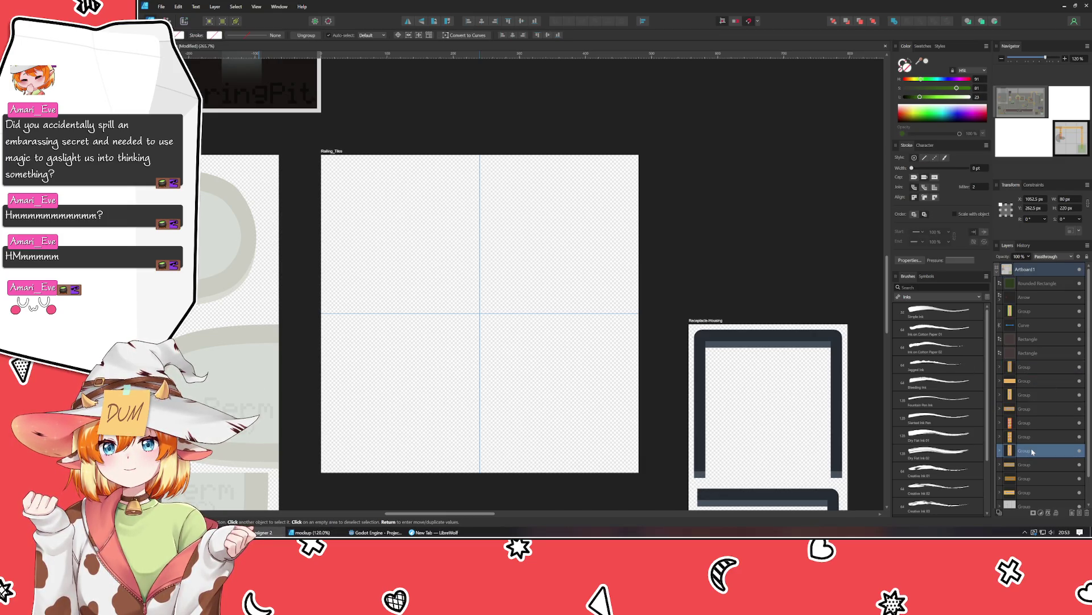
pyautogui.scroll(-2, 1033, 452)
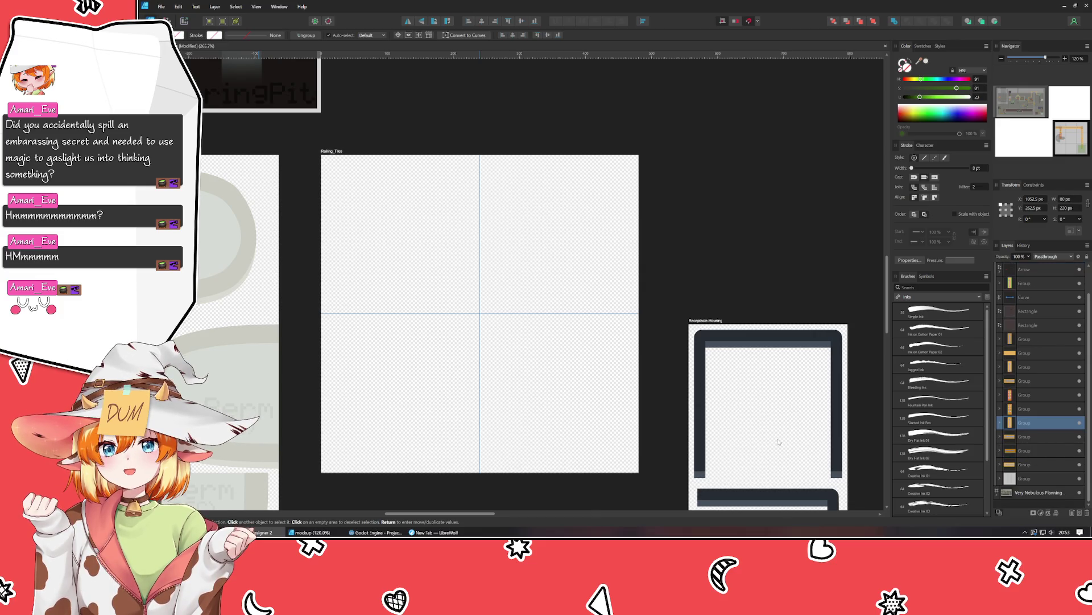
pyautogui.click(1031, 501)
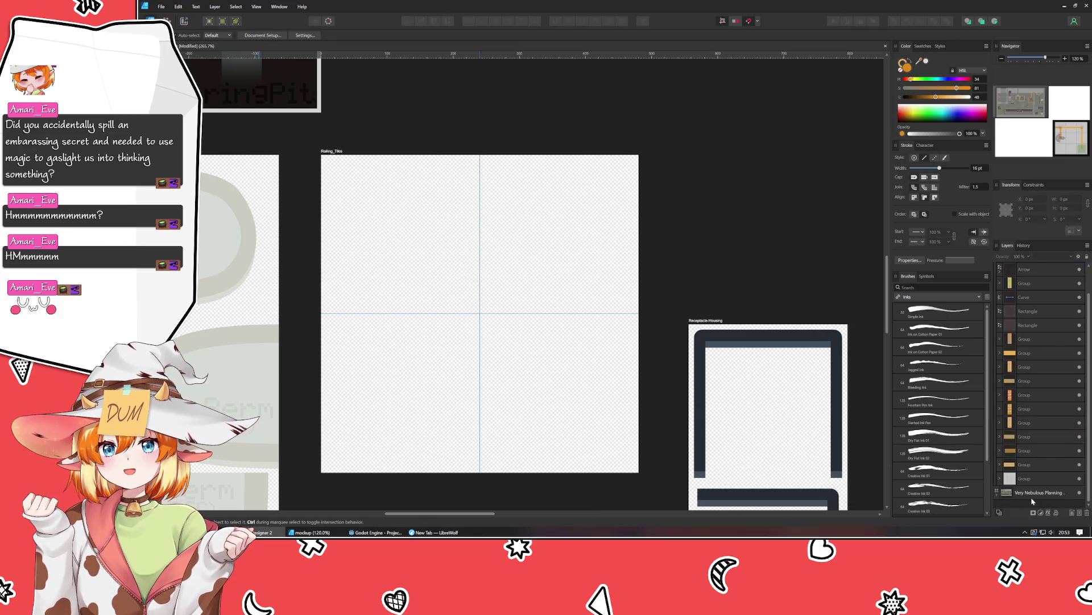
pyautogui.scroll(2, 1000, 284)
pyautogui.click(998, 275)
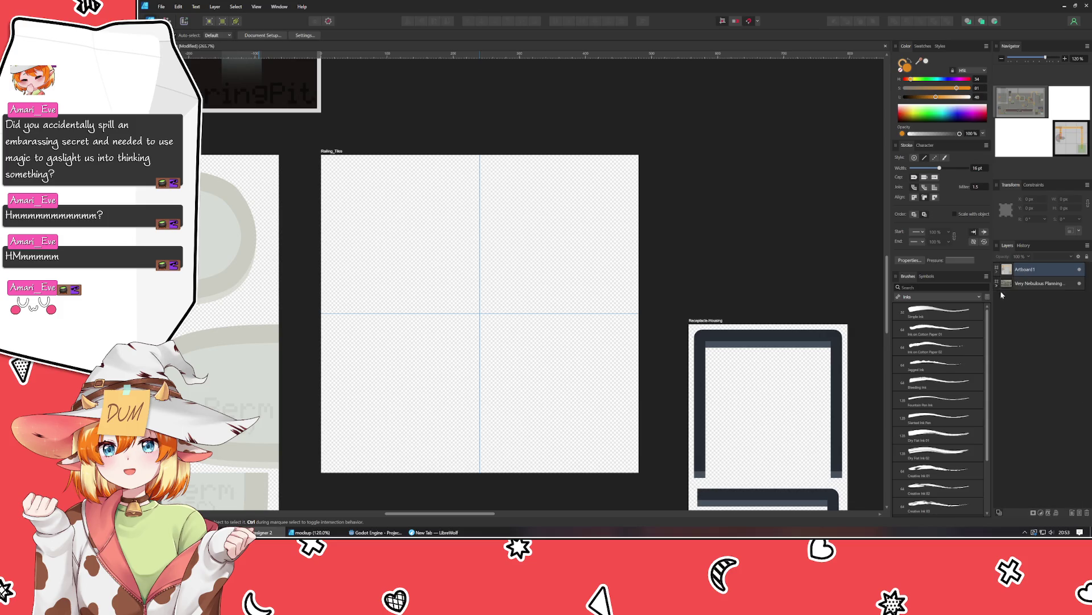
# Expand Very Nebulous Planning, unlock its locked Group and select the bar rectangles.
pyautogui.click(997, 285)
pyautogui.scroll(-2, 1037, 306)
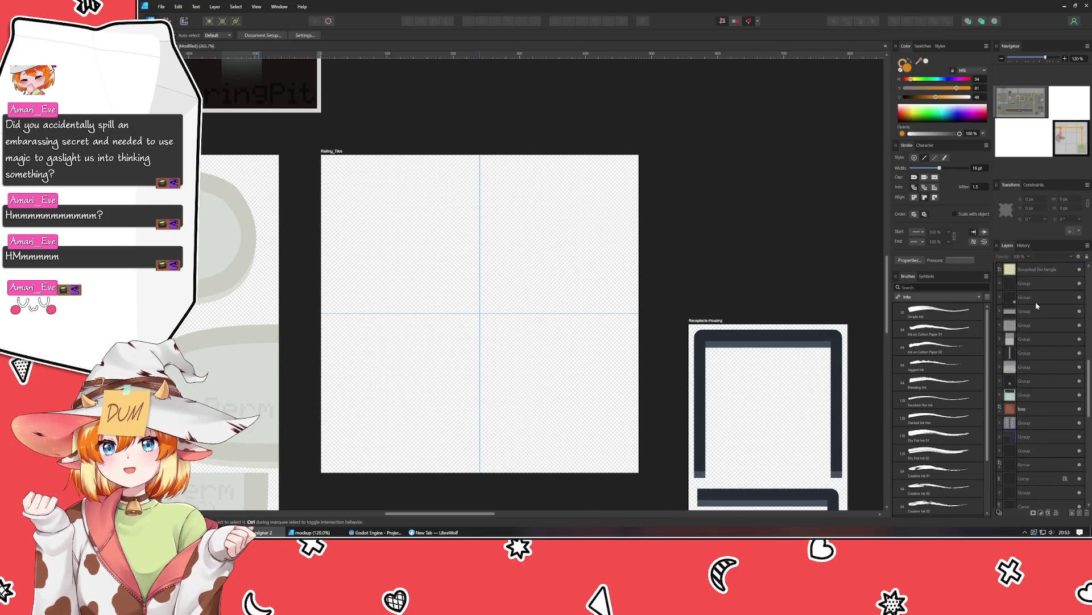
pyautogui.scroll(-3, 1036, 306)
pyautogui.scroll(-3, 1037, 306)
pyautogui.scroll(-2, 1056, 421)
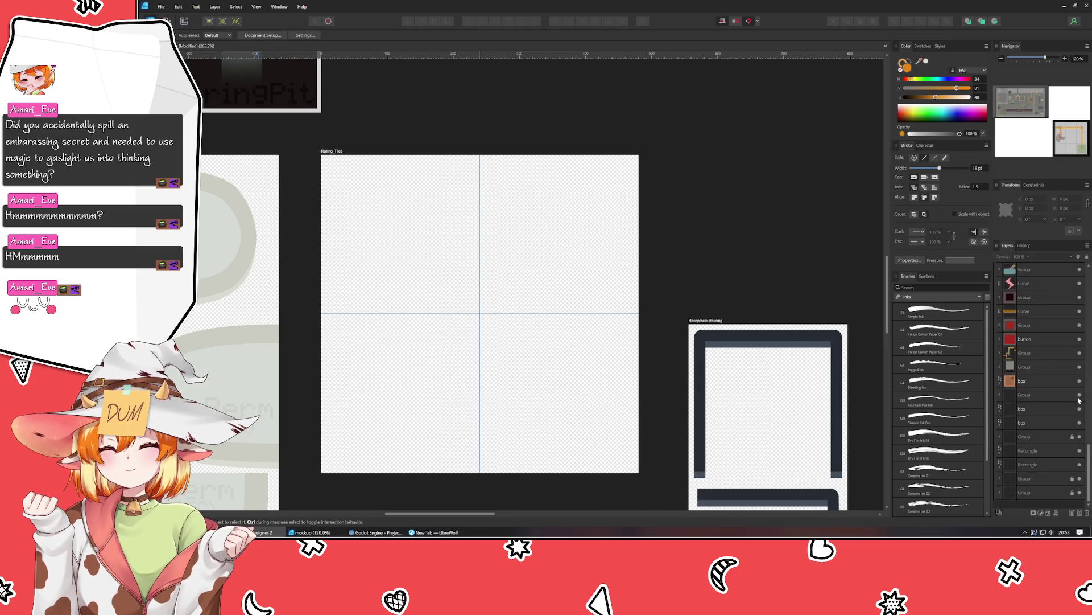
pyautogui.click(1073, 436)
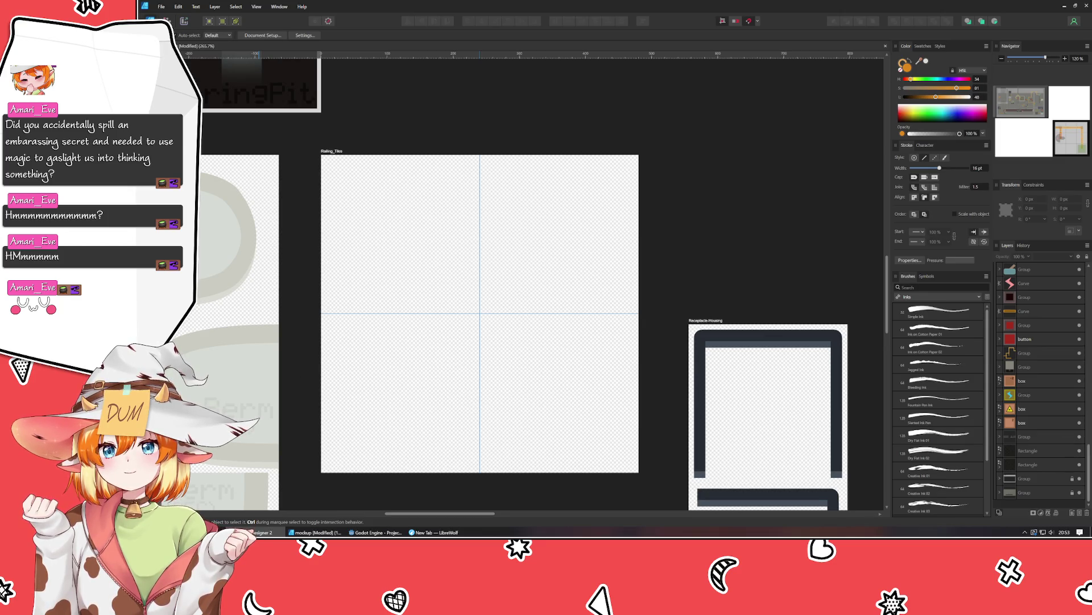
pyautogui.click(1025, 436)
pyautogui.scroll(-1, 1041, 398)
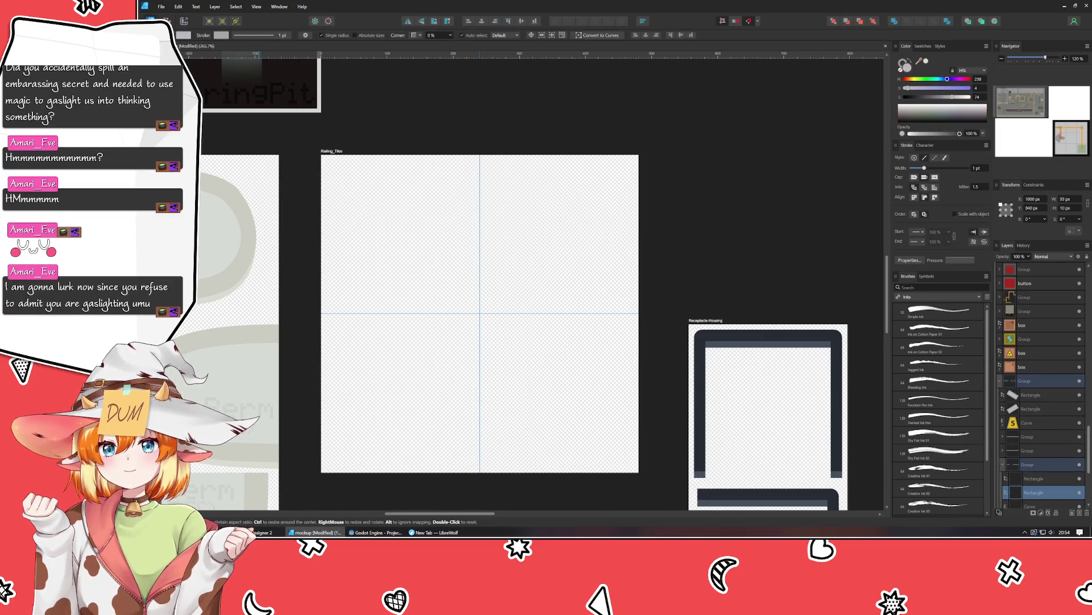
pyautogui.hotkey('ctrl', 'd')
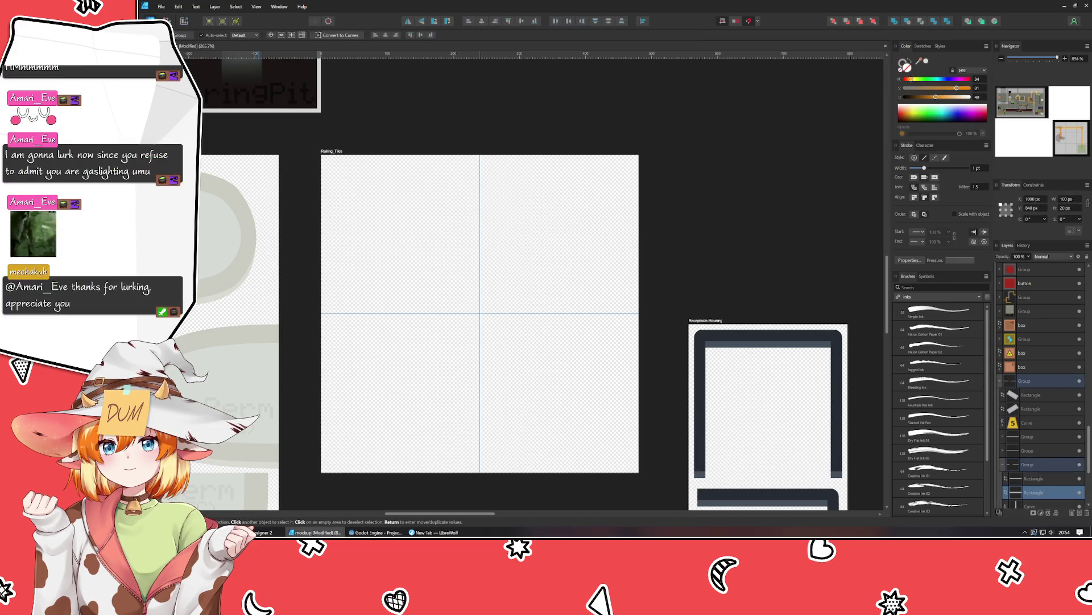
pyautogui.click(1031, 394)
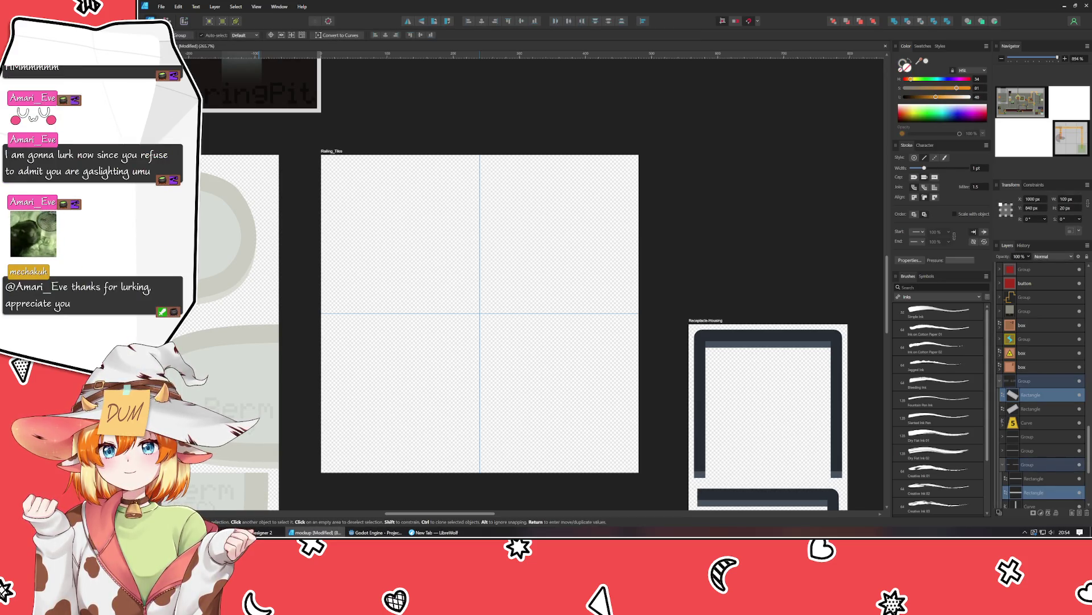
# Paste a copy of the grey bar onto Railing_Tiles and place it in the upper-left area.
pyautogui.hotkey('ctrl', 'v')
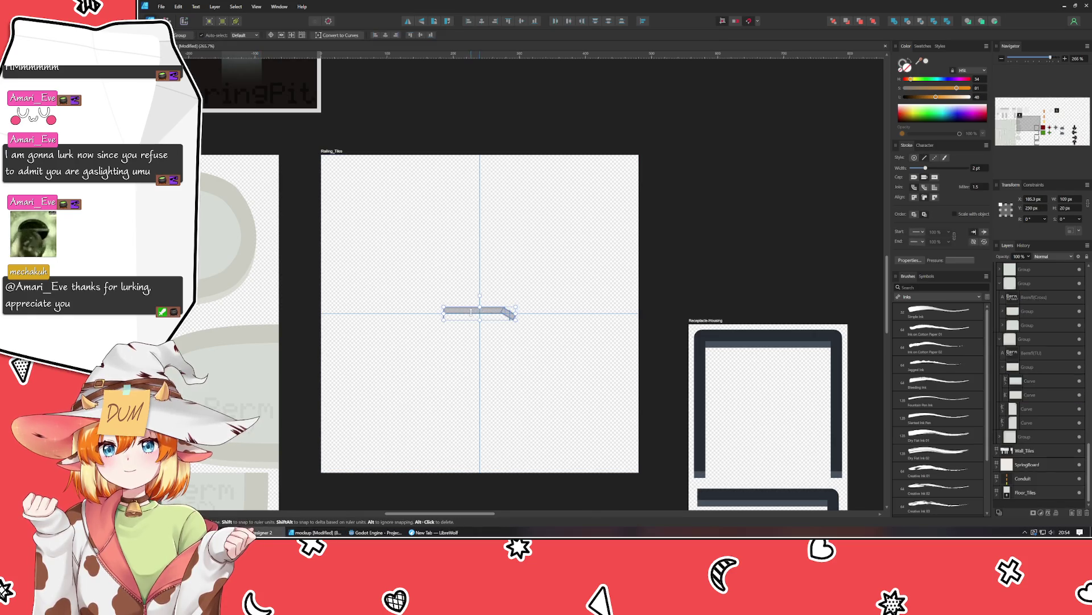
pyautogui.moveTo(478, 313); pyautogui.dragTo(399, 282)
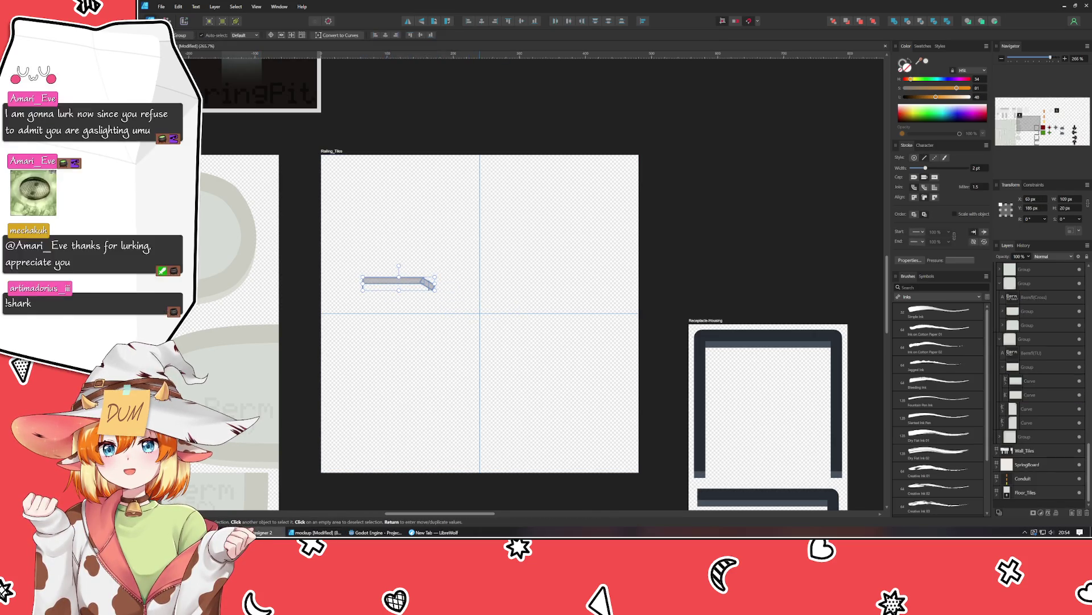
pyautogui.press('Escape')
pyautogui.hotkey('ctrl', 'Tab')
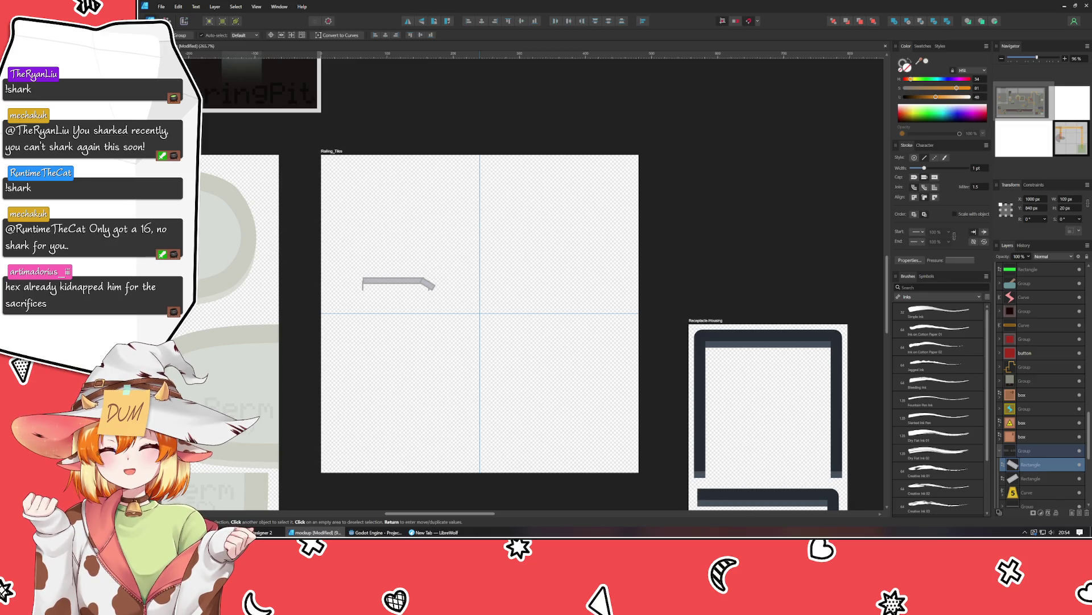
pyautogui.click(676, 259)
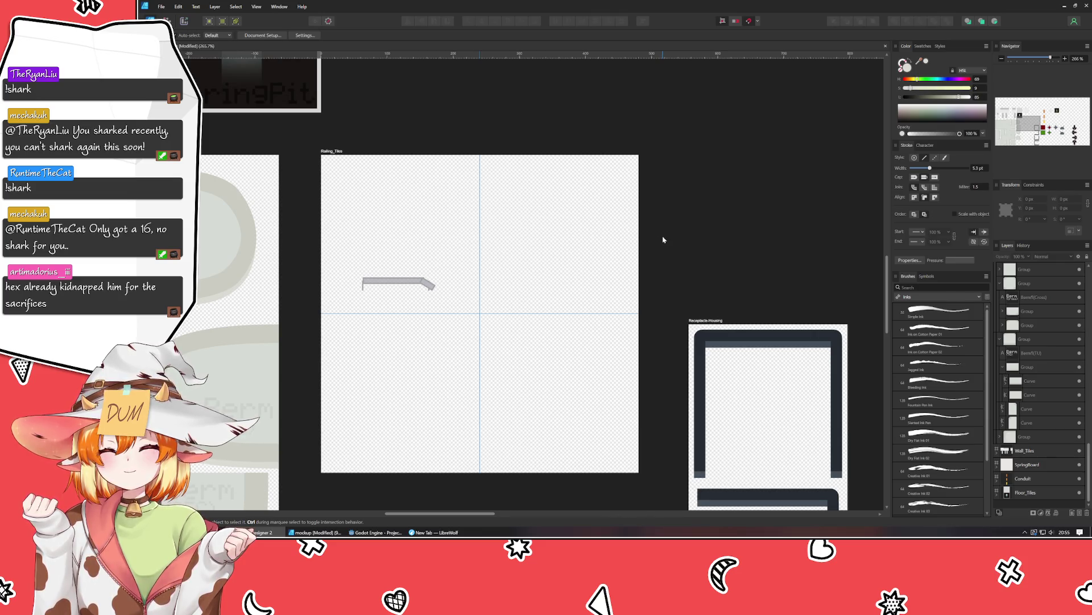
# Select the bar with its angled-end curves, enlarge it to about 172×37 px, and move it toward the artboard centre.
pyautogui.click(387, 273)
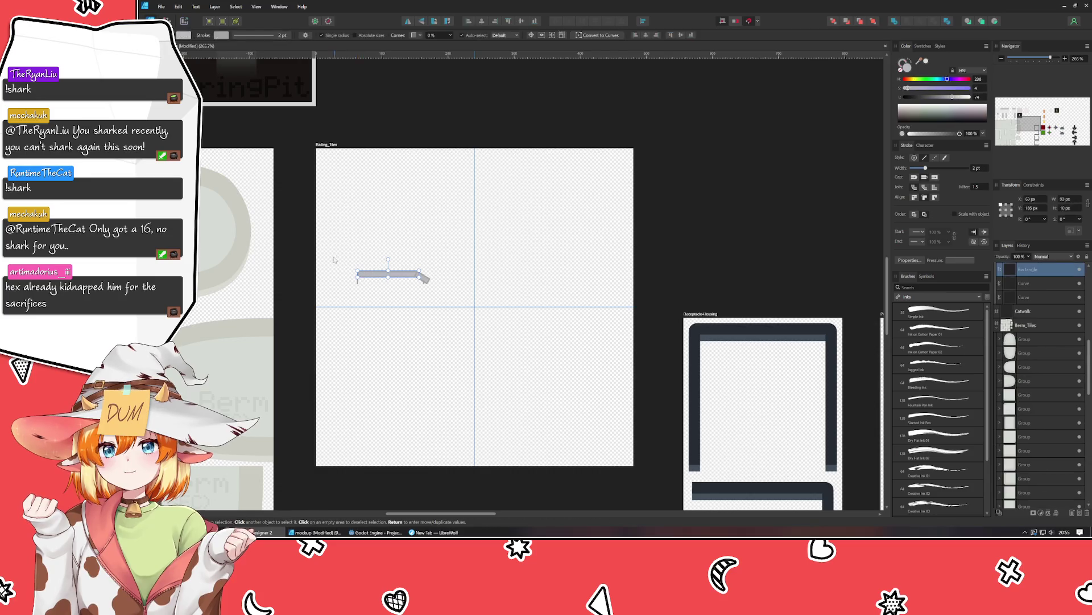
pyautogui.moveTo(335, 260); pyautogui.dragTo(518, 315)
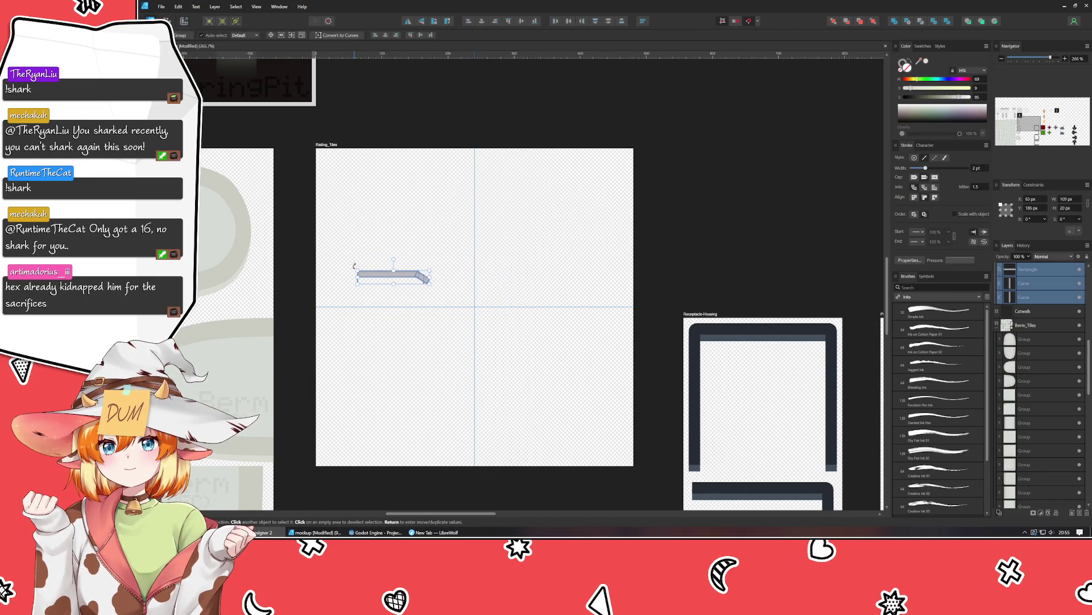
pyautogui.moveTo(357, 272); pyautogui.dragTo(315, 260)
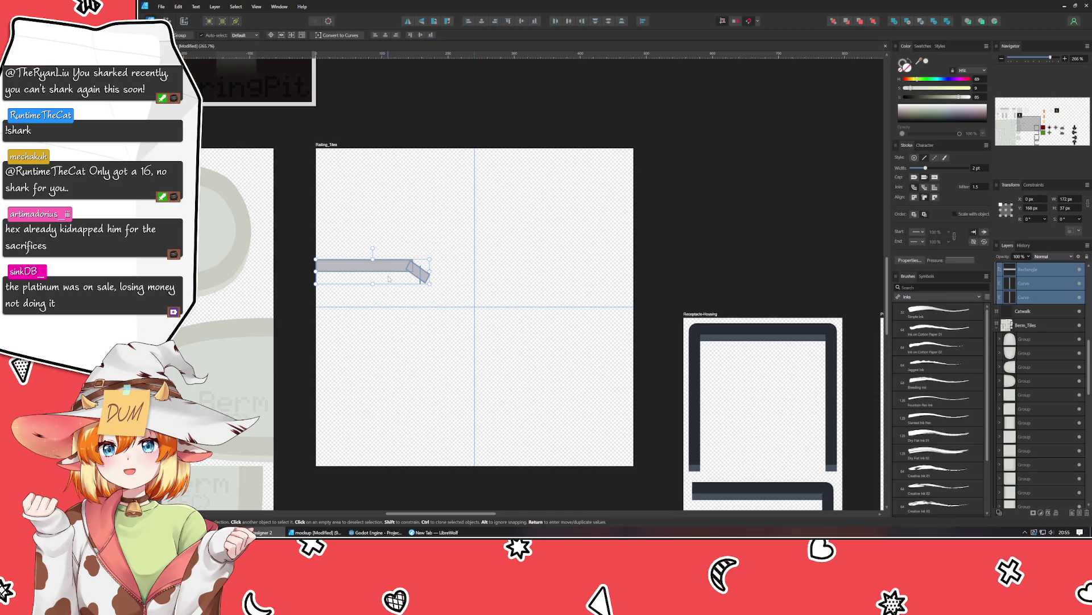
pyautogui.moveTo(389, 278); pyautogui.dragTo(524, 298)
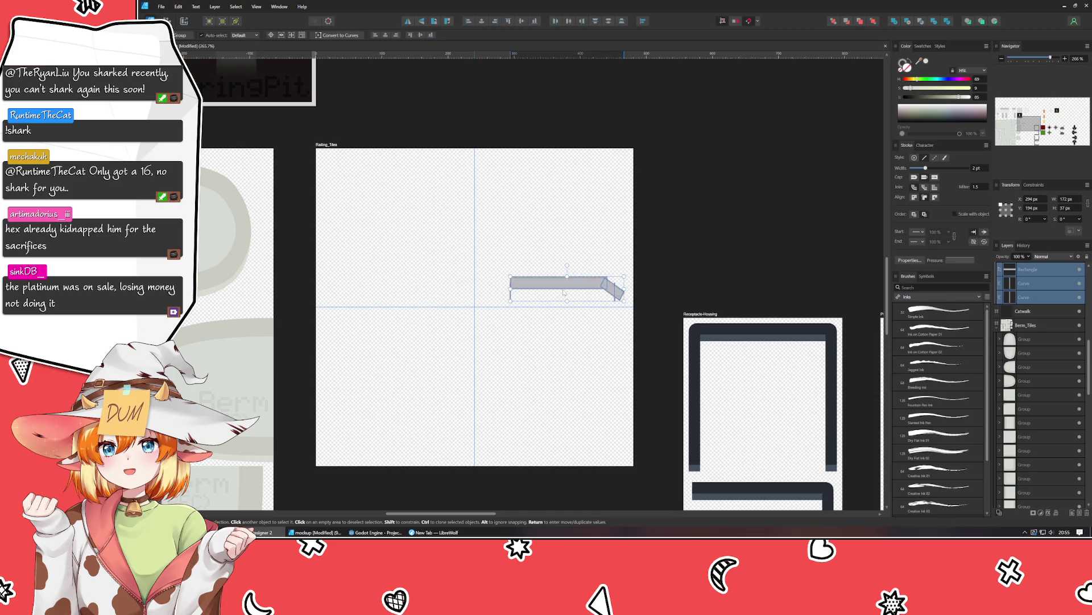
pyautogui.click(501, 376)
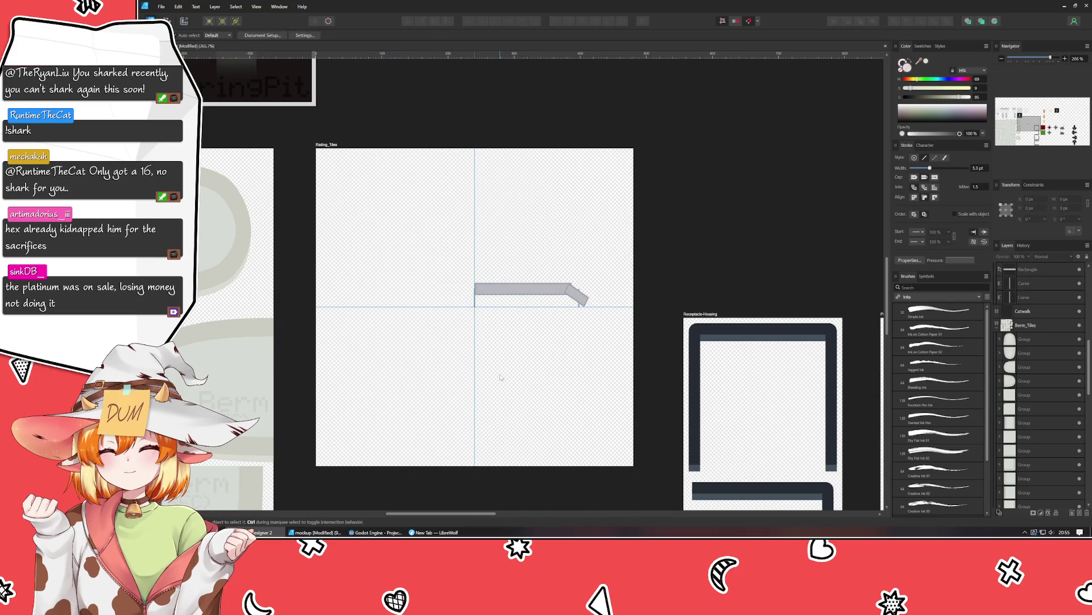
# Nudge the whole railing piece about 11 px to the right.
pyautogui.scroll(3, 512, 334)
pyautogui.scroll(2, 511, 333)
pyautogui.hscroll(1, 511, 333)
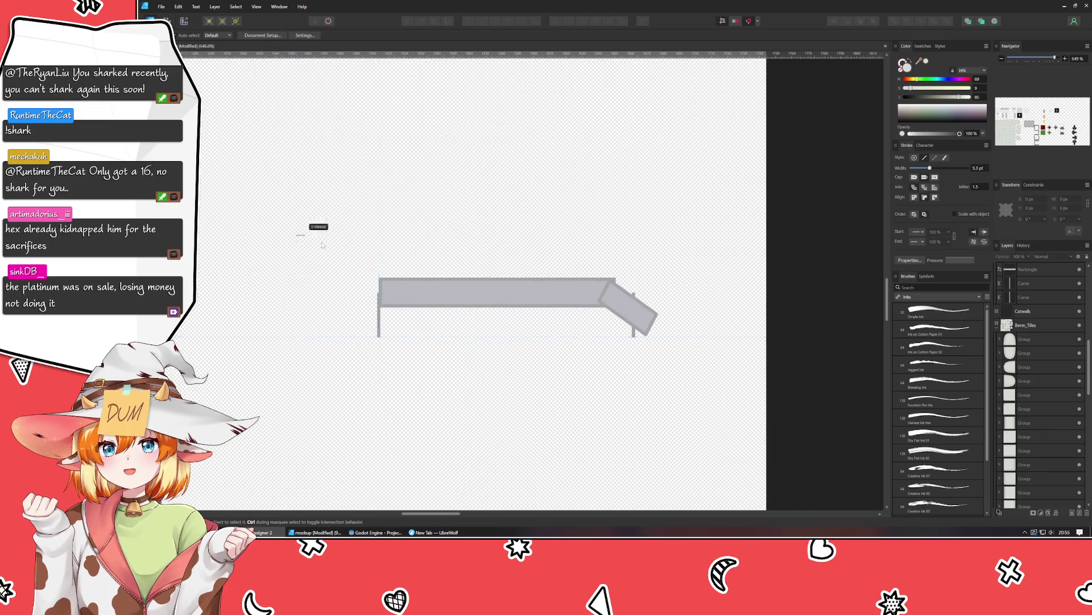
pyautogui.moveTo(307, 222); pyautogui.dragTo(691, 387)
pyautogui.moveTo(527, 297); pyautogui.dragTo(534, 297)
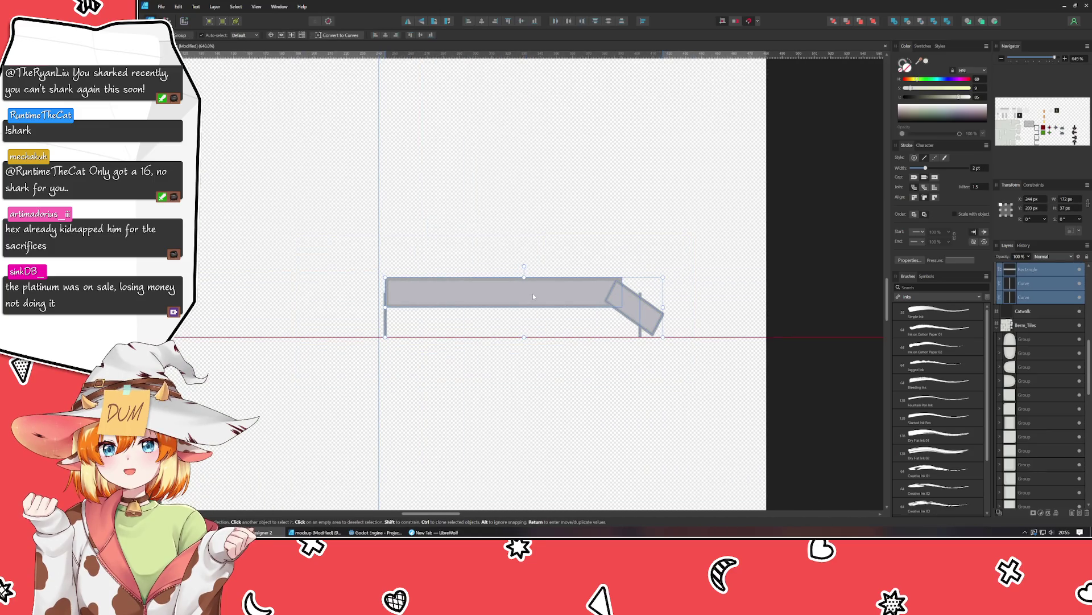
pyautogui.click(466, 420)
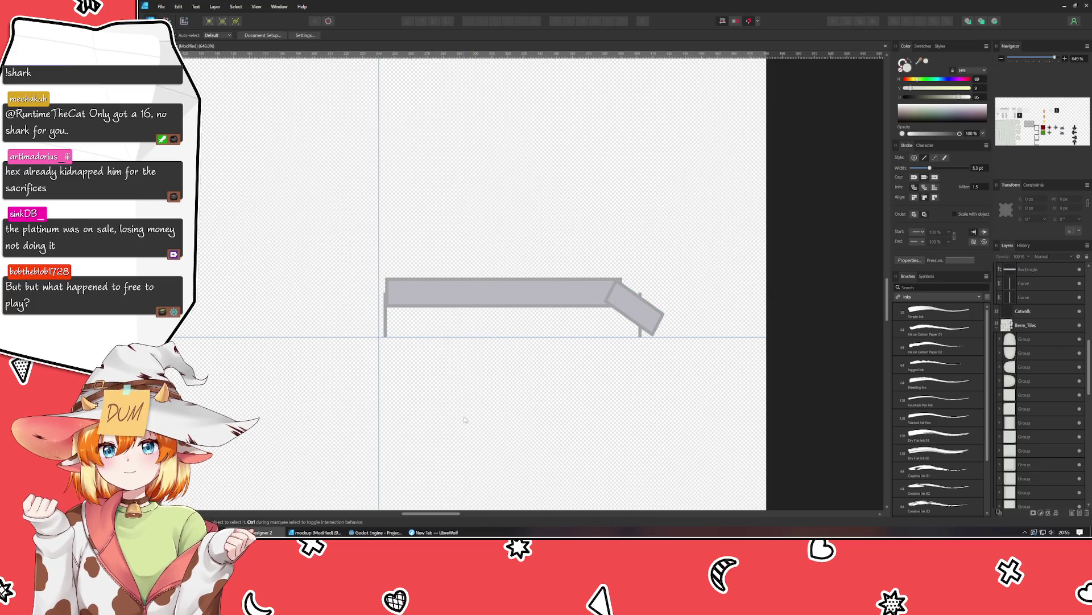
# Scale the railing piece up to roughly 229×49 px, then deselect it.
pyautogui.click(589, 298)
pyautogui.moveTo(317, 242); pyautogui.dragTo(575, 378)
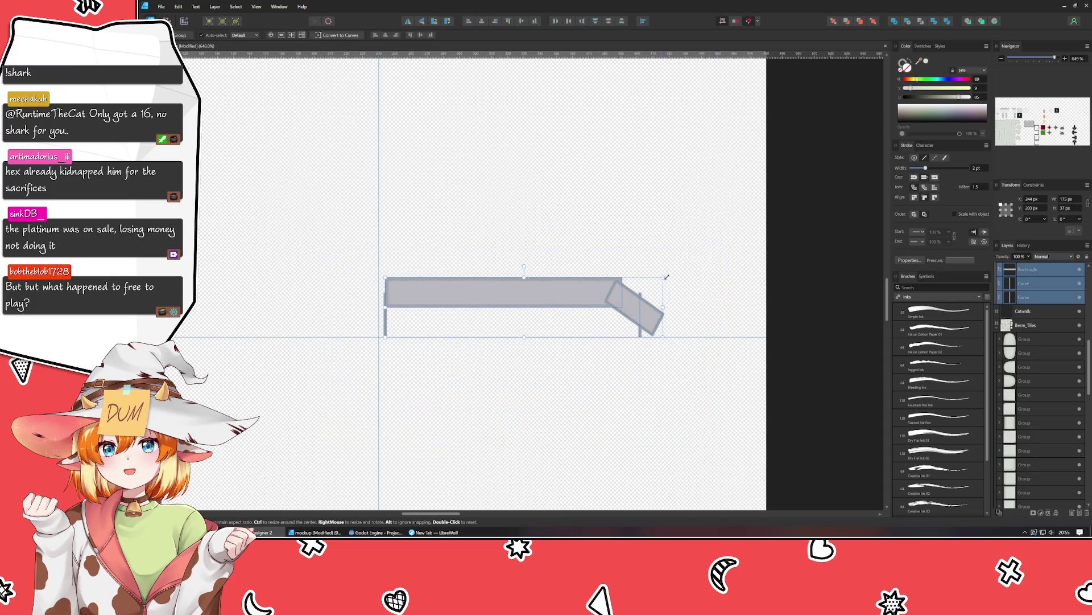
pyautogui.moveTo(667, 277); pyautogui.dragTo(751, 250)
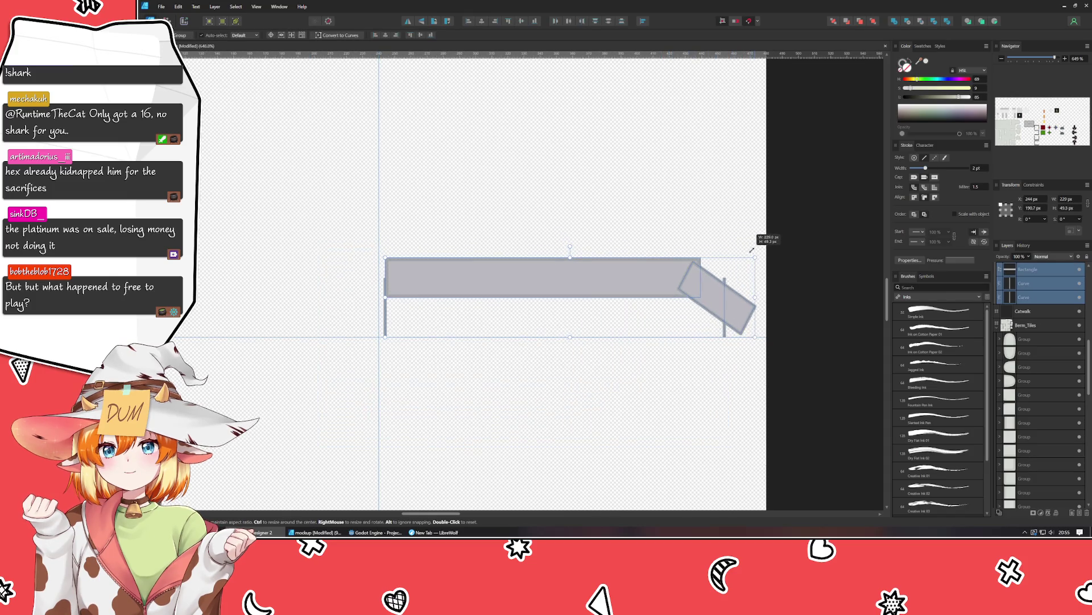
pyautogui.moveTo(752, 250); pyautogui.dragTo(761, 246)
pyautogui.hotkey('ctrl', 'd')
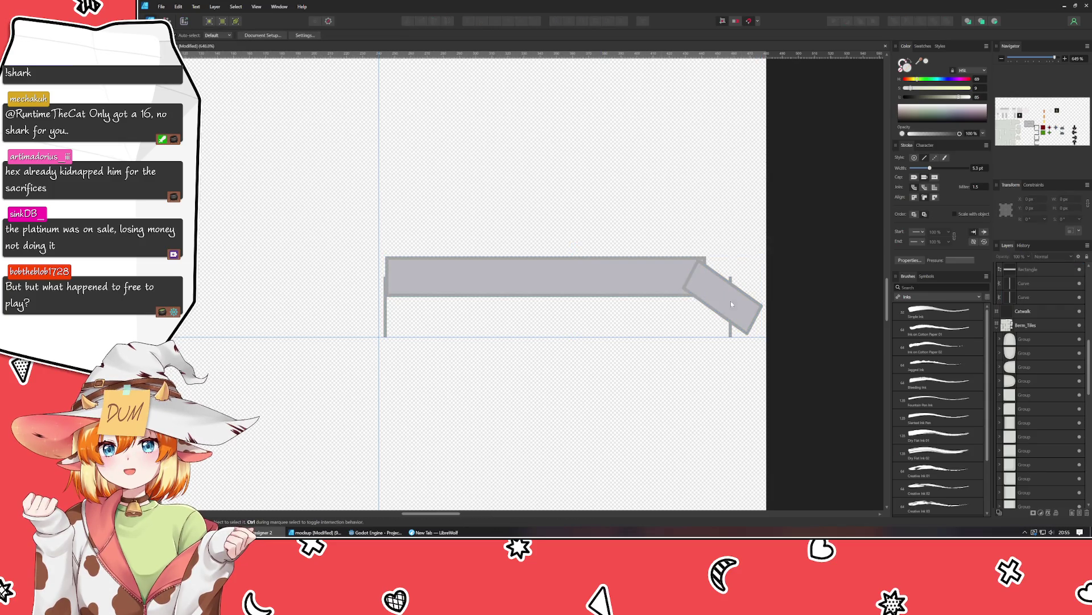
pyautogui.scroll(1, 697, 252)
pyautogui.hscroll(-5, 739, 261)
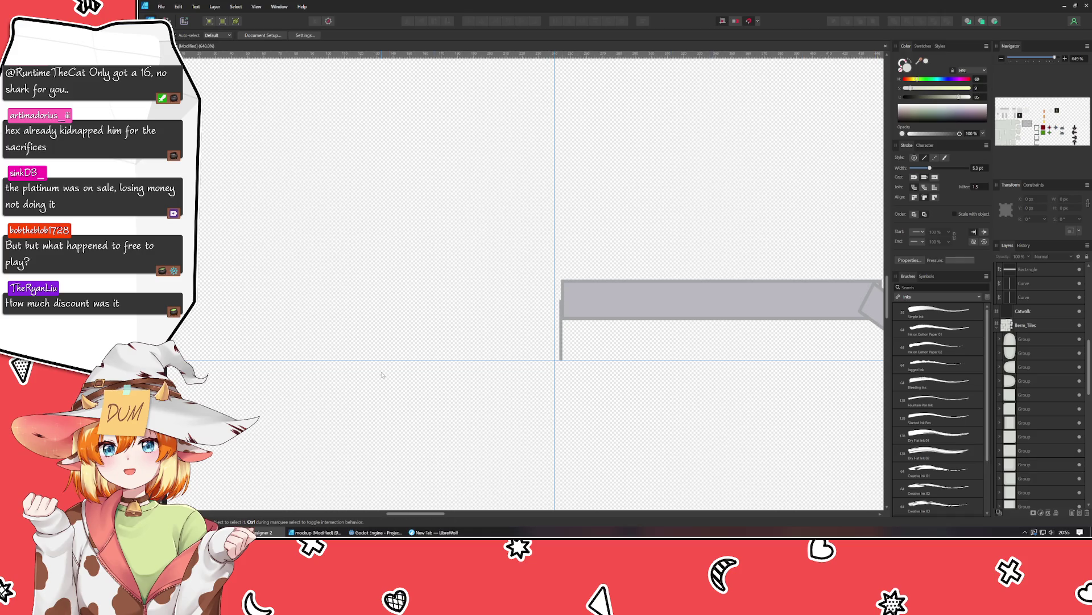
pyautogui.scroll(-2, 382, 374)
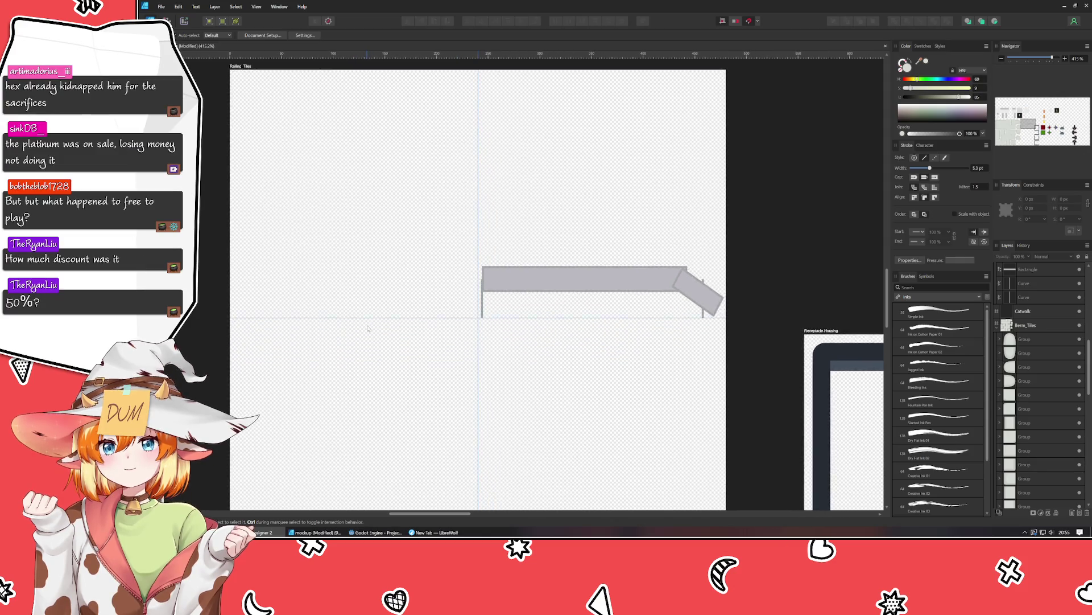
pyautogui.scroll(-1, 370, 325)
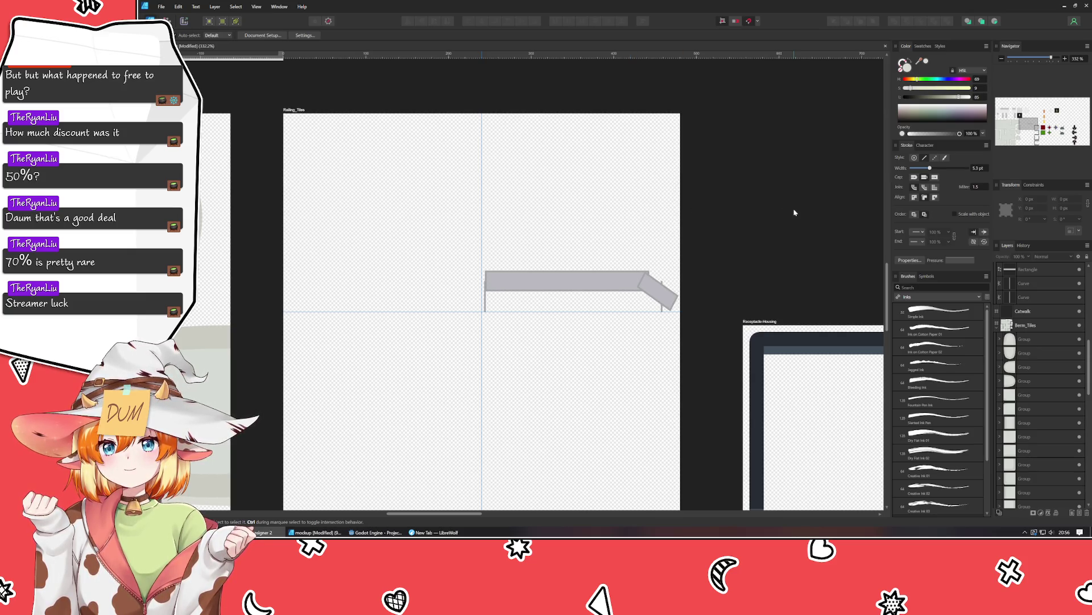
pyautogui.hscroll(-3, 621, 326)
pyautogui.hscroll(-3, 598, 330)
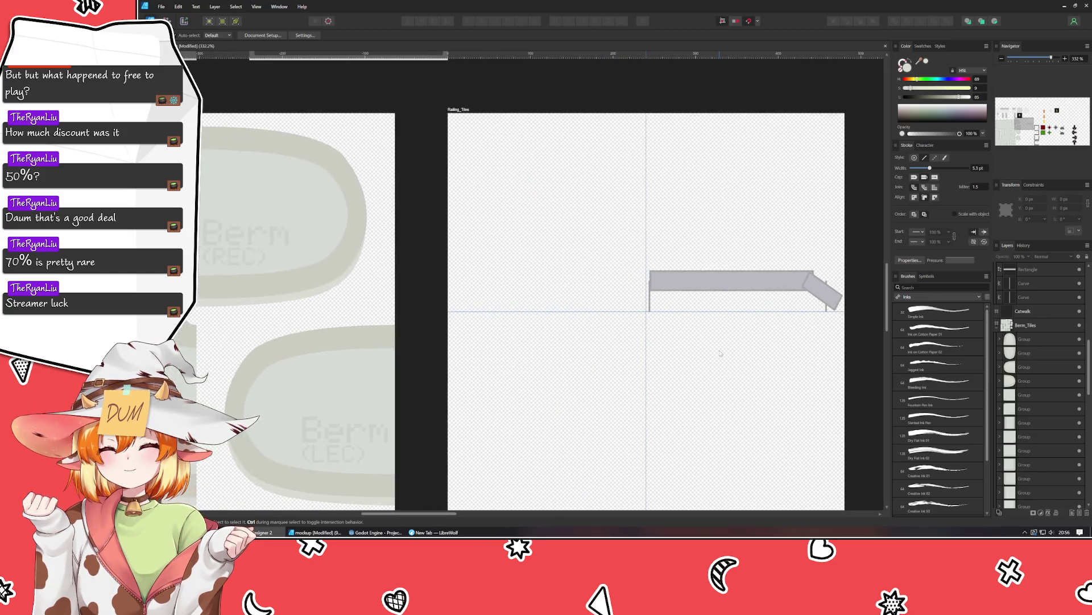
pyautogui.scroll(2, 569, 336)
pyautogui.scroll(1, 545, 342)
pyautogui.hscroll(3, 569, 324)
pyautogui.scroll(1, 569, 325)
pyautogui.click(594, 301)
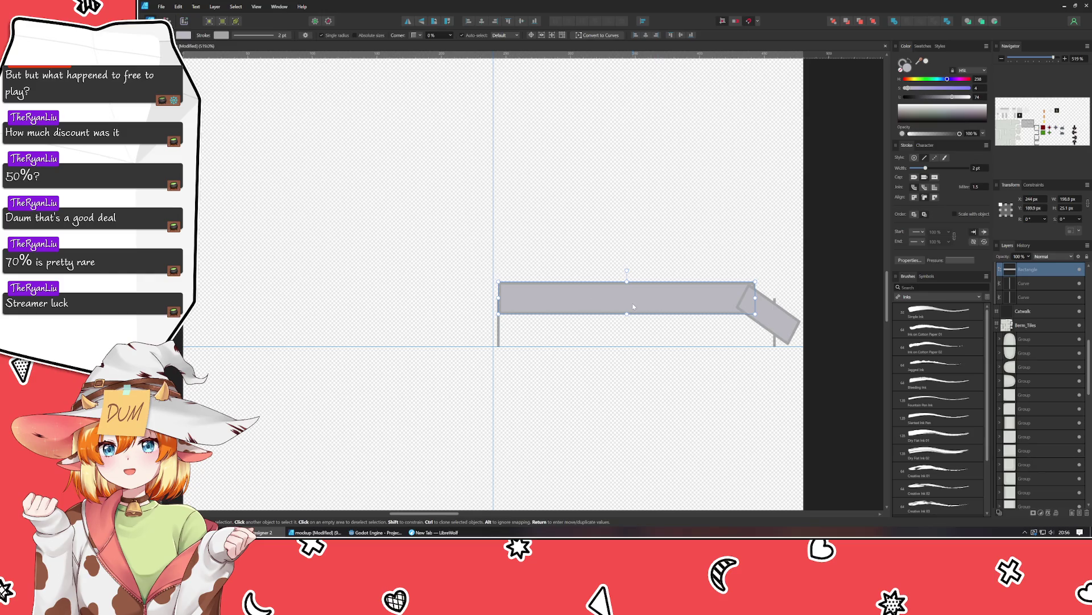
# Duplicate the railing bar to the left and stretch the copy to 240 px, up to the guide.
pyautogui.moveTo(633, 307)
pyautogui.mouseDown()
pyautogui.moveTo(322, 313)
pyautogui.moveTo(320, 302)
pyautogui.mouseUp()
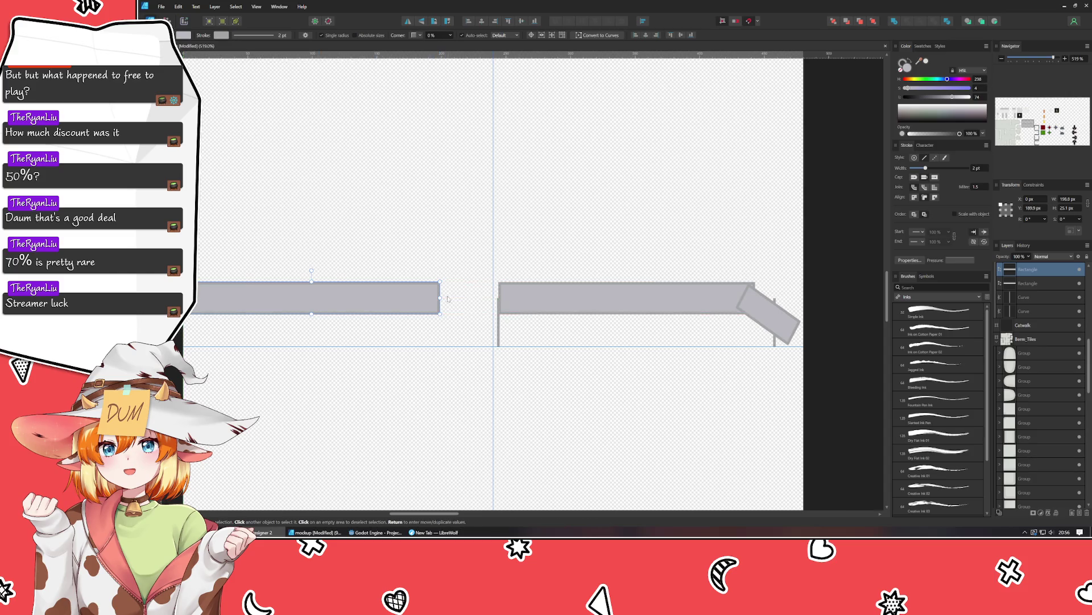
pyautogui.moveTo(439, 297); pyautogui.dragTo(493, 298)
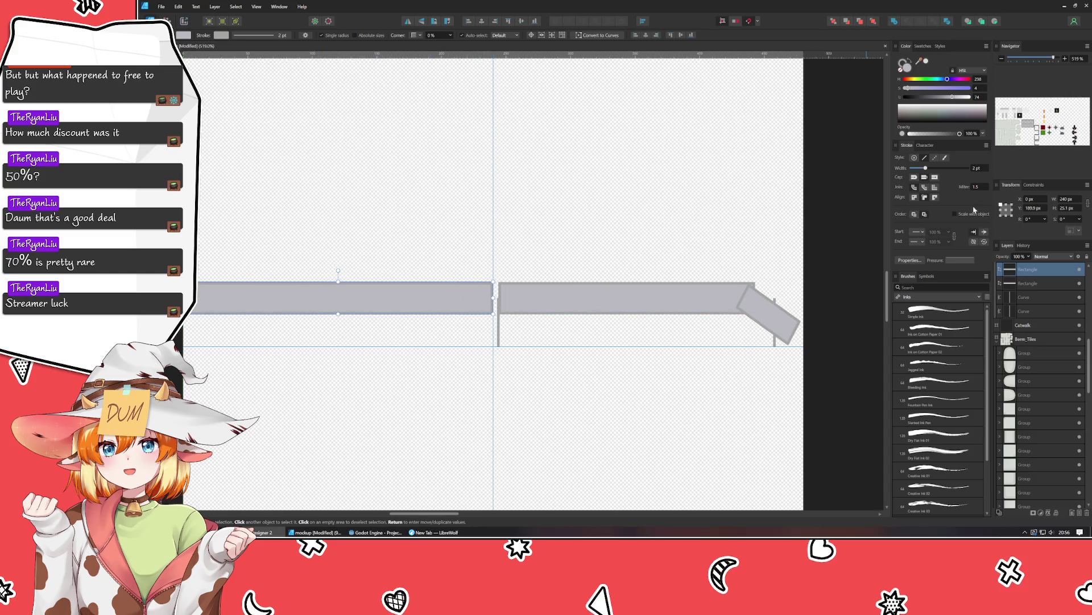
pyautogui.scroll(1, 986, 170)
pyautogui.hscroll(-3, 541, 284)
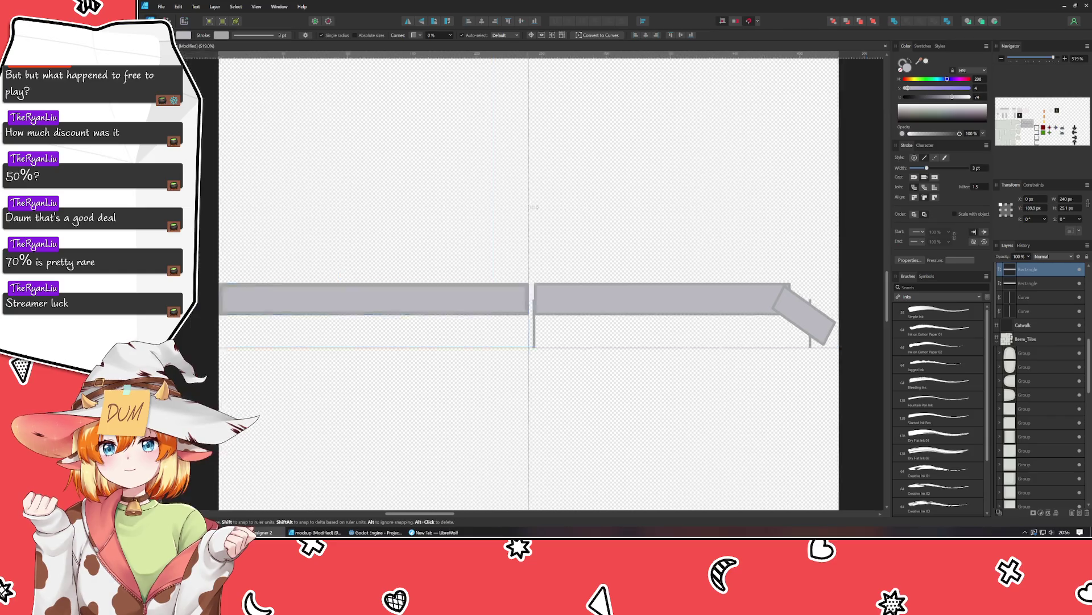
pyautogui.click(554, 376)
# Move the small vertical seam post to the artboard's left edge.
pyautogui.scroll(1, 554, 375)
pyautogui.hscroll(1, 553, 375)
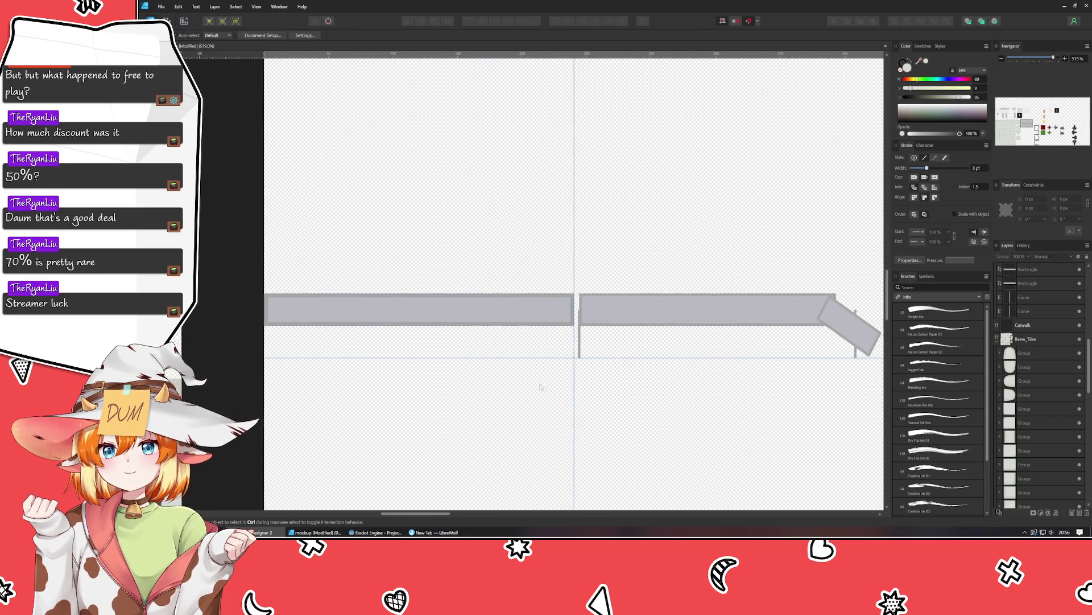
pyautogui.click(580, 345)
pyautogui.moveTo(580, 346); pyautogui.dragTo(274, 345)
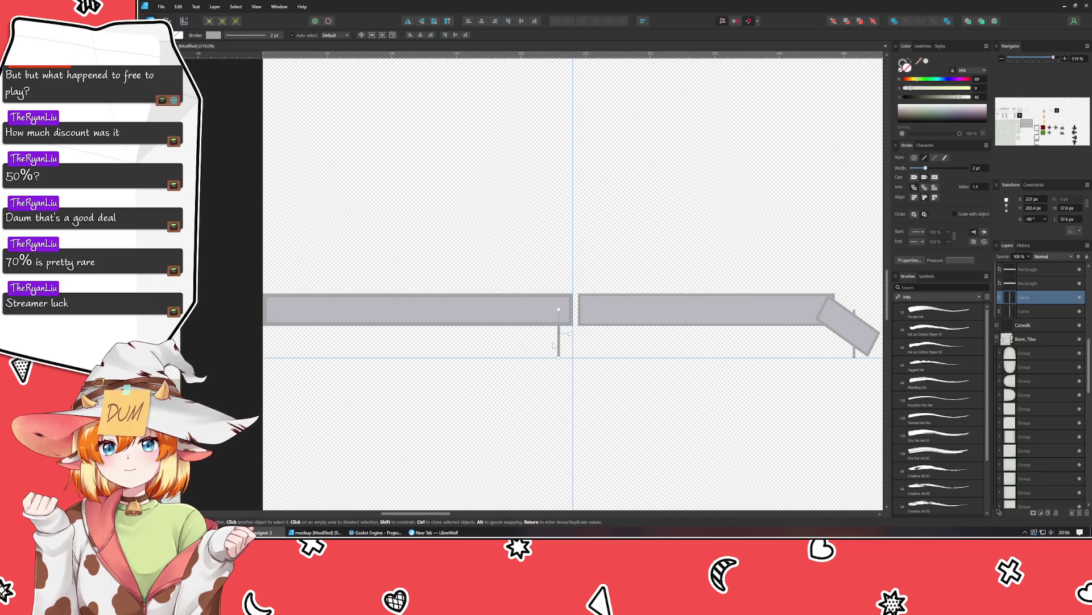
# Nudge the vertical post closer to the artboard's left edge.
pyautogui.scroll(1, 973, 171)
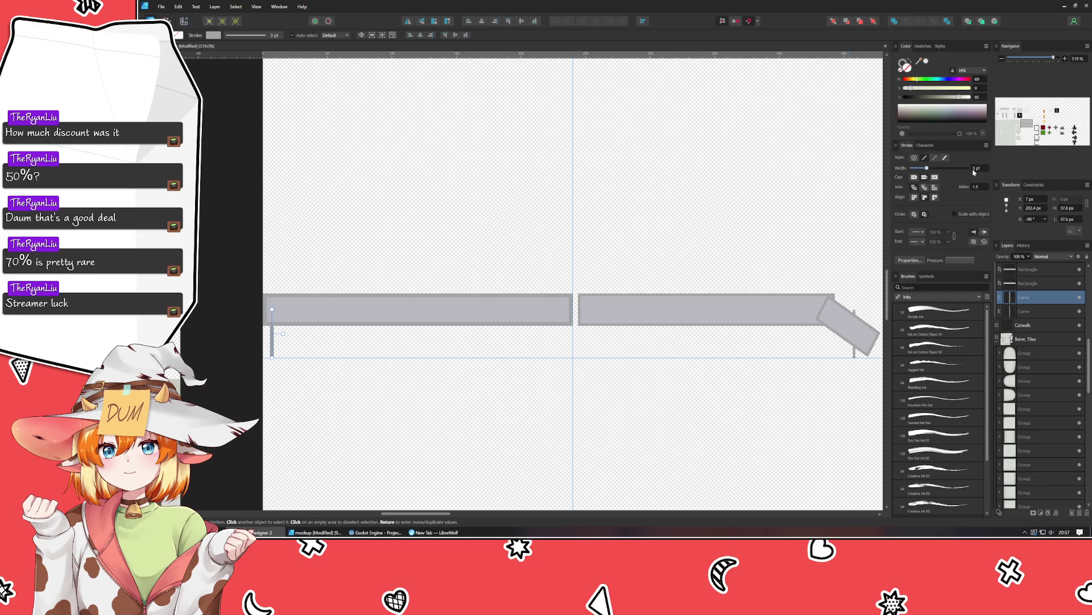
pyautogui.scroll(-1, 551, 306)
pyautogui.scroll(2, 317, 334)
pyautogui.moveTo(246, 338); pyautogui.dragTo(239, 338)
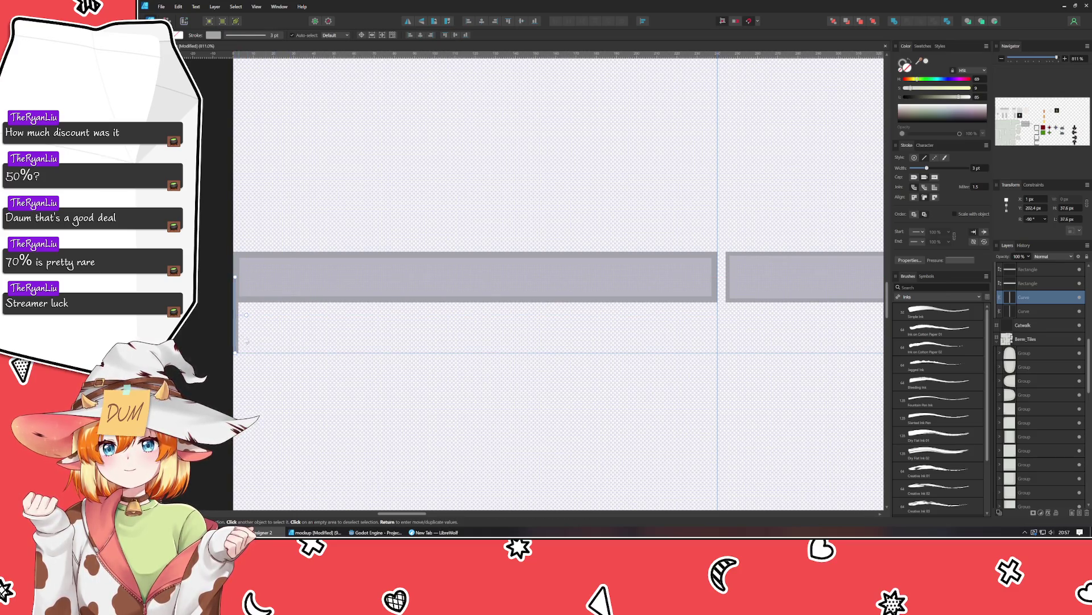
pyautogui.click(288, 336)
pyautogui.moveTo(287, 337); pyautogui.dragTo(216, 373)
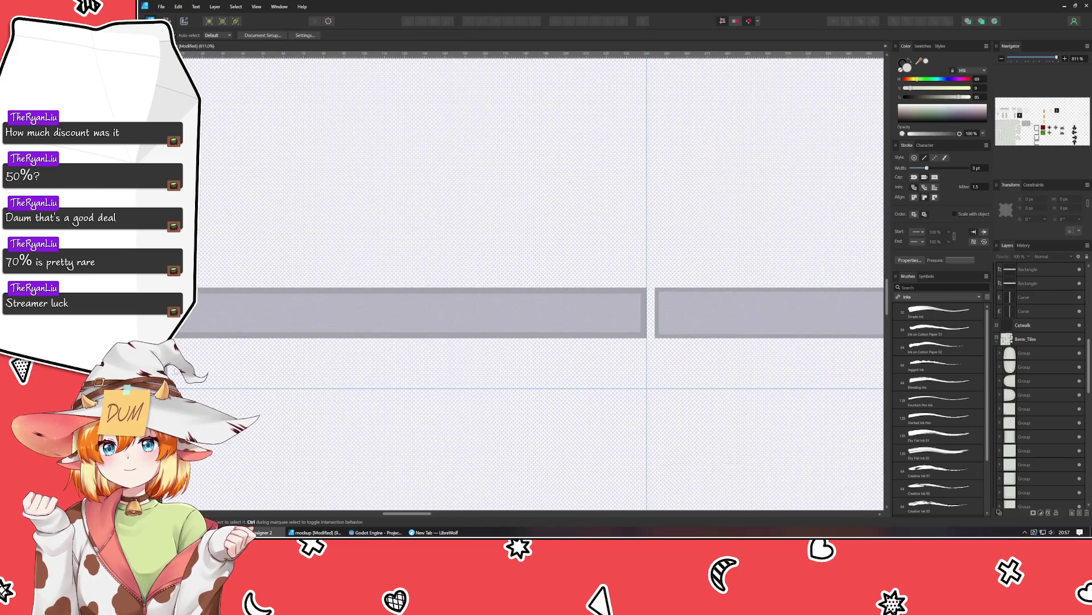
pyautogui.hotkey('ctrl', 'z')
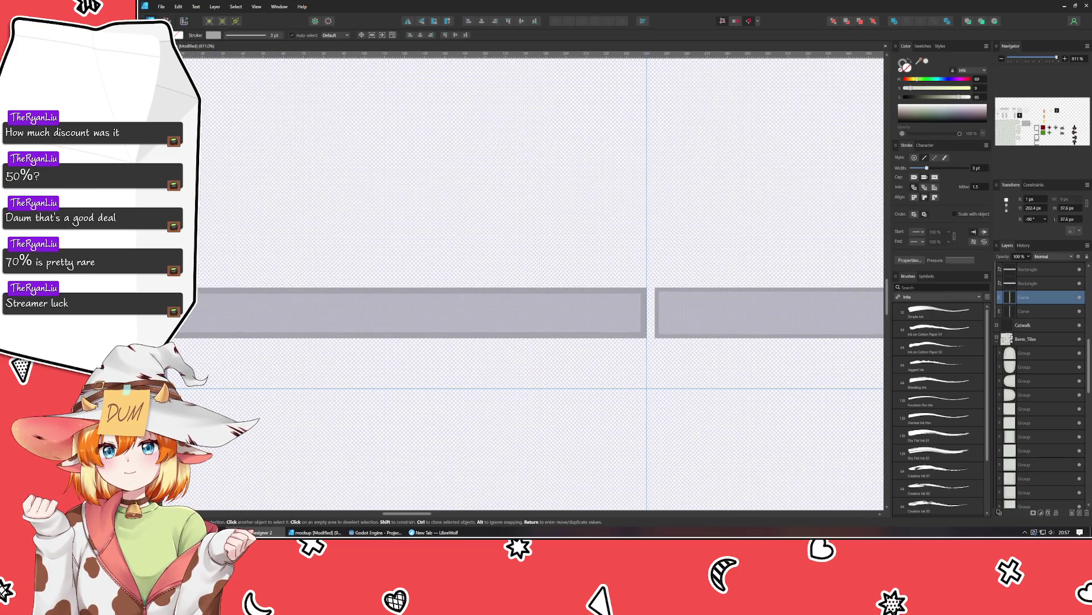
# Fine-tune the post's position at the bar's end and commit its 3 pt stroke width.
pyautogui.scroll(2, 308, 353)
pyautogui.scroll(2, 315, 348)
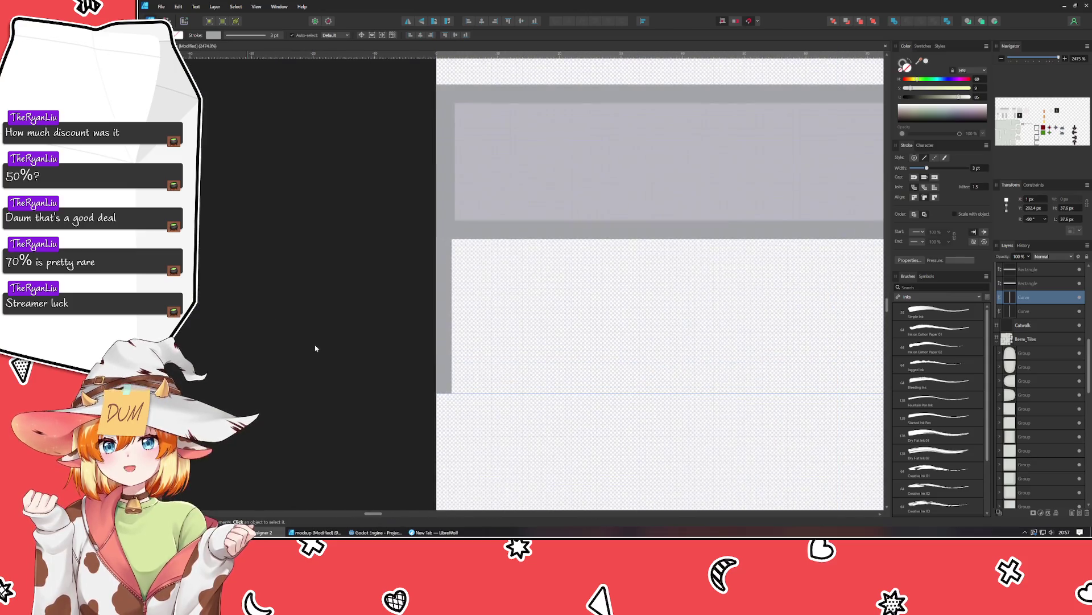
pyautogui.moveTo(438, 330); pyautogui.dragTo(449, 331)
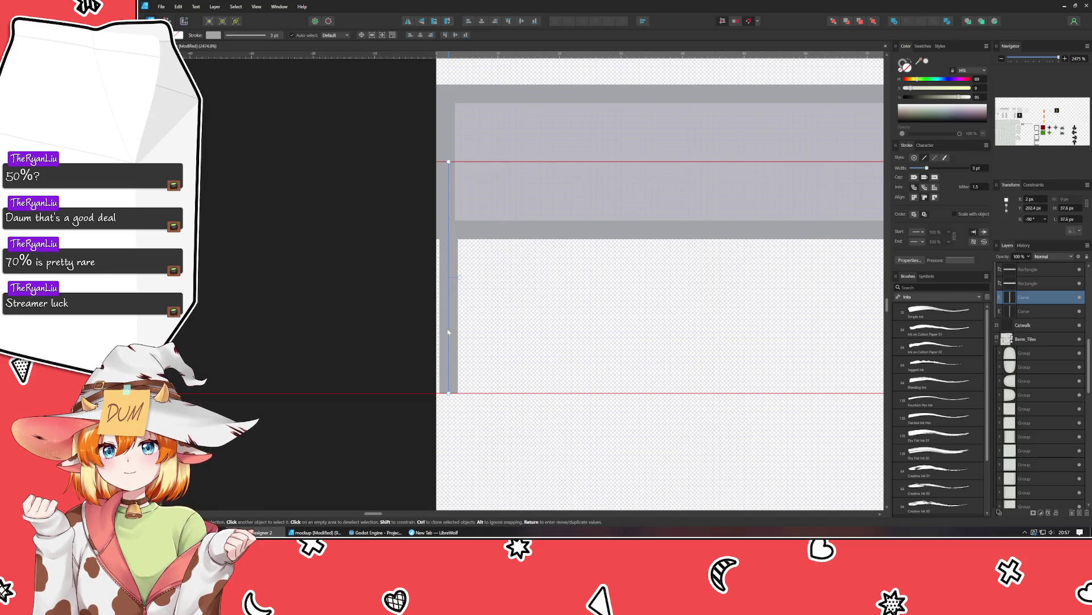
pyautogui.hscroll(3, 398, 334)
pyautogui.scroll(-3, 397, 334)
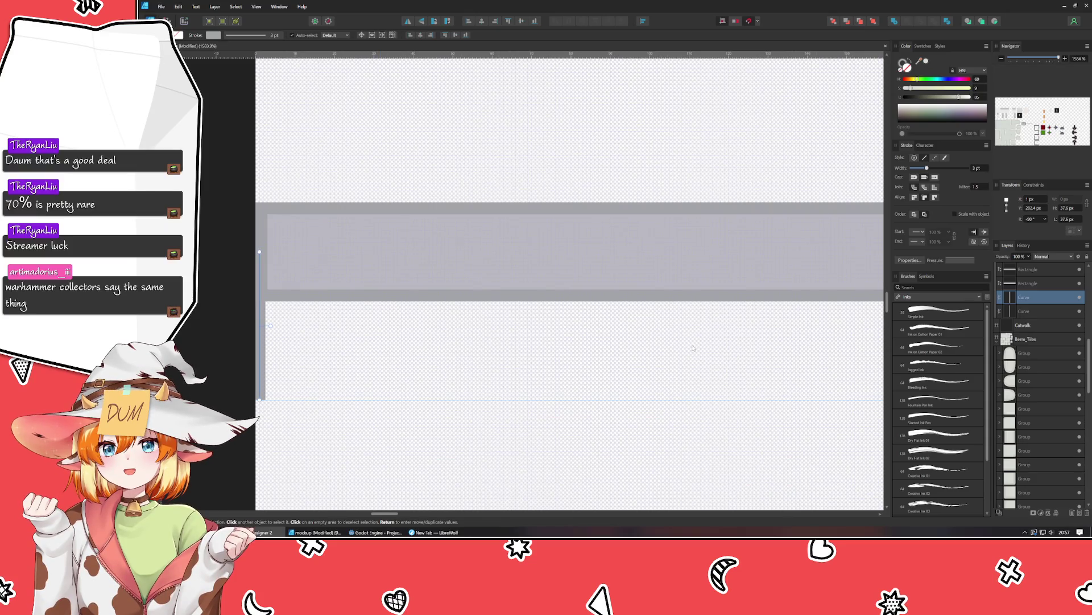
pyautogui.scroll(-1, 558, 398)
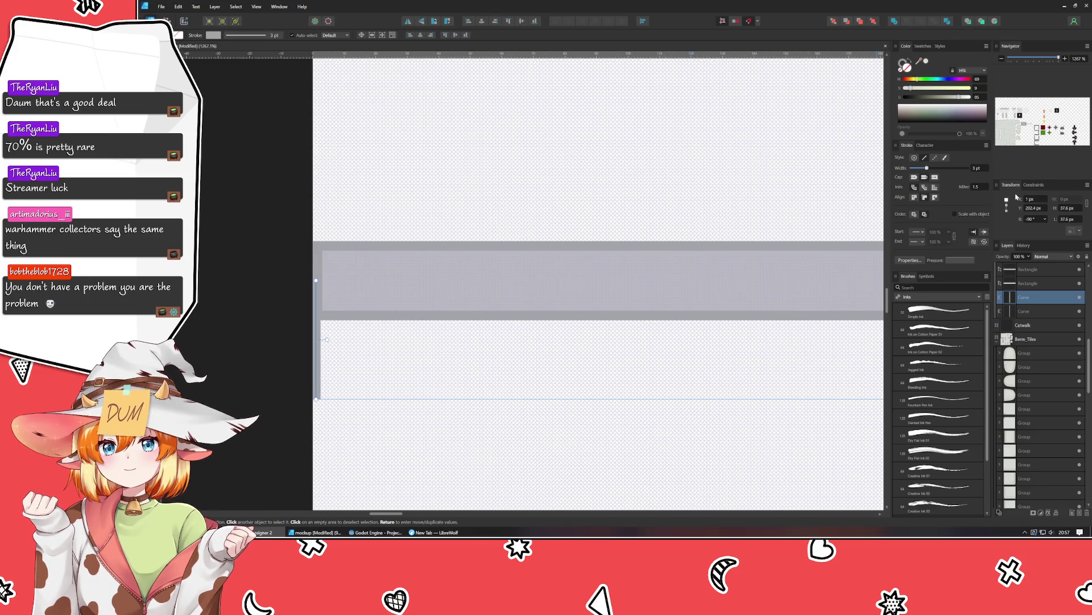
pyautogui.scroll(1, 982, 172)
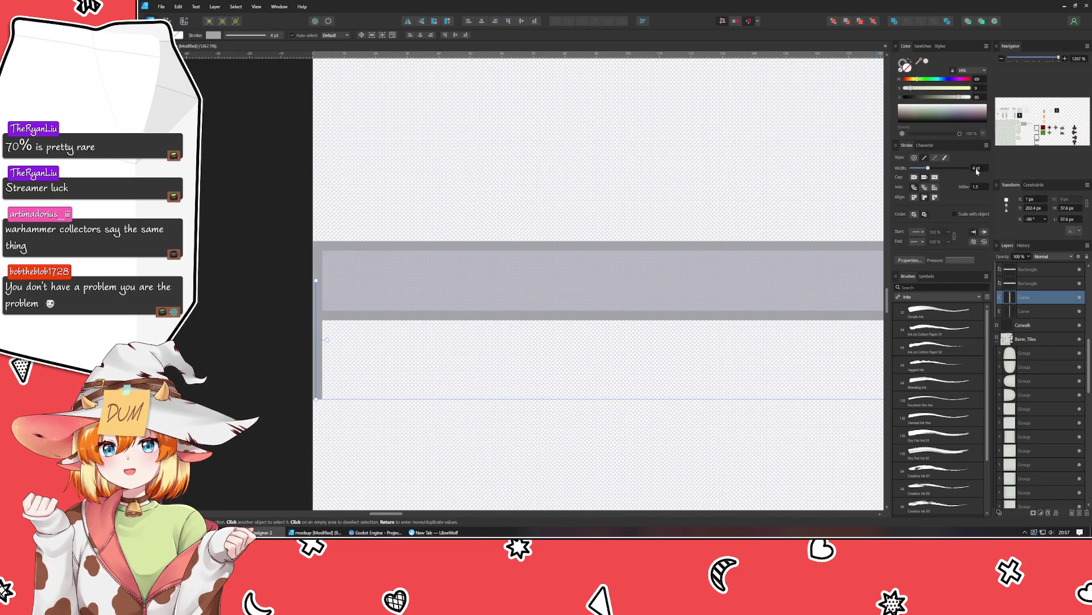
pyautogui.scroll(2, 336, 374)
pyautogui.scroll(1, 336, 374)
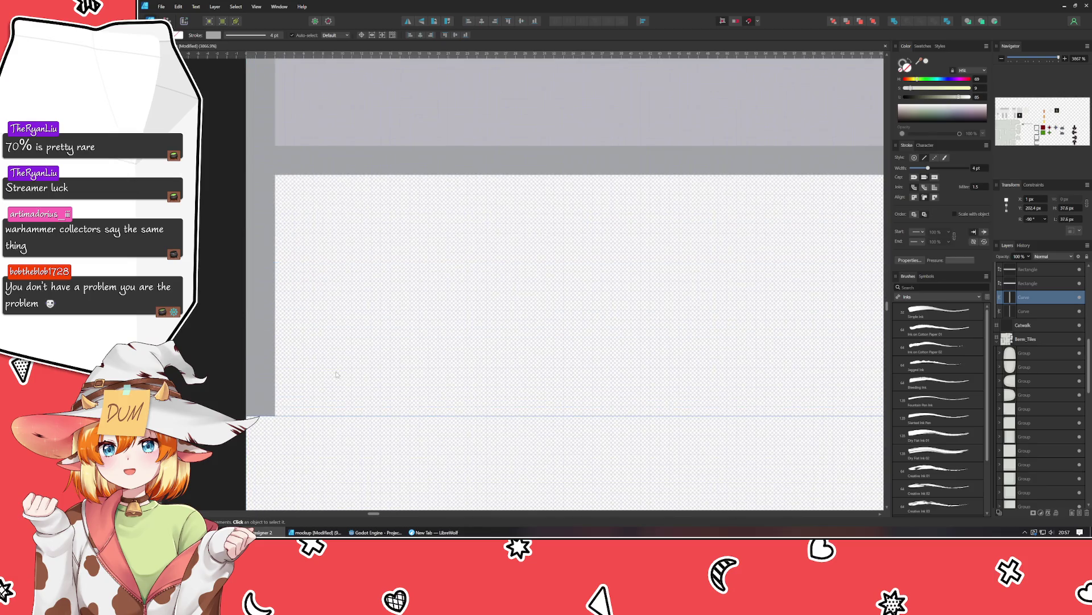
pyautogui.scroll(-1, 336, 373)
pyautogui.scroll(-1, 341, 375)
pyautogui.scroll(-1, 353, 377)
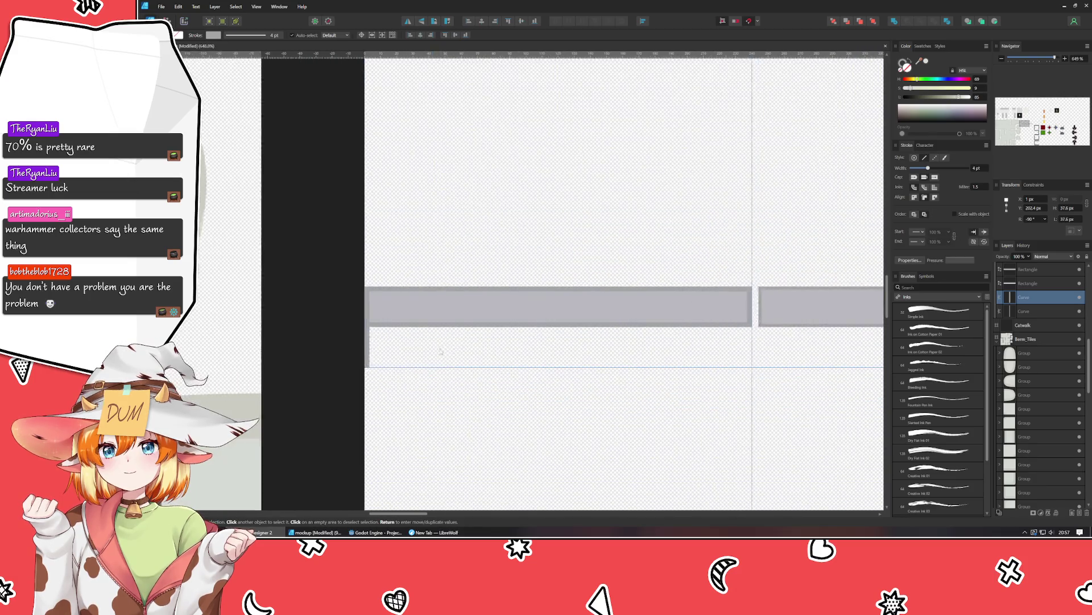
pyautogui.scroll(-1, 367, 378)
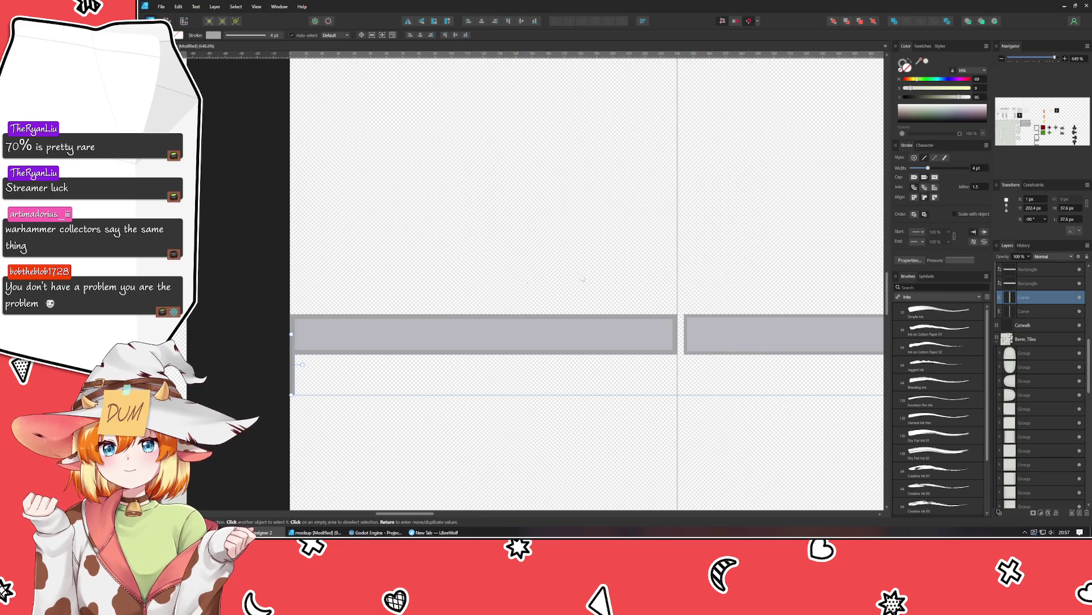
pyautogui.press('Return')
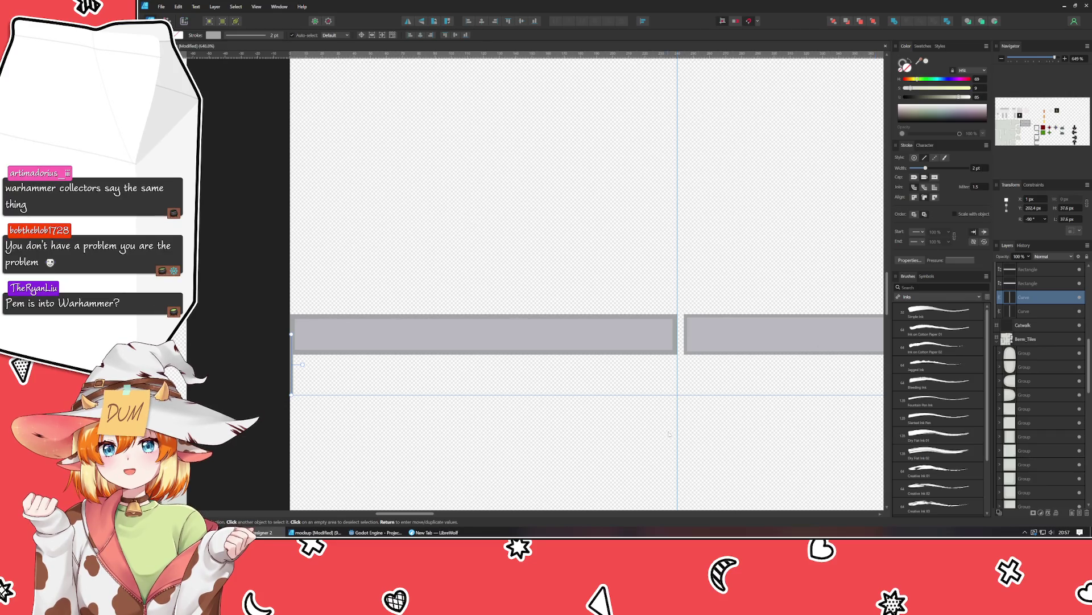
pyautogui.click(424, 449)
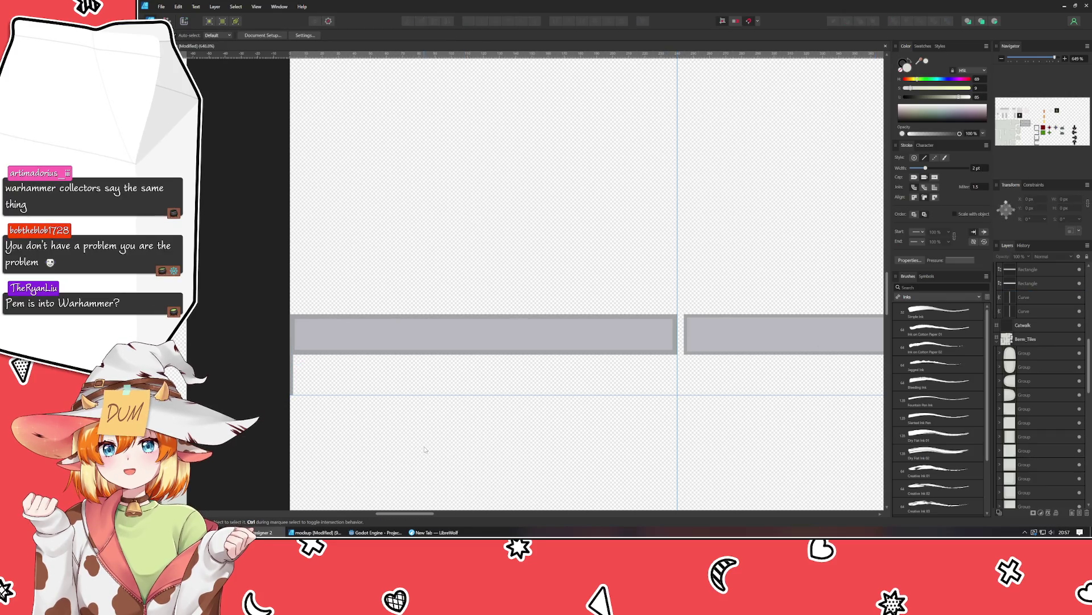
# Duplicate the left-edge post line in place with Ctrl+J.
pyautogui.click(292, 372)
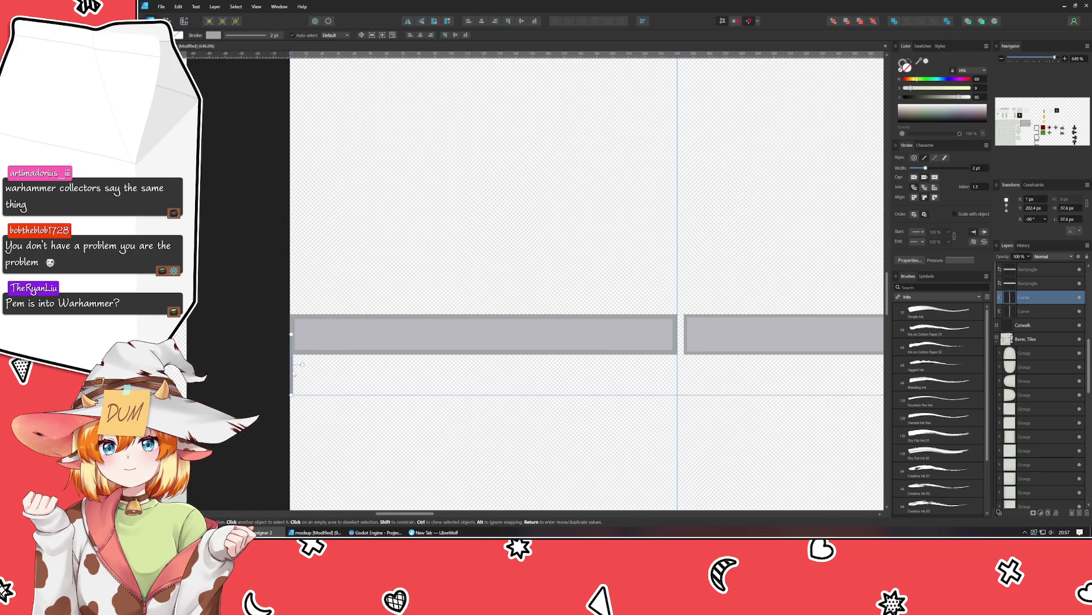
pyautogui.scroll(1, 978, 170)
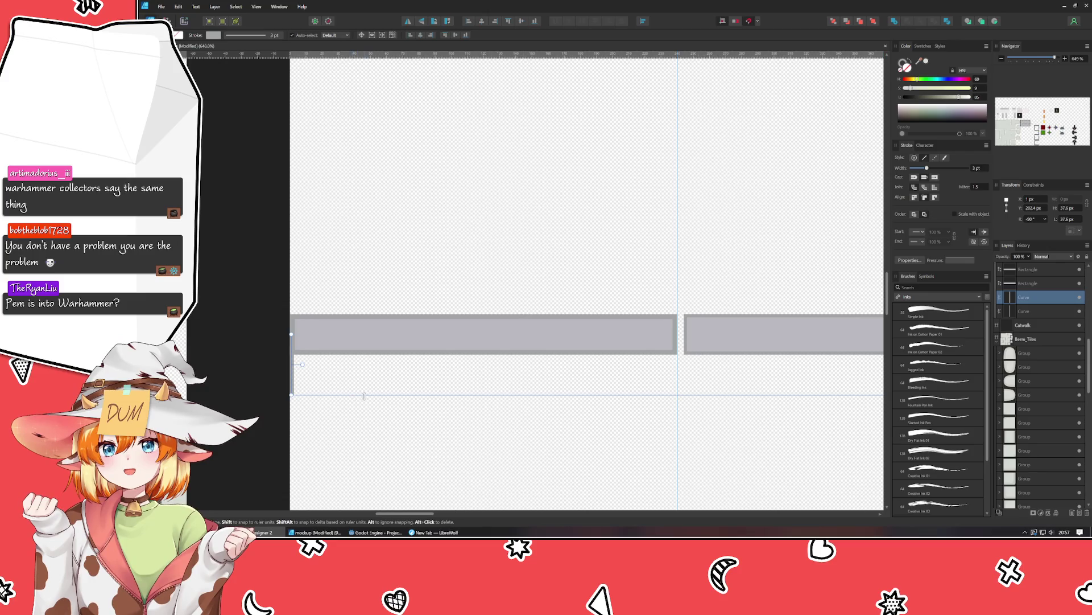
pyautogui.hotkey('ctrl', 'j')
pyautogui.moveTo(295, 380); pyautogui.dragTo(598, 371)
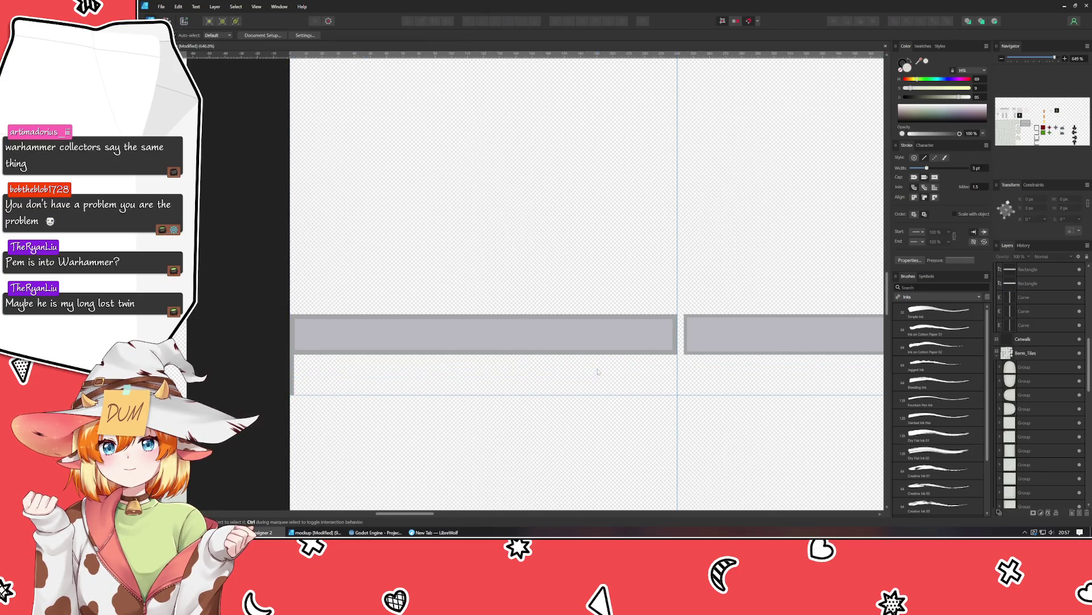
# Move the post line over and snap it onto the seam between the two bars.
pyautogui.click(294, 377)
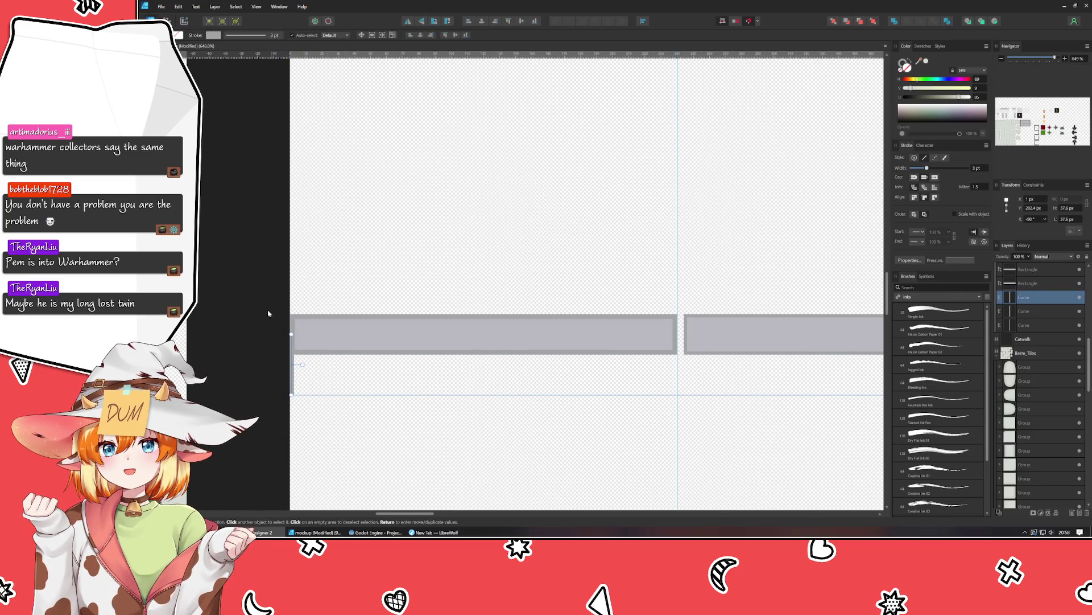
pyautogui.moveTo(292, 379); pyautogui.dragTo(674, 381)
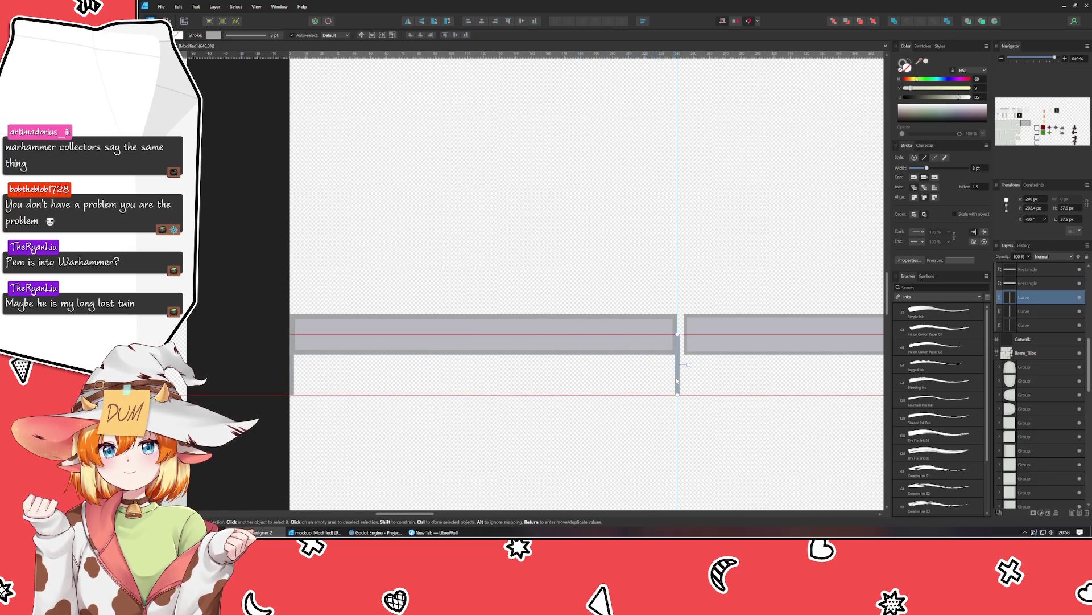
pyautogui.moveTo(674, 380); pyautogui.dragTo(676, 381)
pyautogui.scroll(5, 688, 368)
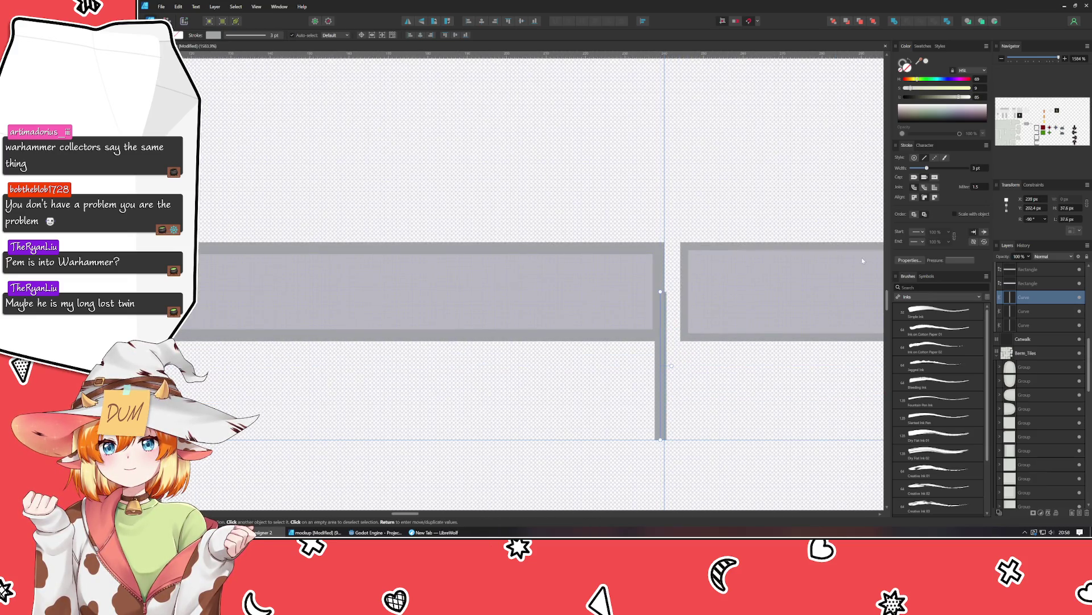
pyautogui.scroll(-1, 983, 174)
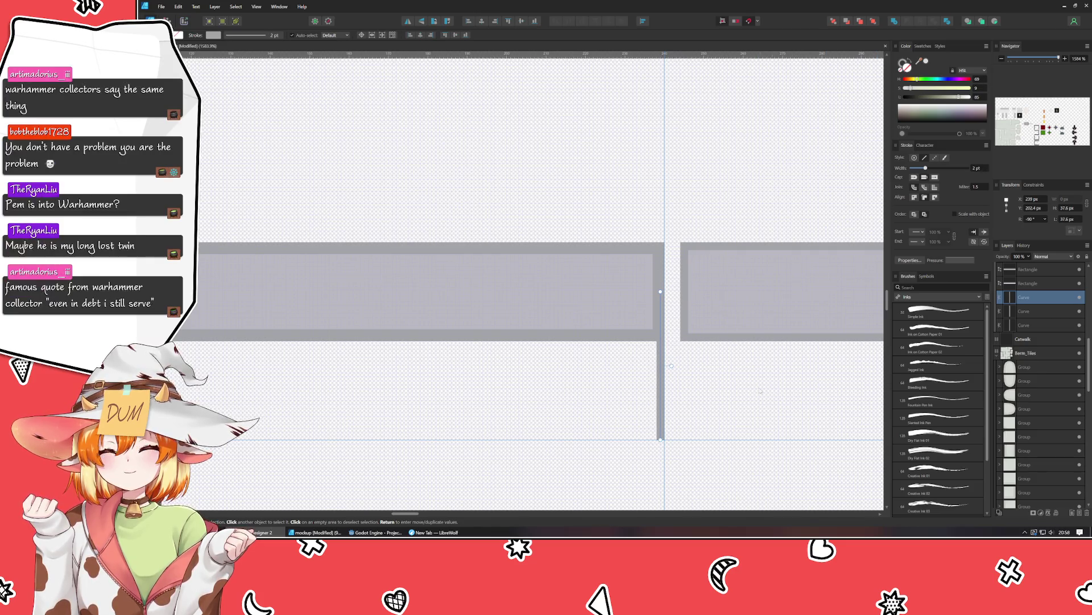
pyautogui.click(740, 400)
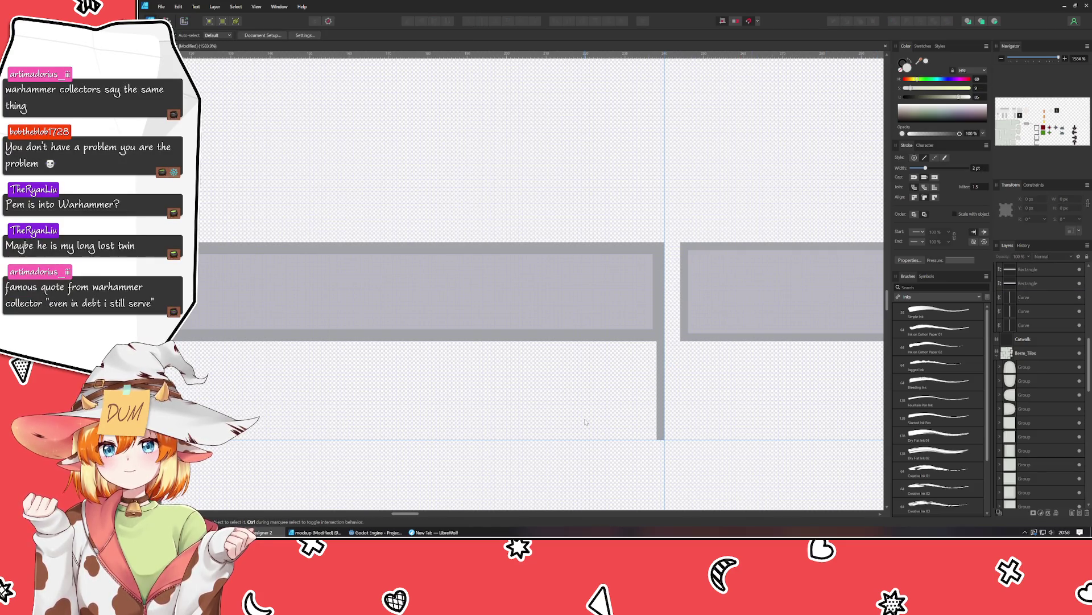
# Bring the whole railing row into view and select the left-edge post line.
pyautogui.scroll(-2, 585, 422)
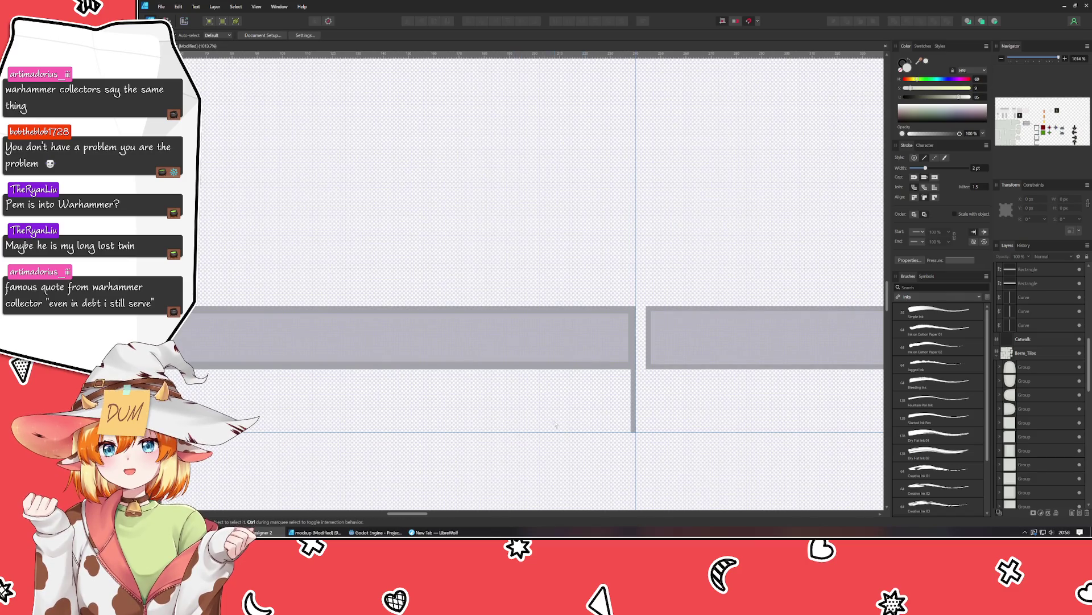
pyautogui.scroll(-1, 581, 404)
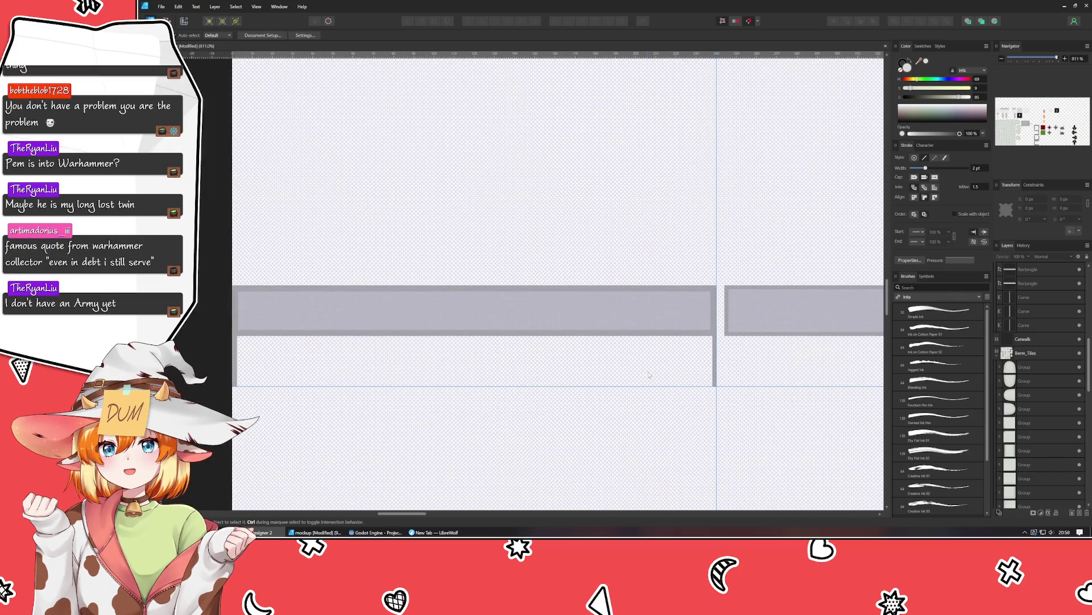
pyautogui.scroll(-1, 649, 374)
pyautogui.moveTo(677, 388)
pyautogui.mouseDown()
pyautogui.moveTo(458, 292)
pyautogui.moveTo(516, 152)
pyautogui.mouseUp()
pyautogui.scroll(-2, 518, 155)
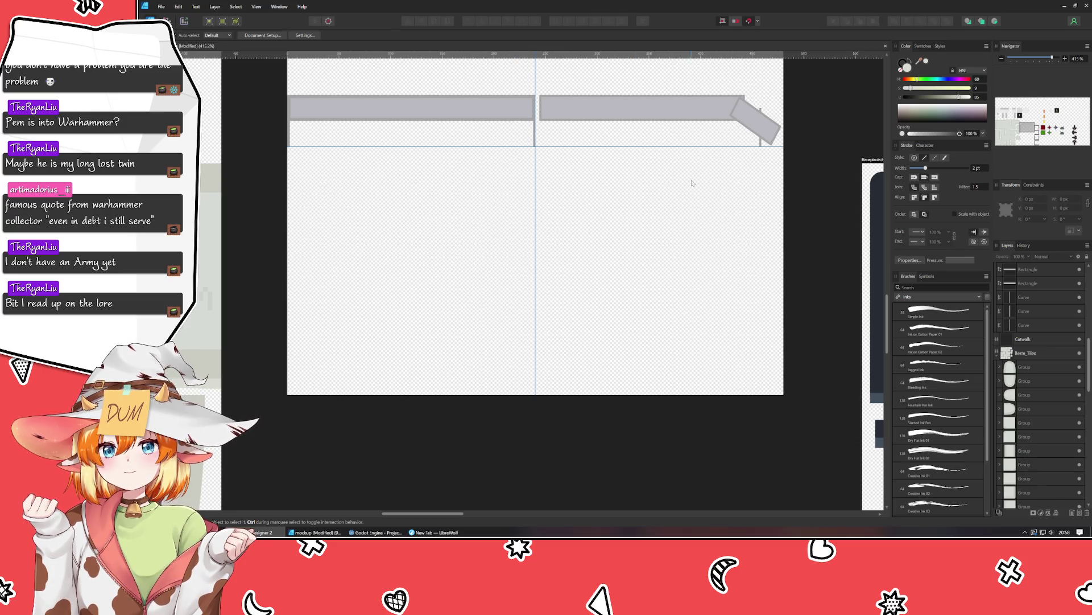
pyautogui.moveTo(694, 190)
pyautogui.mouseDown()
pyautogui.moveTo(726, 295)
pyautogui.moveTo(722, 330)
pyautogui.mouseUp()
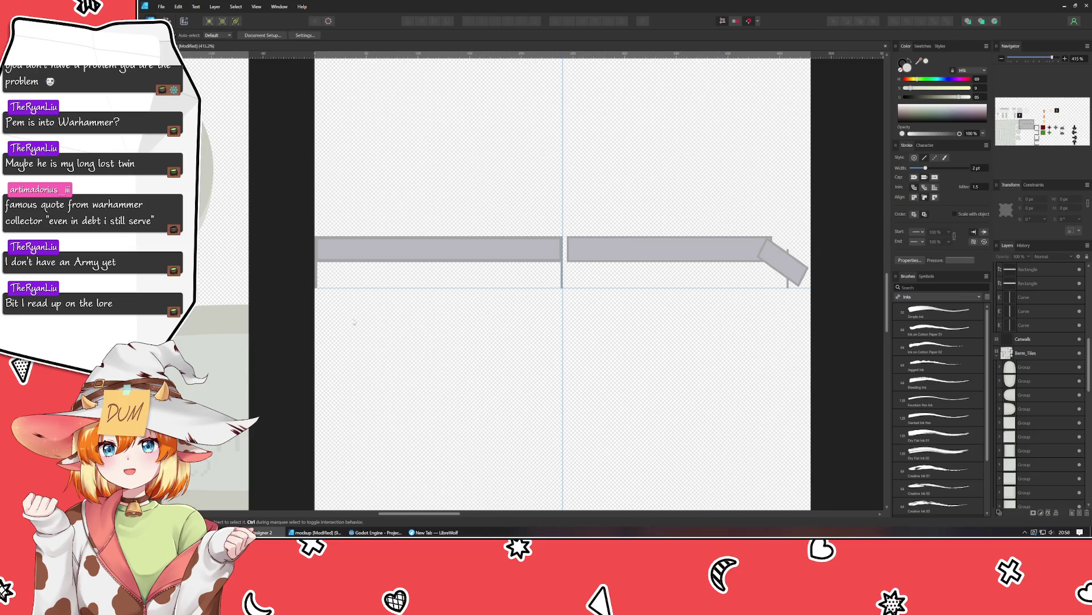
pyautogui.click(314, 282)
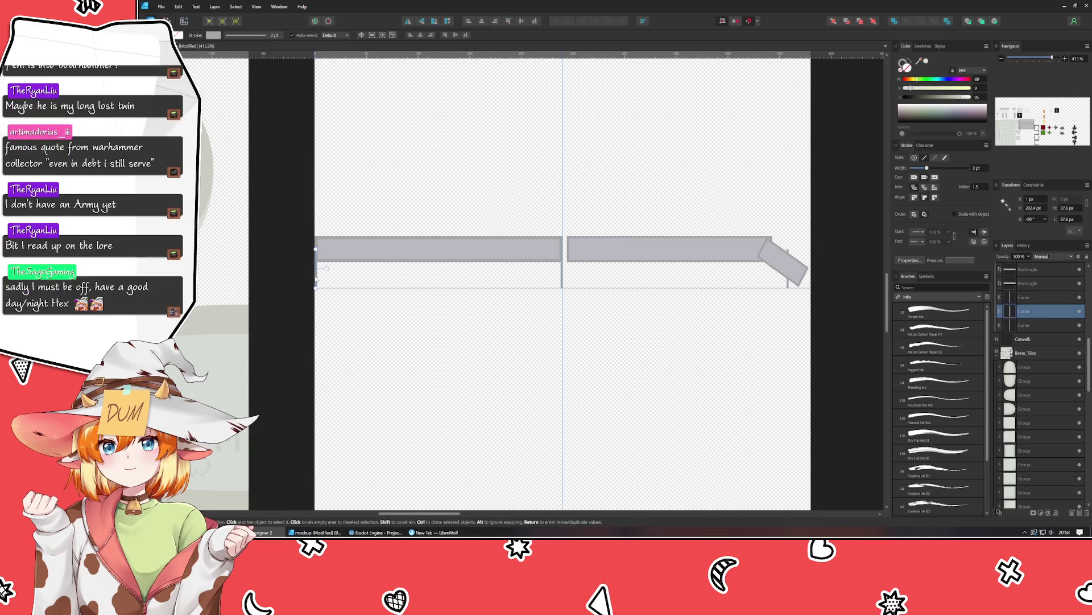
# Move the left-edge post line to the seam between the bars, nudging it left to close the gap.
pyautogui.scroll(2, 322, 272)
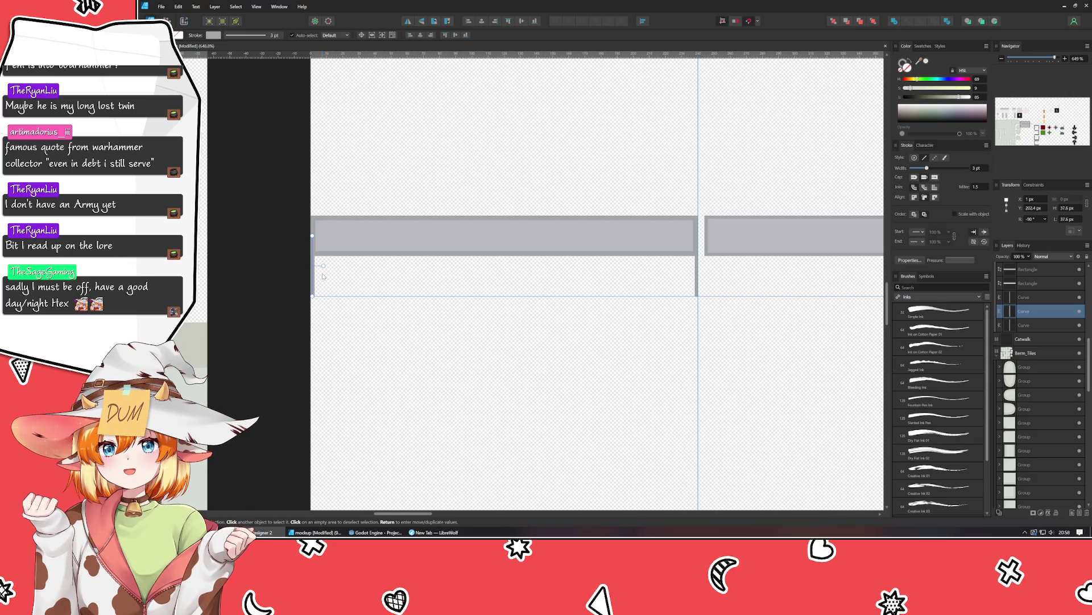
pyautogui.click(720, 281)
pyautogui.click(313, 274)
pyautogui.moveTo(314, 279); pyautogui.dragTo(702, 279)
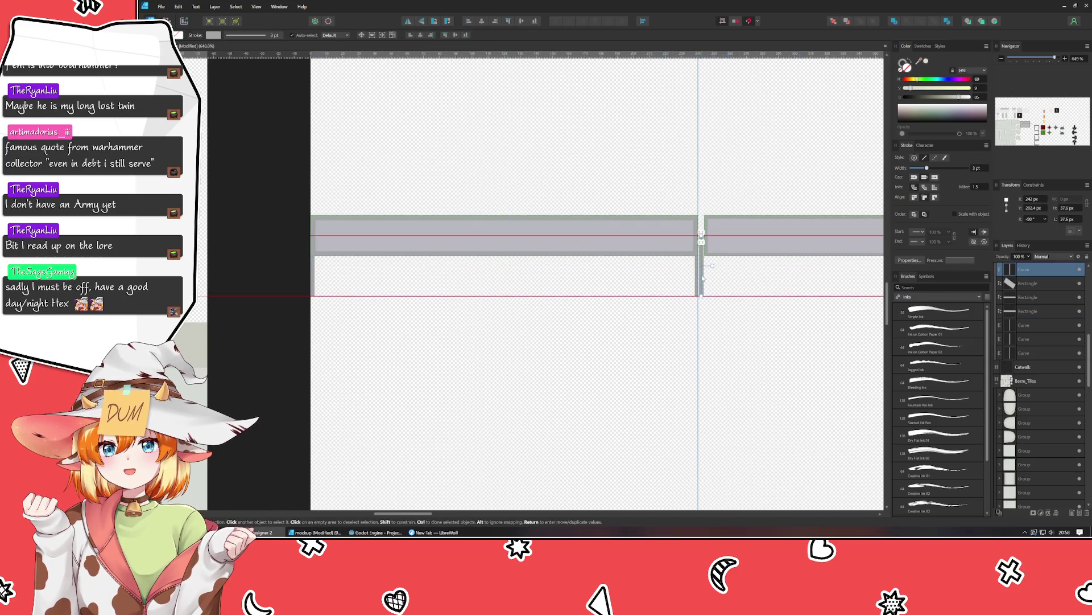
pyautogui.scroll(5, 718, 286)
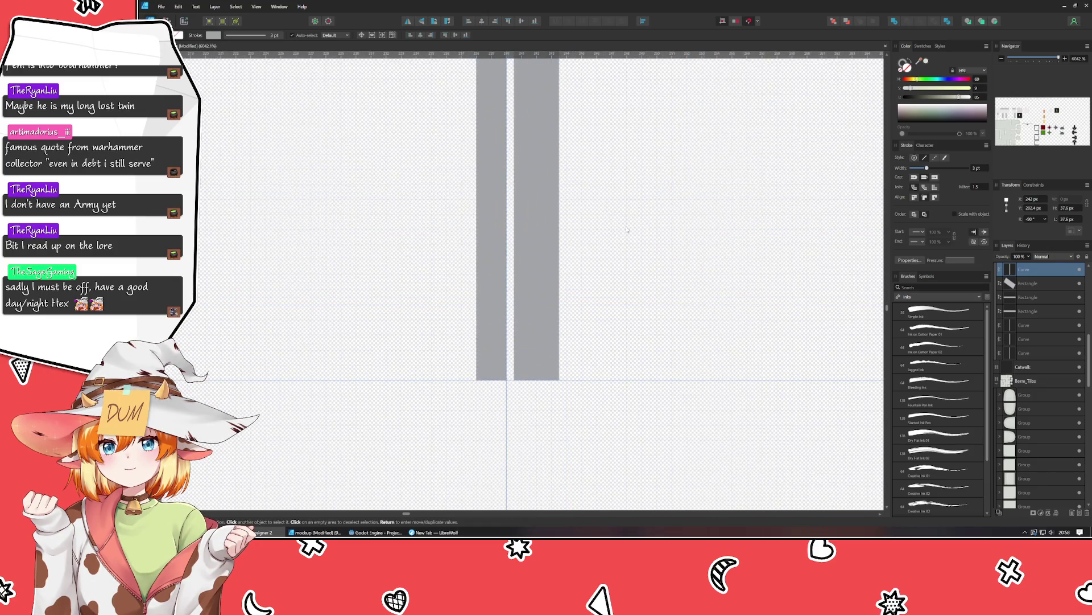
pyautogui.press('Left')
pyautogui.scroll(-2, 627, 229)
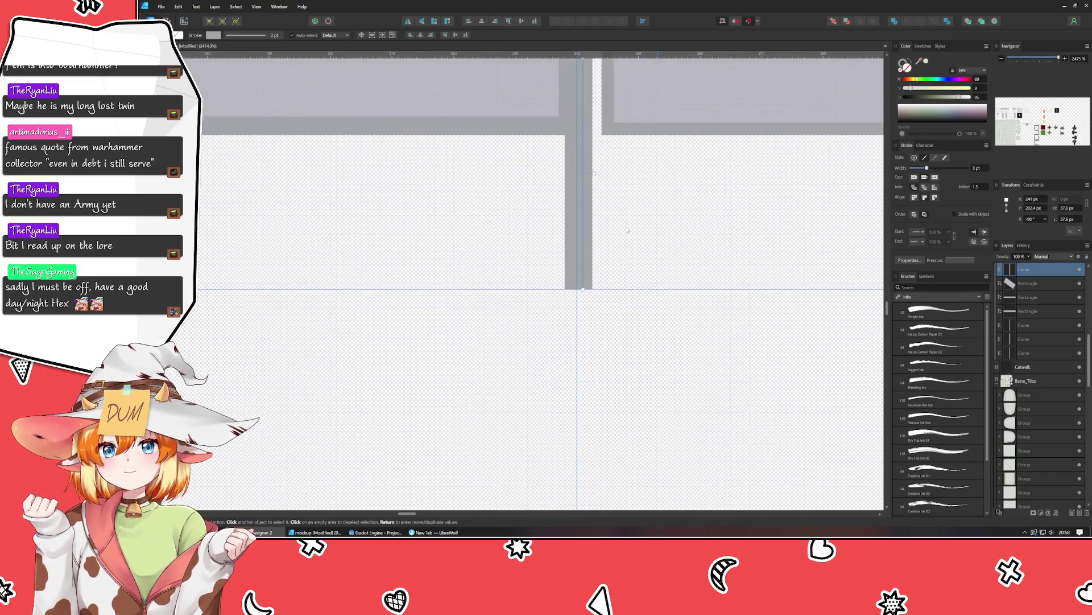
pyautogui.scroll(-1, 603, 236)
# Stretch the right bar's left edge to meet the seam post.
pyautogui.click(580, 243)
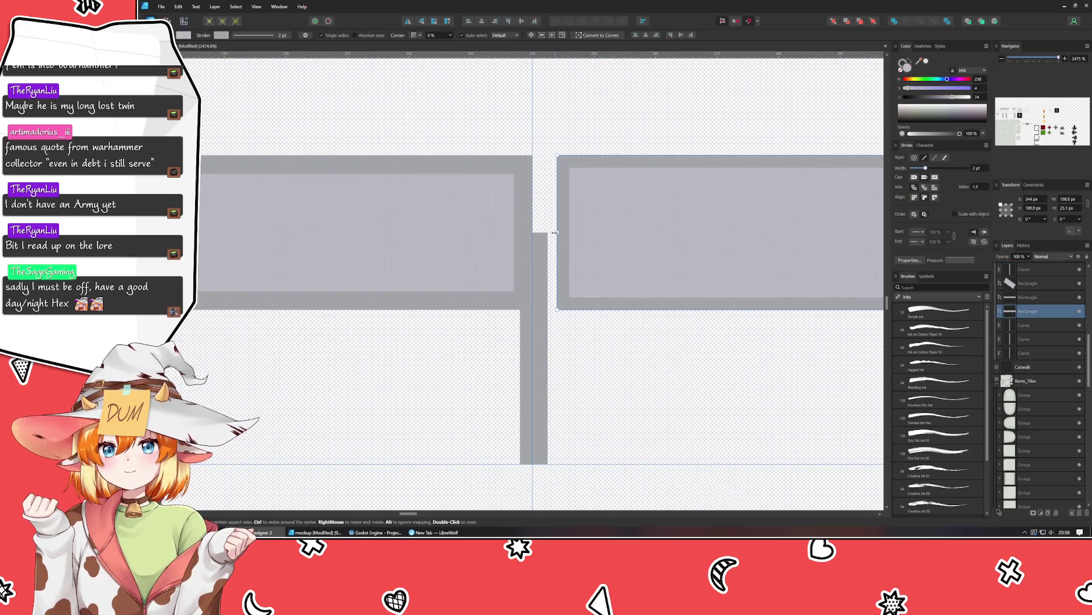
pyautogui.moveTo(558, 232); pyautogui.dragTo(535, 230)
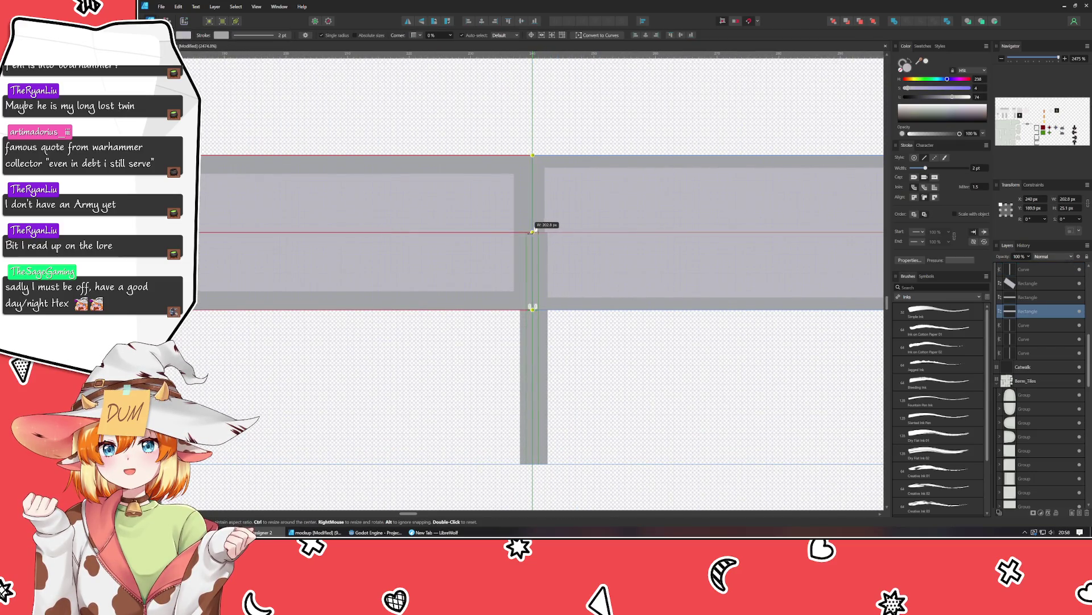
pyautogui.click(589, 371)
# Shift the seam post slightly right, then undo that shift.
pyautogui.click(531, 387)
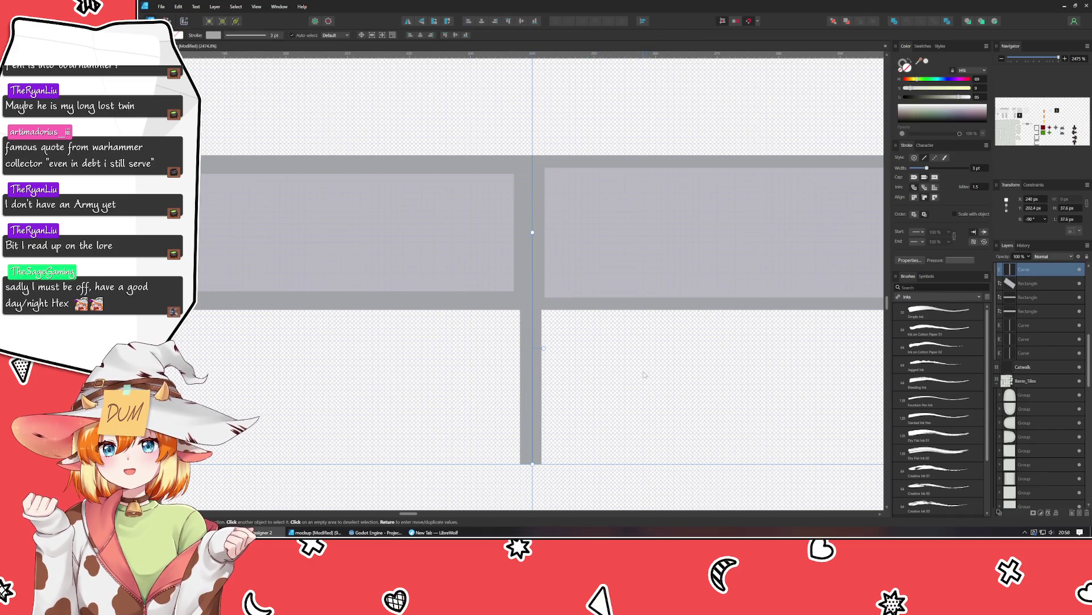
pyautogui.click(645, 374)
pyautogui.click(527, 370)
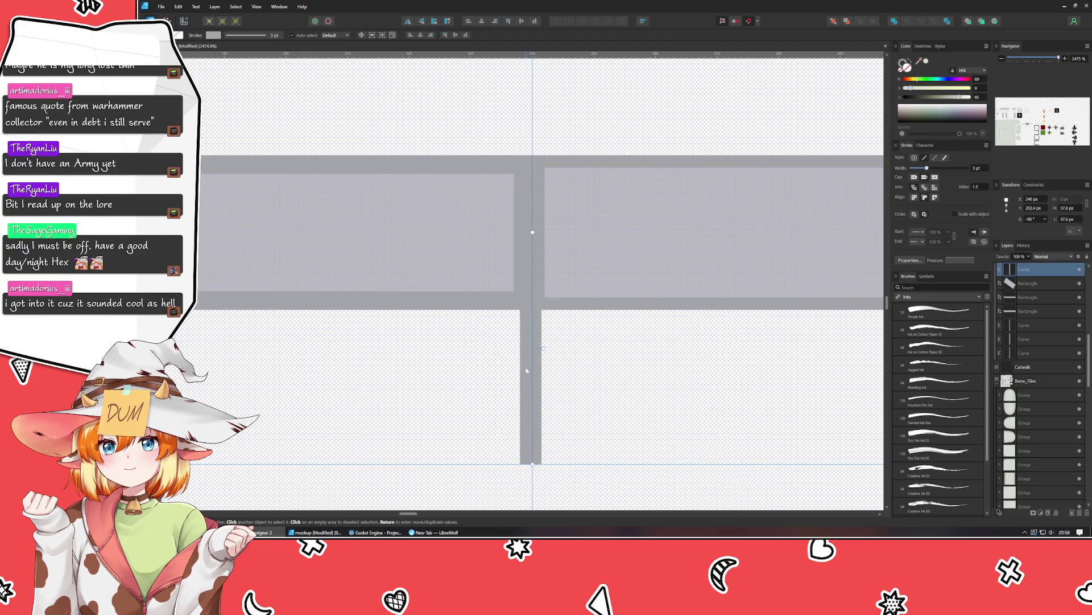
pyautogui.moveTo(524, 372); pyautogui.dragTo(527, 379)
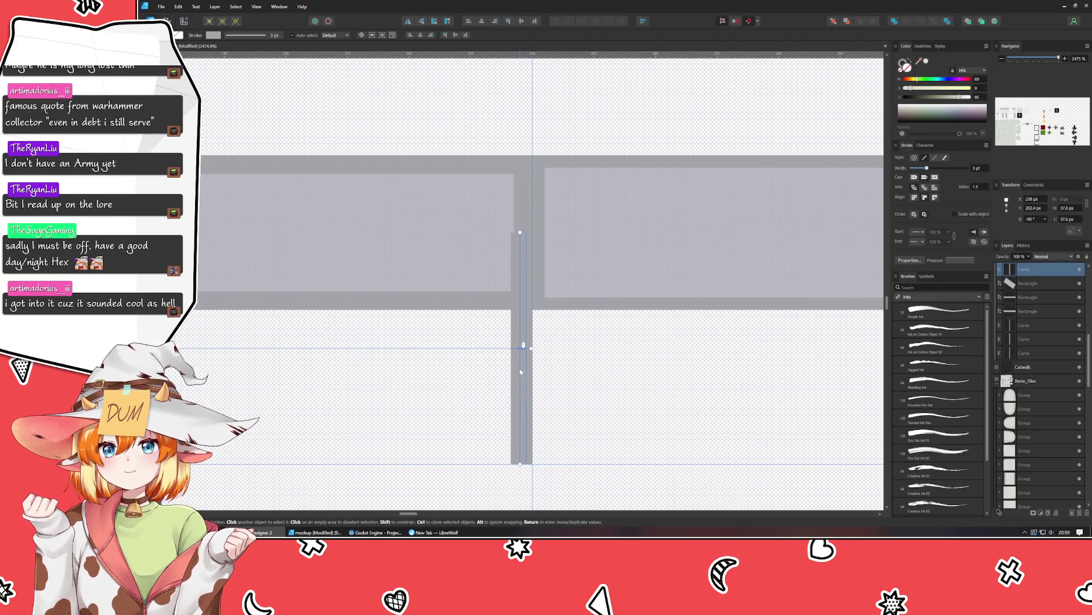
pyautogui.press('Escape')
pyautogui.click(528, 379)
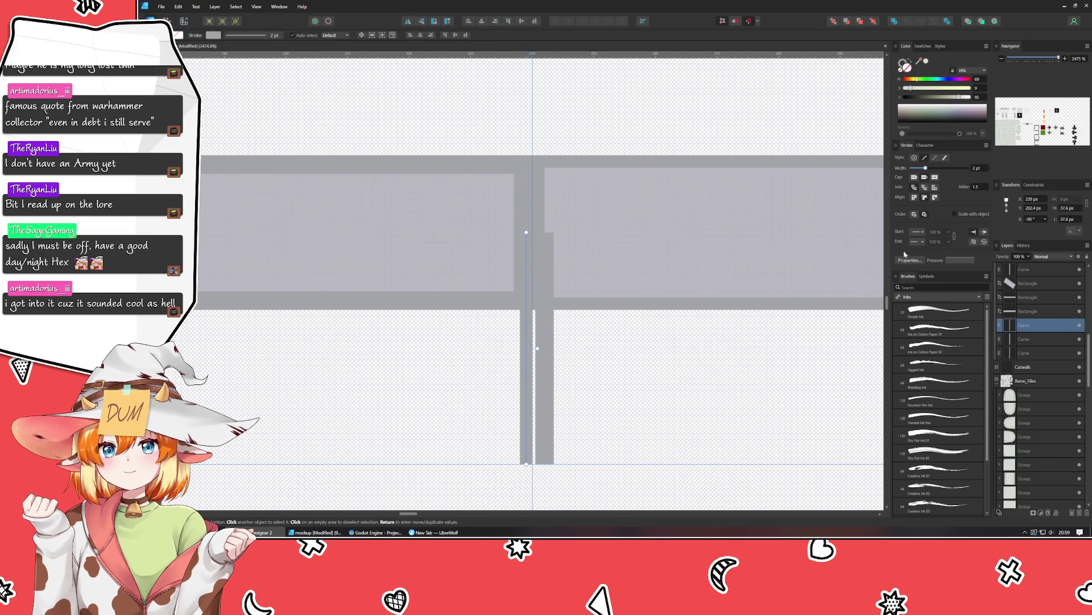
pyautogui.scroll(1, 980, 174)
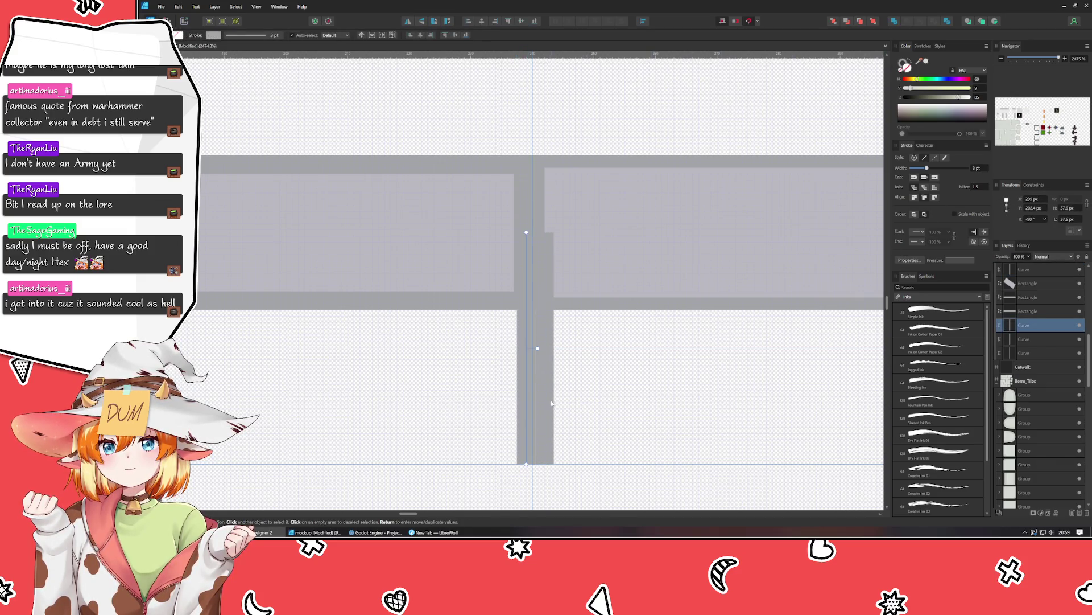
pyautogui.hotkey('ctrl', 'z')
pyautogui.hotkey('ctrl', 'z')
pyautogui.hotkey('ctrl', 'z')
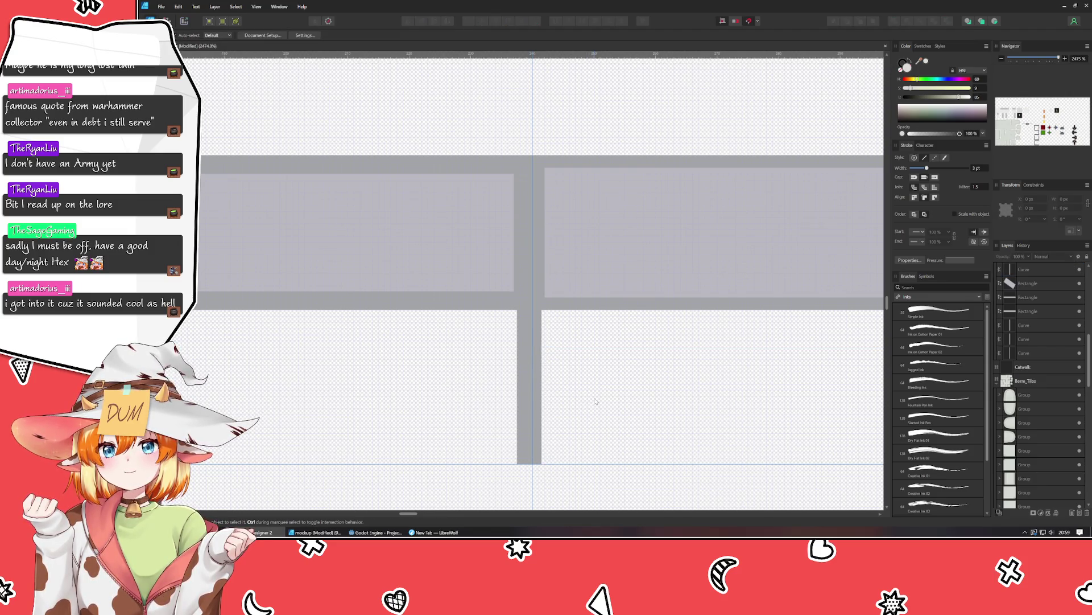
pyautogui.scroll(-4, 593, 397)
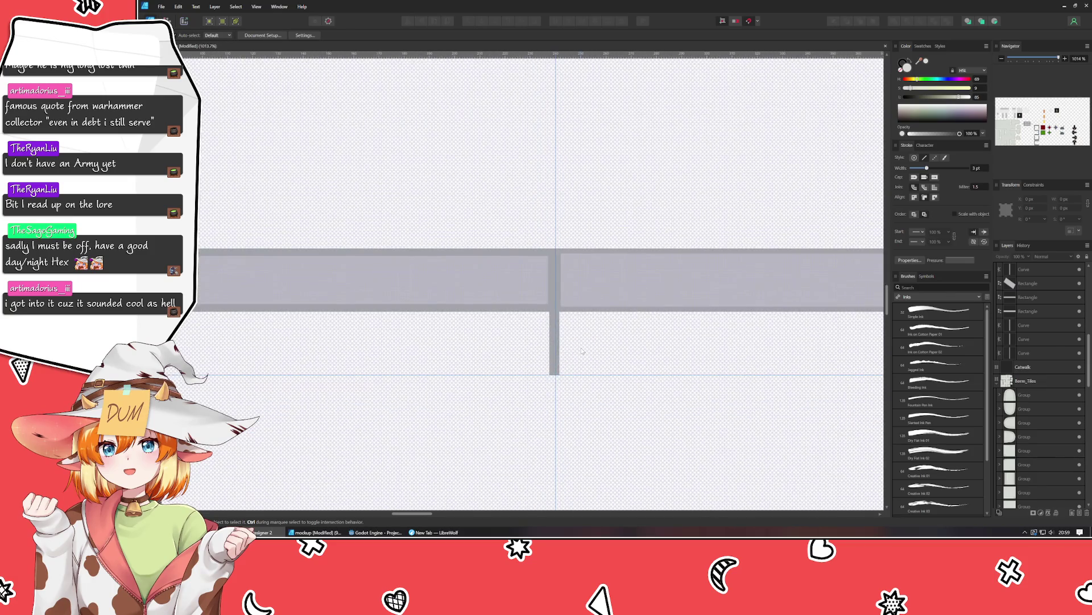
pyautogui.scroll(-2, 501, 309)
pyautogui.scroll(-1, 501, 310)
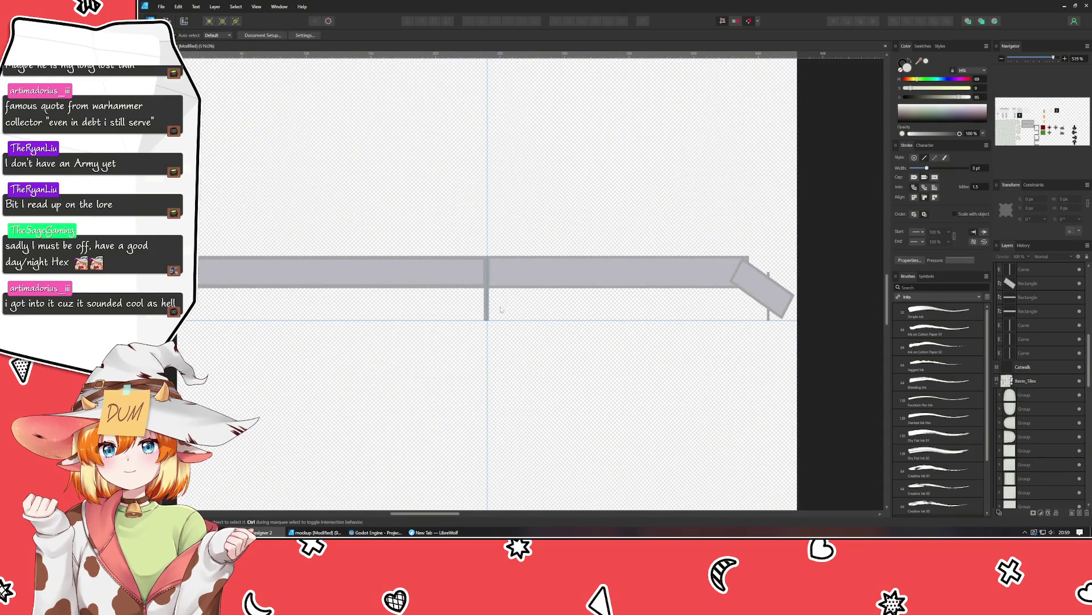
pyautogui.scroll(2, 500, 309)
pyautogui.scroll(2, 481, 314)
pyautogui.click(449, 244)
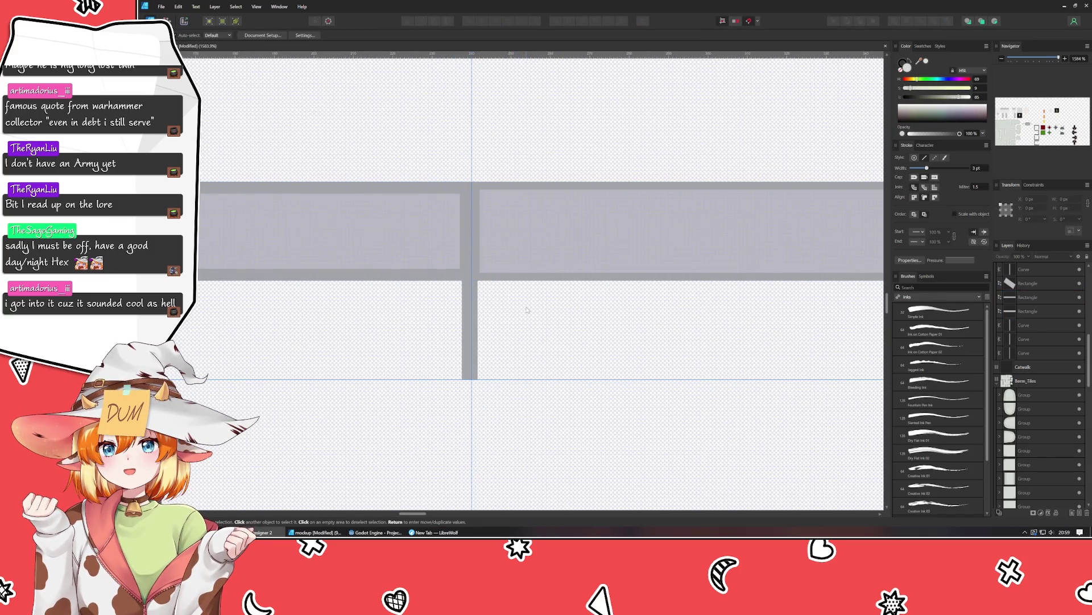
pyautogui.click(534, 238)
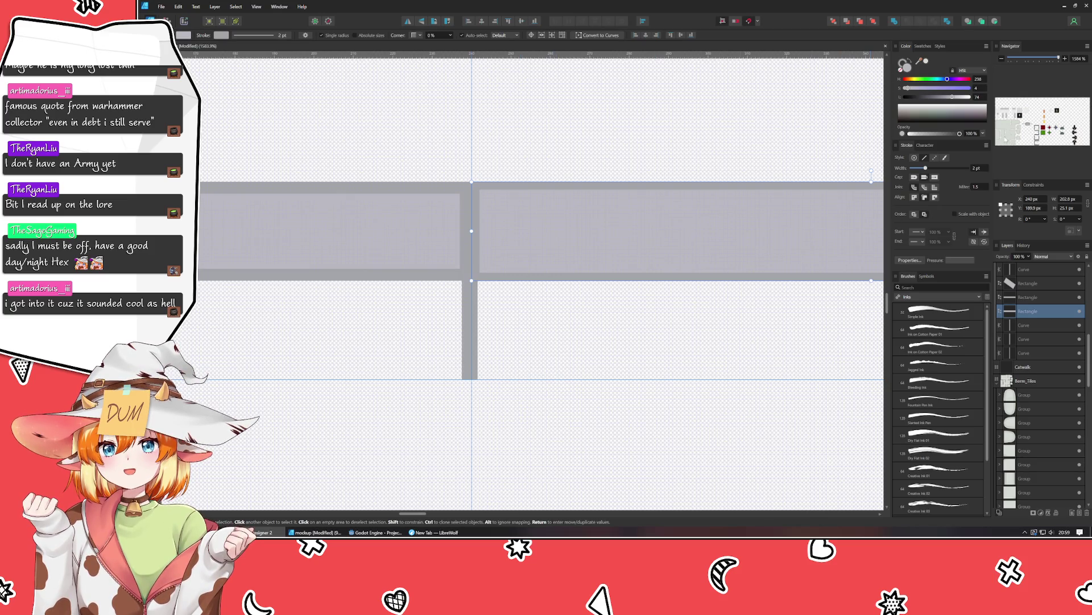
pyautogui.click(470, 317)
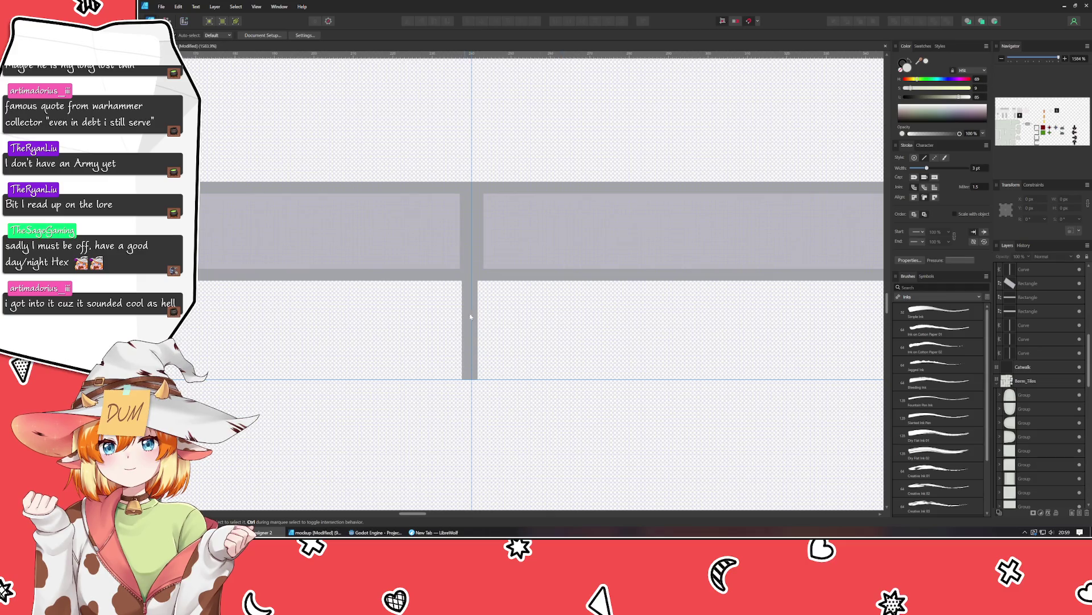
pyautogui.click(530, 347)
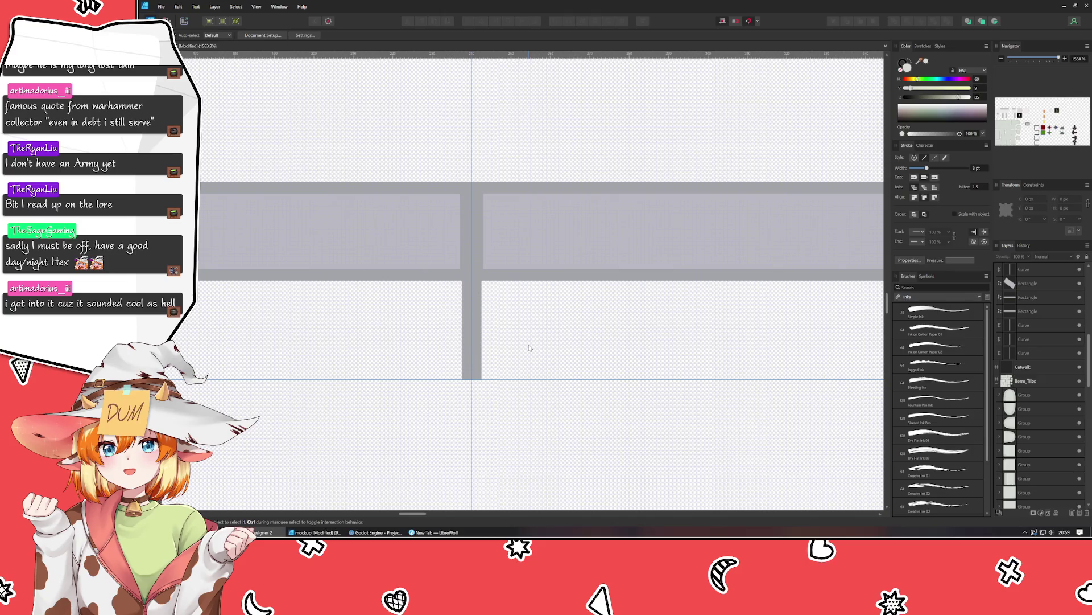
pyautogui.scroll(-2, 529, 348)
pyautogui.scroll(-2, 529, 347)
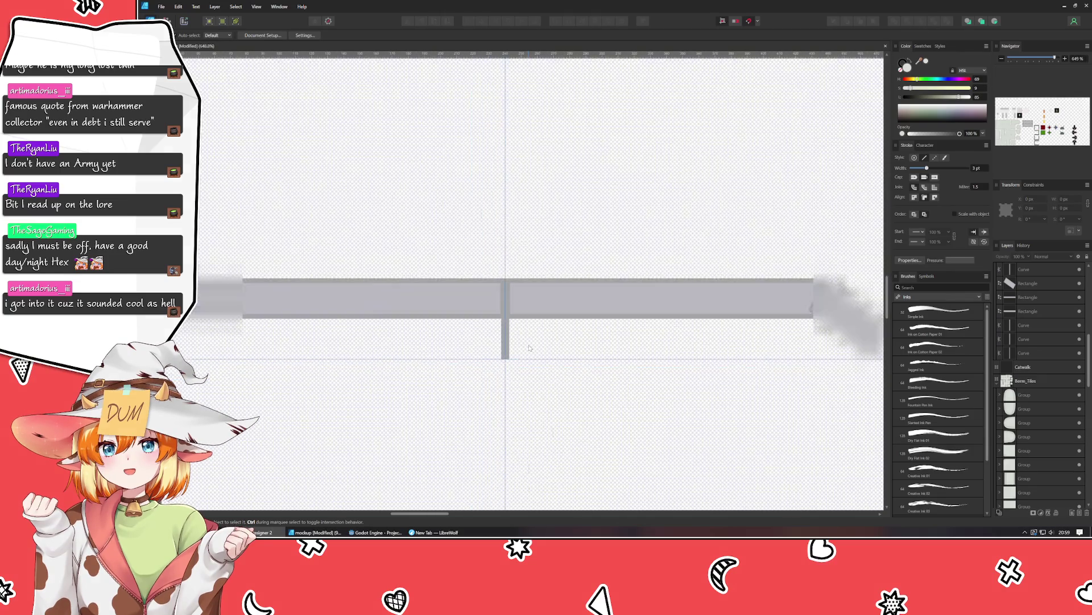
pyautogui.scroll(-1, 529, 348)
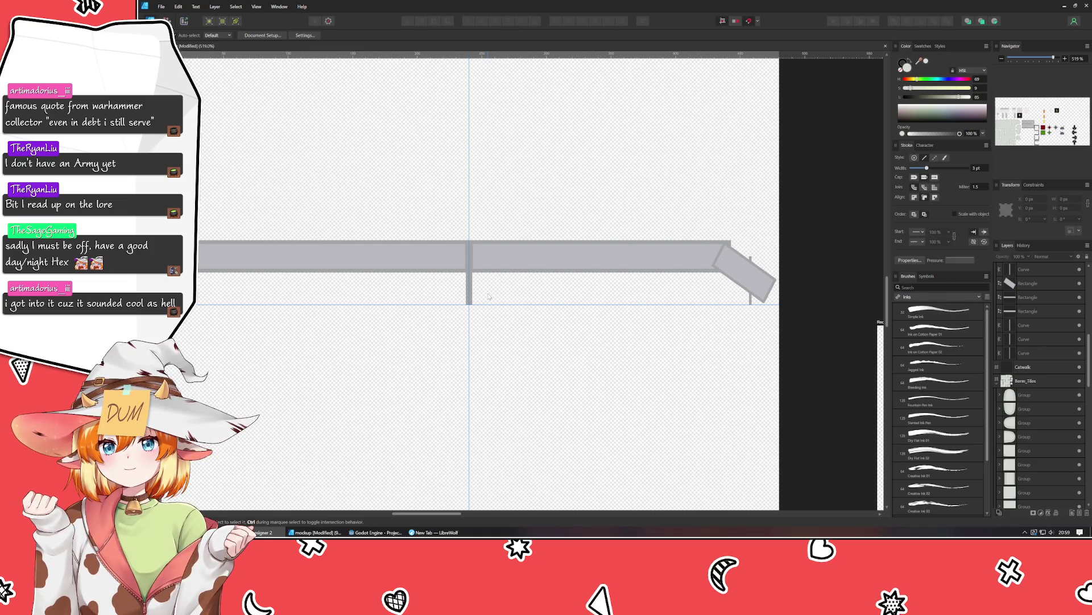
pyautogui.click(750, 262)
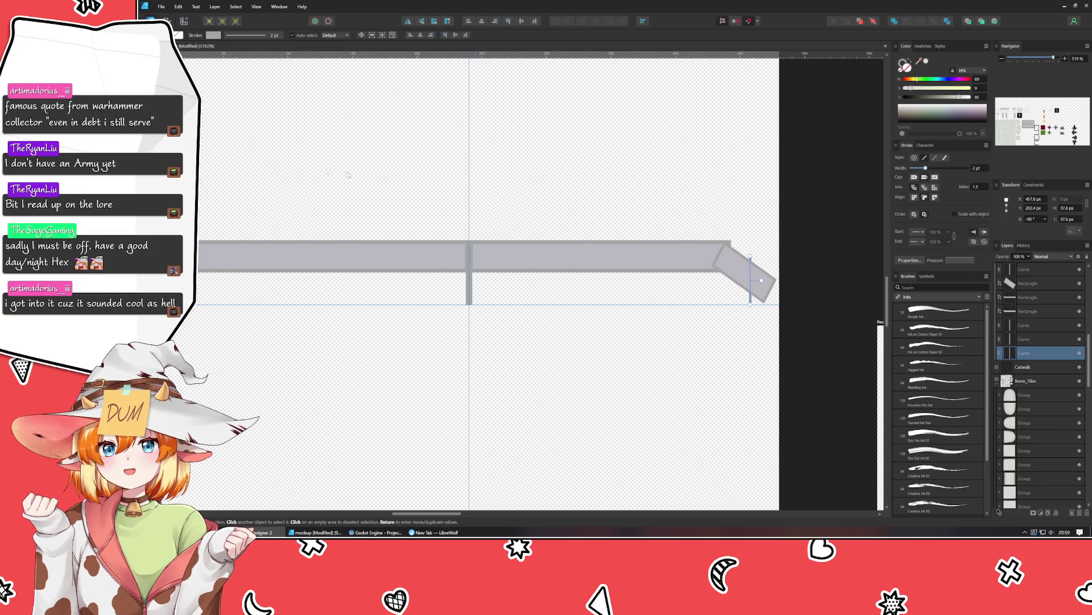
pyautogui.click(386, 350)
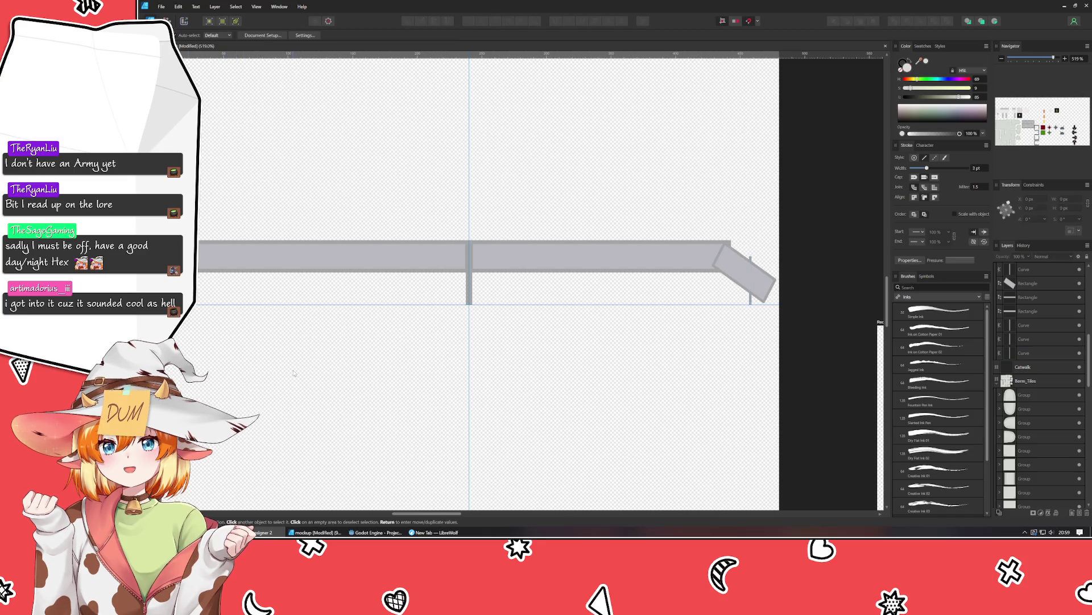
pyautogui.scroll(-2, 385, 350)
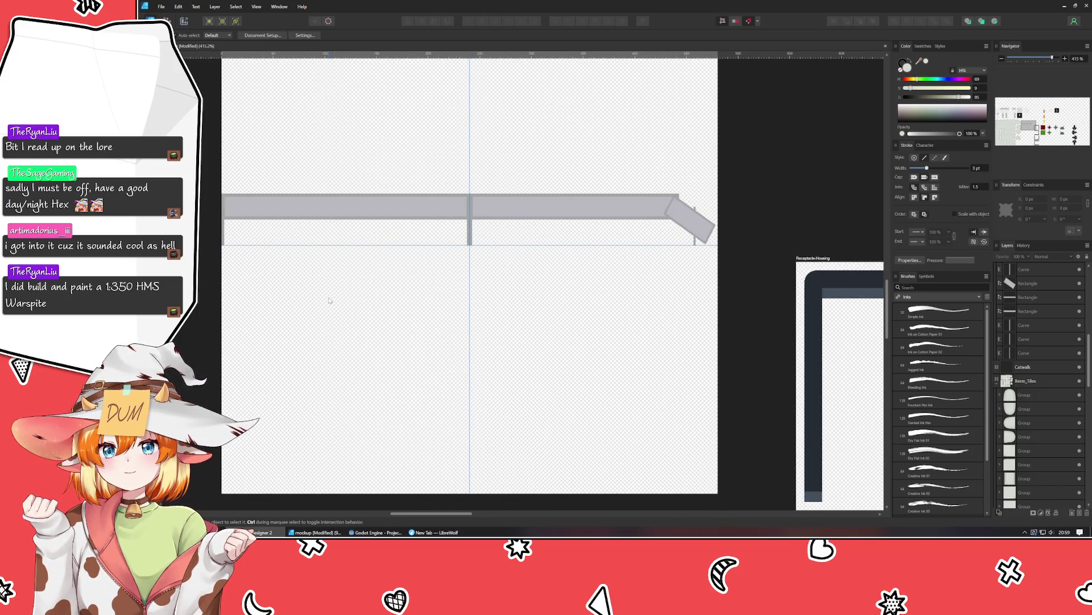
pyautogui.moveTo(329, 301)
pyautogui.mouseDown()
pyautogui.moveTo(320, 318)
pyautogui.moveTo(346, 284)
pyautogui.moveTo(330, 294)
pyautogui.mouseUp()
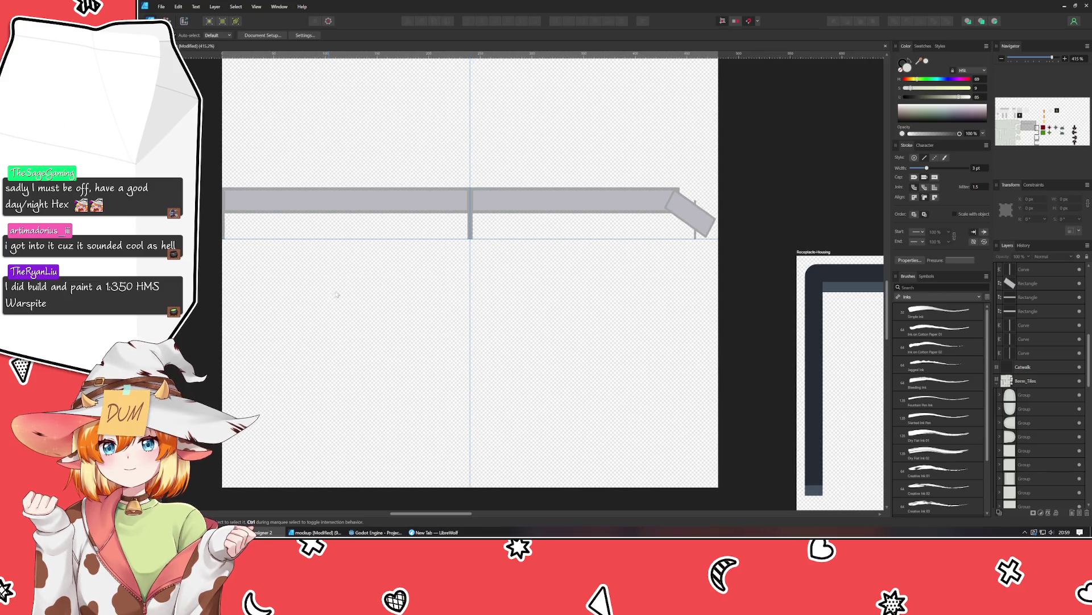
pyautogui.click(462, 532)
pyautogui.hotkey('ctrl', 't')
pyautogui.write('hms warp')
pyautogui.press('BackSpace')
pyautogui.write('spite')
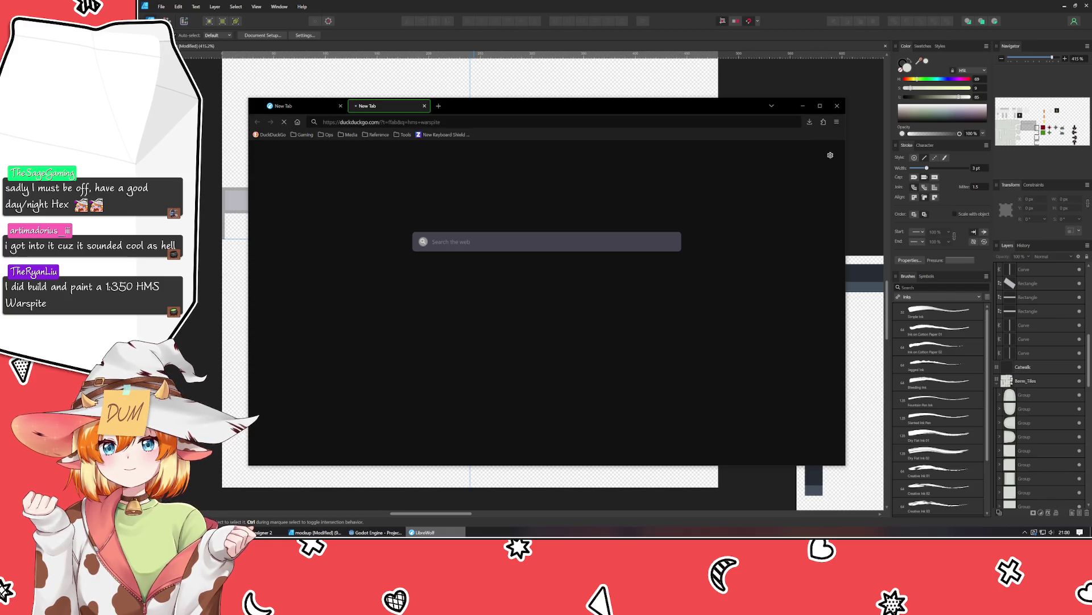
pyautogui.press('Return')
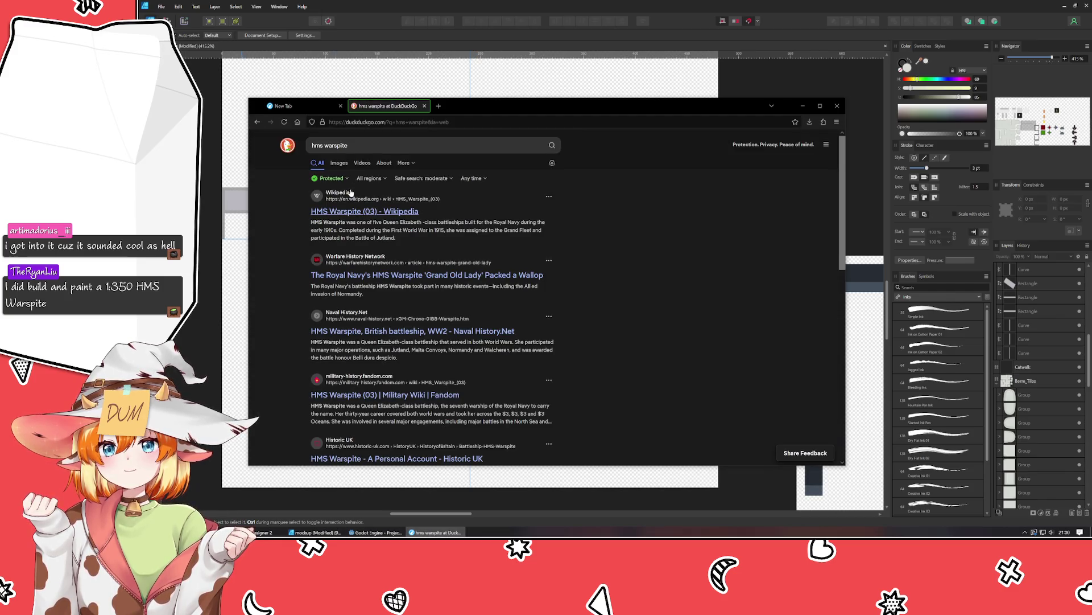
pyautogui.click(345, 222)
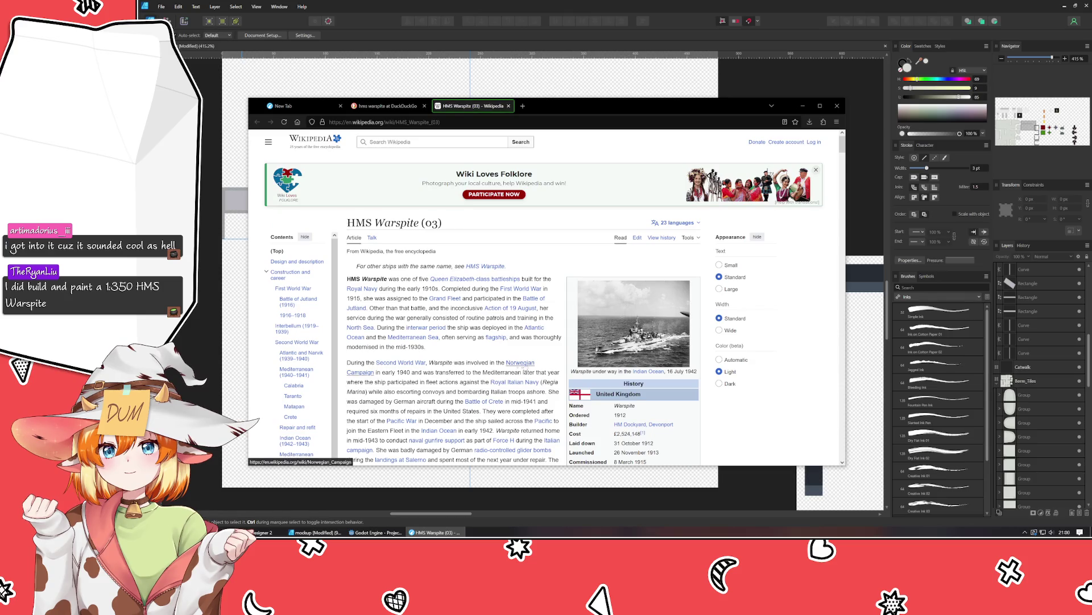
pyautogui.scroll(-5, 660, 340)
pyautogui.scroll(-5, 660, 340)
pyautogui.scroll(-5, 660, 341)
pyautogui.scroll(-5, 661, 340)
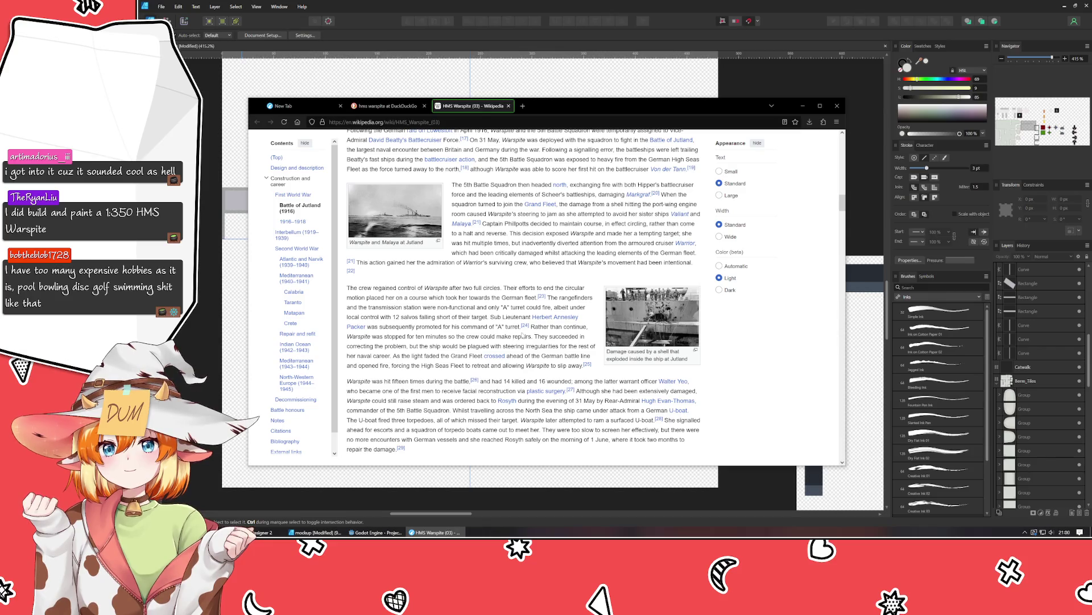
pyautogui.scroll(-10, 549, 334)
pyautogui.scroll(5, 549, 334)
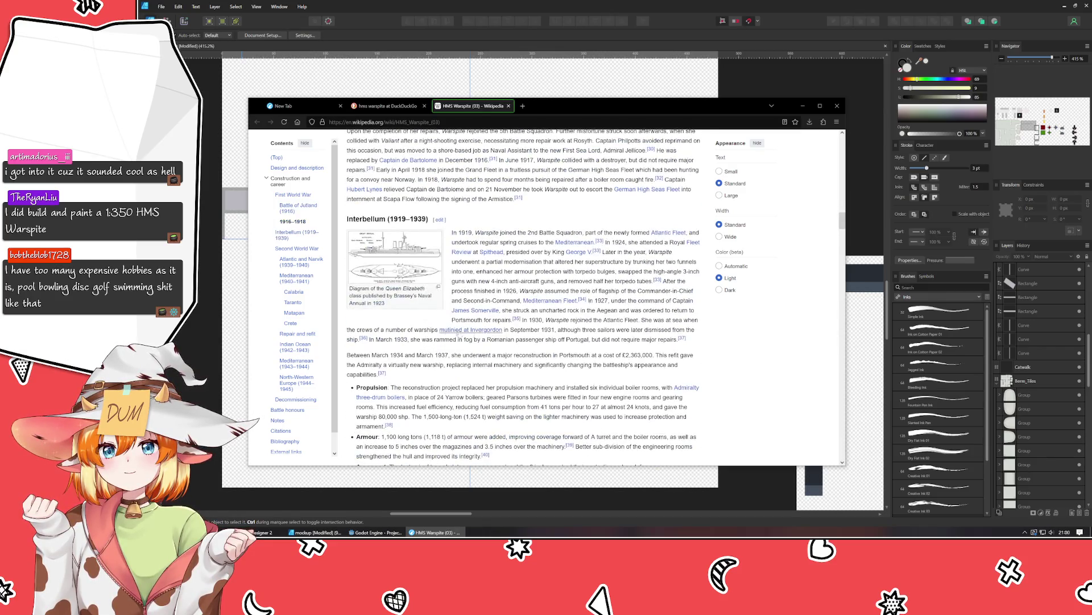
pyautogui.scroll(2, 385, 275)
pyautogui.scroll(15, 385, 275)
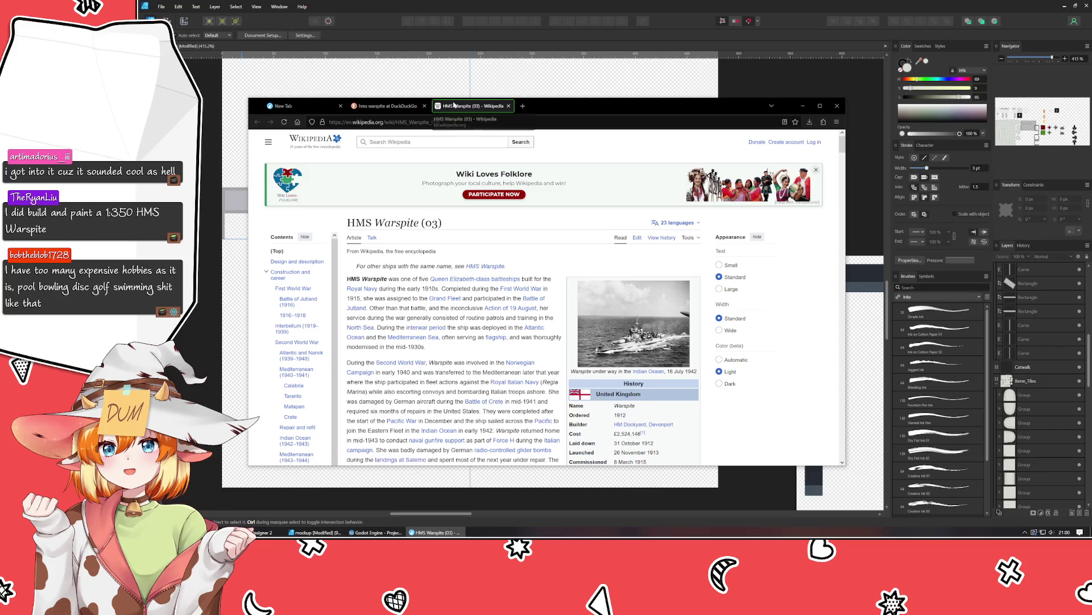
pyautogui.click(424, 106)
pyautogui.click(425, 106)
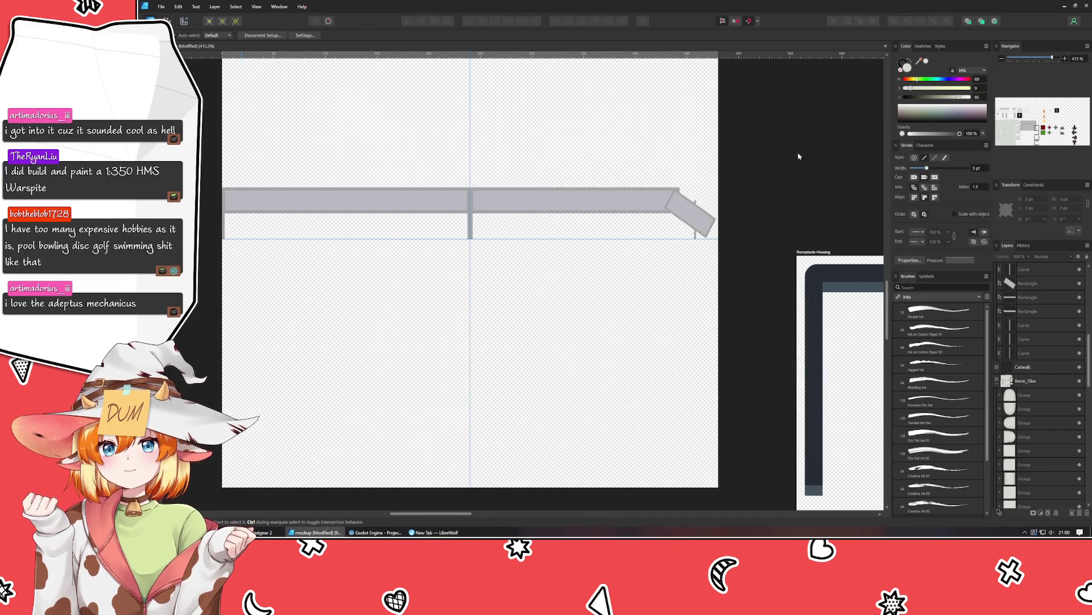
pyautogui.click(802, 106)
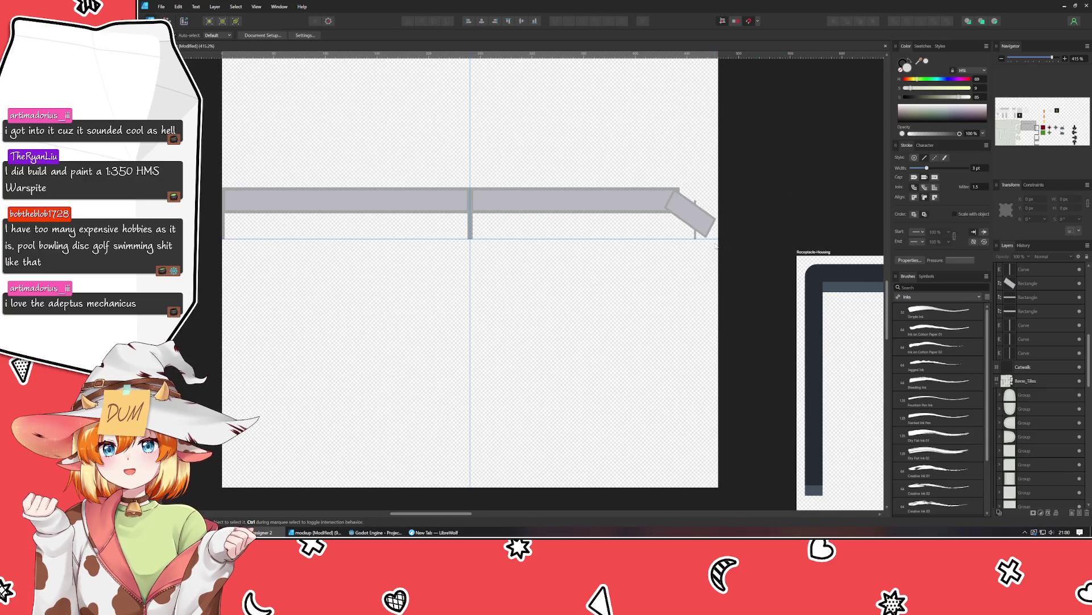
# Thicken the end post's stroke beside the angled piece to 3 pt.
pyautogui.click(696, 238)
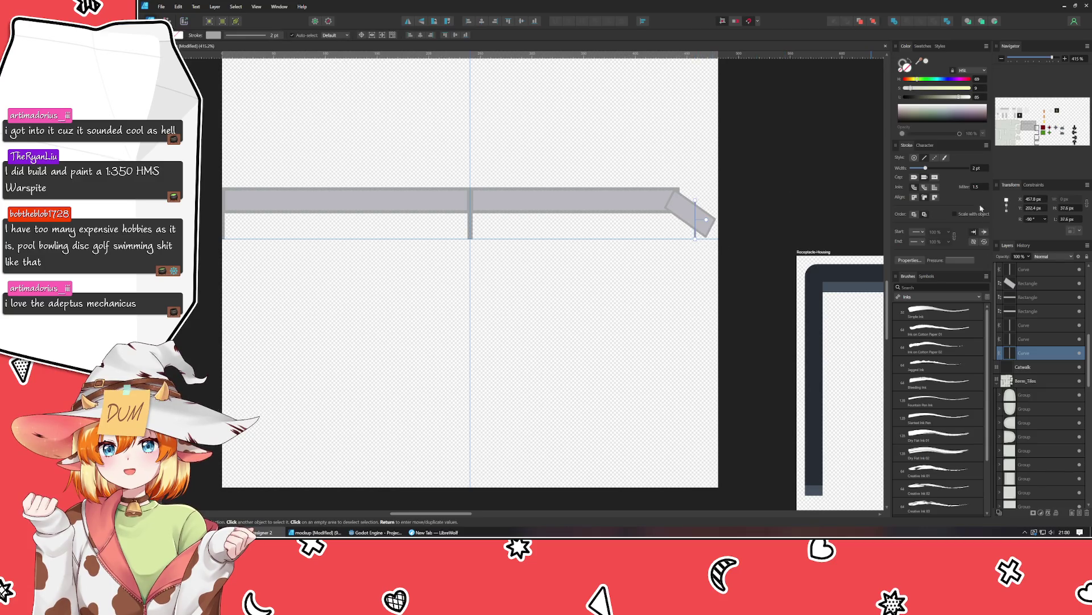
pyautogui.click(987, 169)
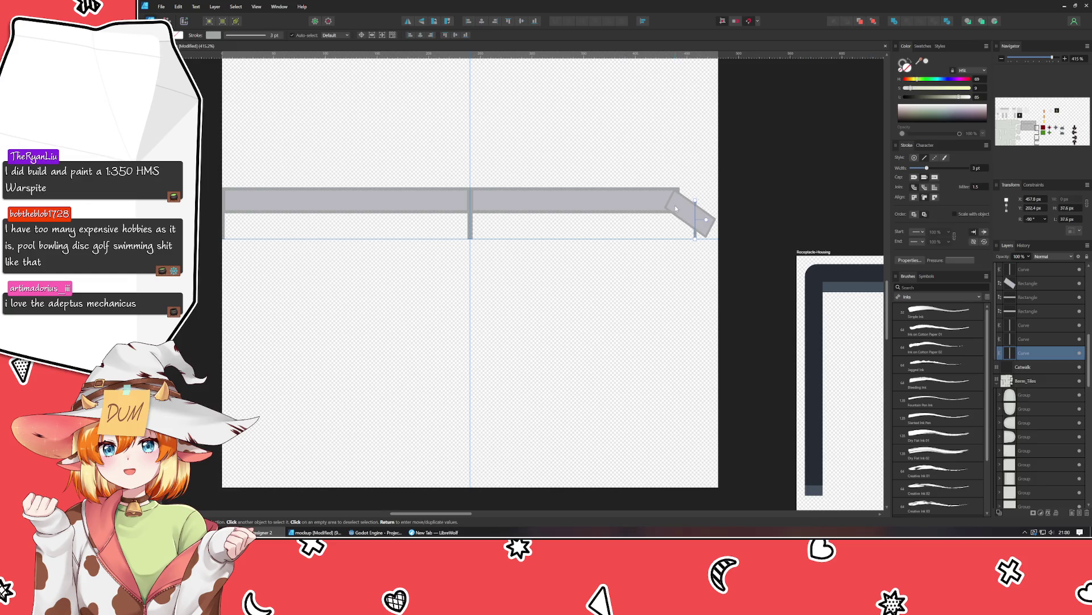
pyautogui.click(744, 193)
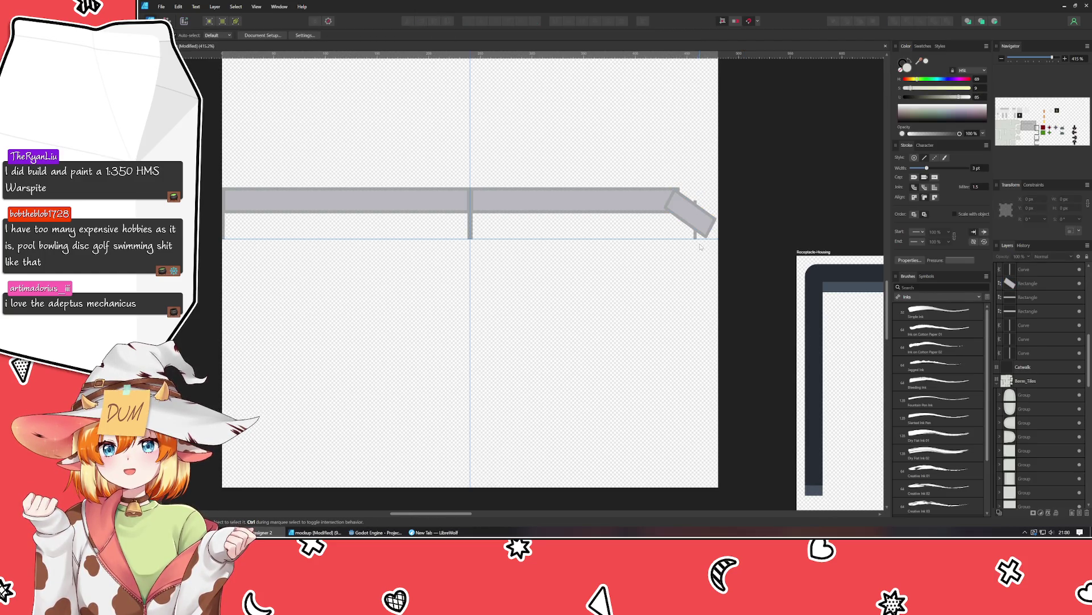
# Move the vertical end line out to the angled piece's tip.
pyautogui.click(695, 237)
pyautogui.moveTo(694, 236); pyautogui.dragTo(705, 239)
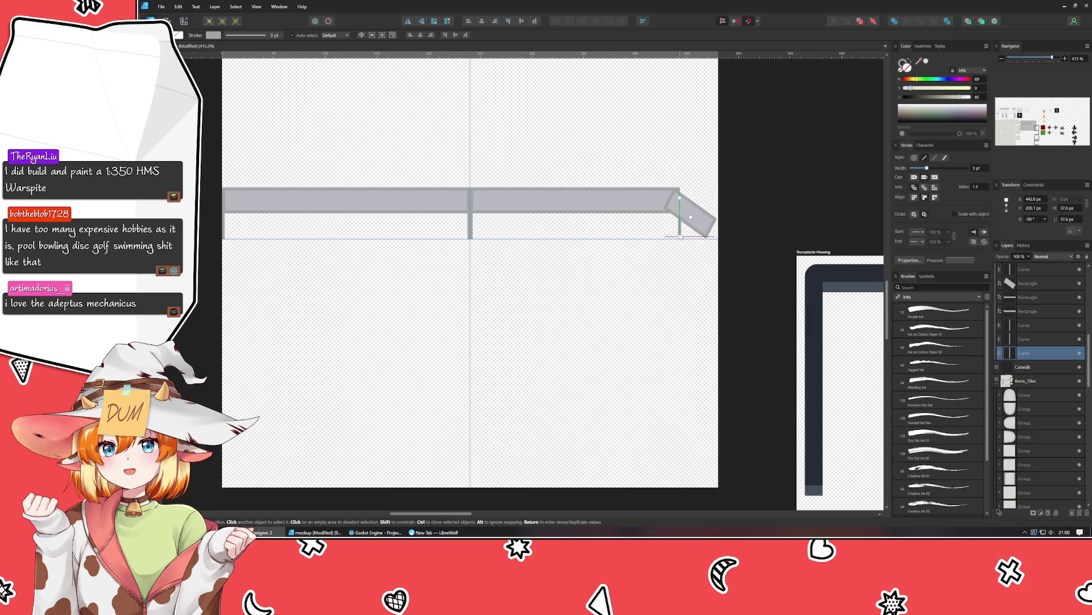
pyautogui.moveTo(706, 239)
pyautogui.mouseDown()
pyautogui.moveTo(696, 238)
pyautogui.moveTo(708, 221)
pyautogui.mouseUp()
pyautogui.click(708, 220)
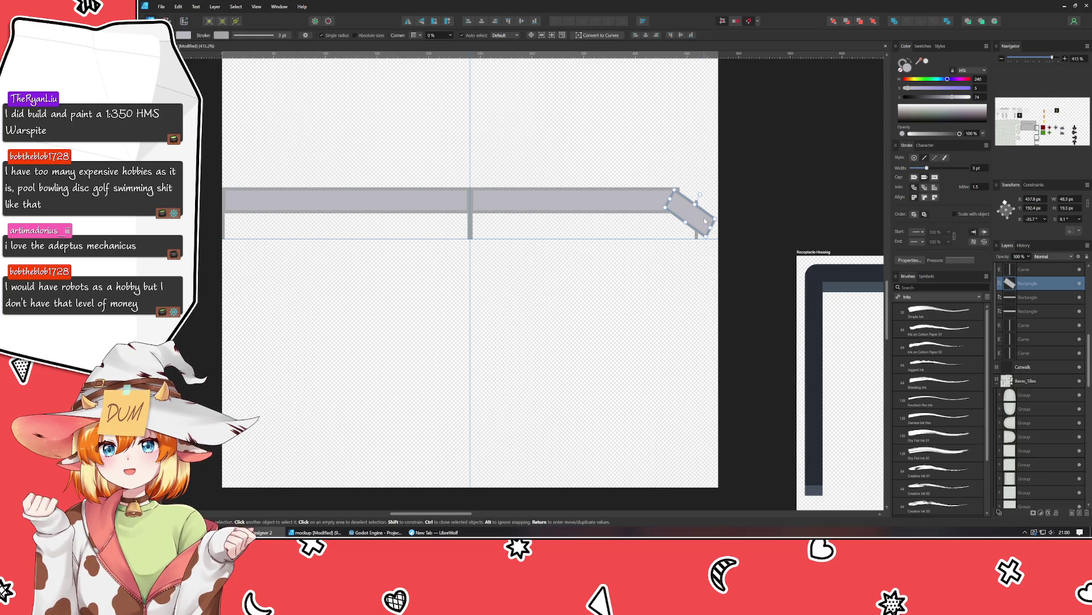
pyautogui.click(698, 233)
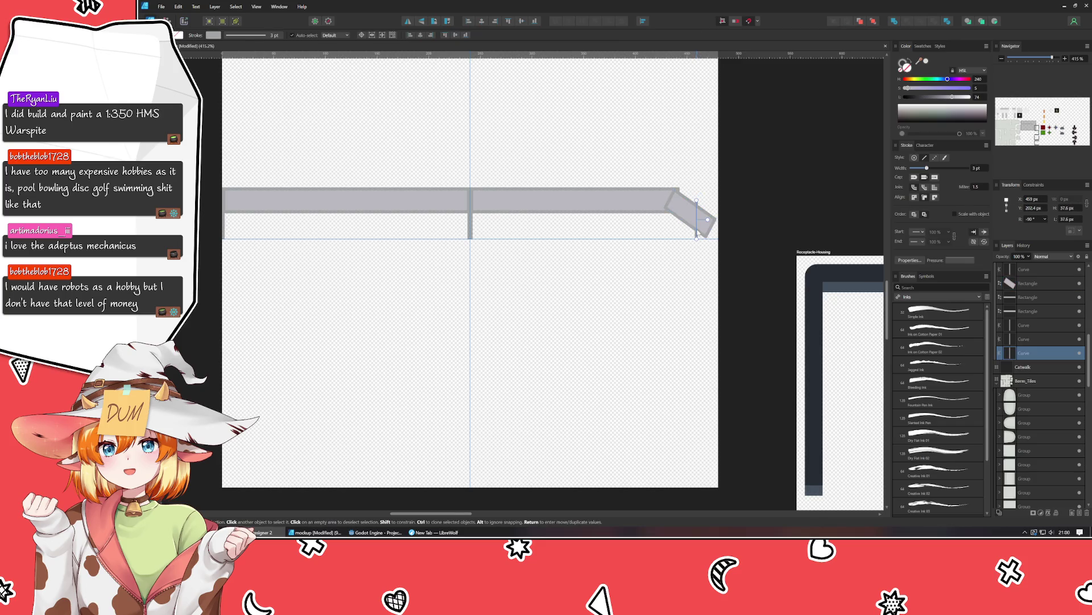
pyautogui.moveTo(698, 233); pyautogui.dragTo(716, 234)
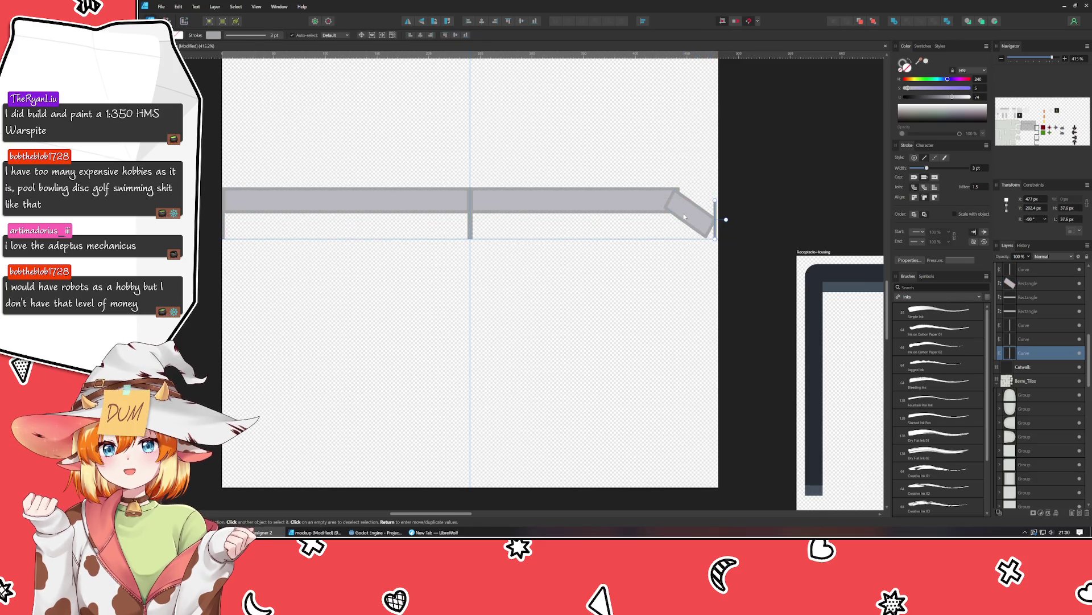
pyautogui.press('Right')
pyautogui.press('Right')
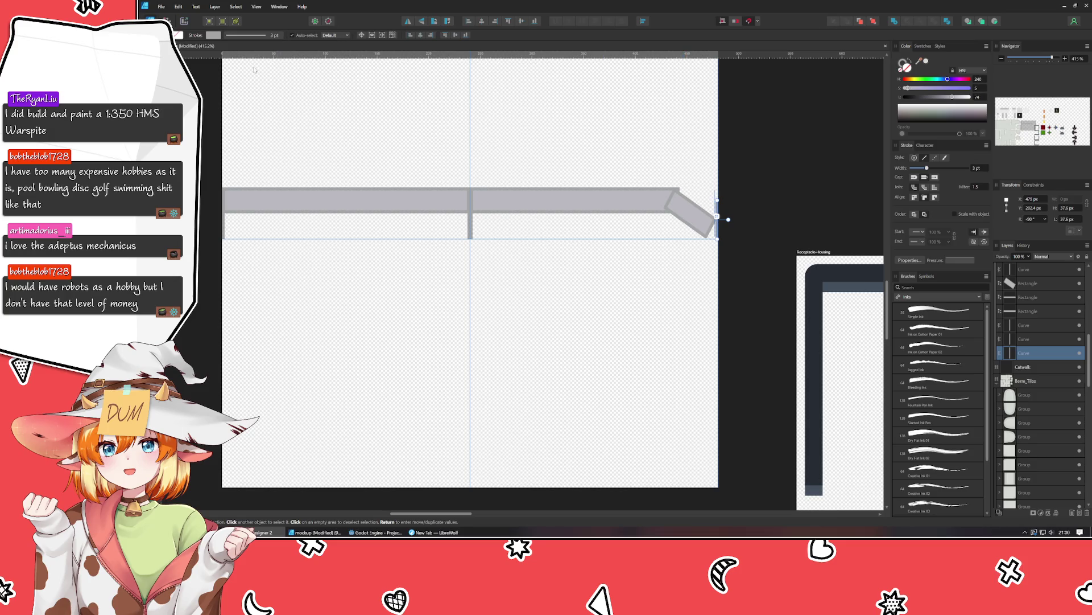
# Drag the end line's top node with the Node tool so it matches the slanted piece.
pyautogui.press('a')
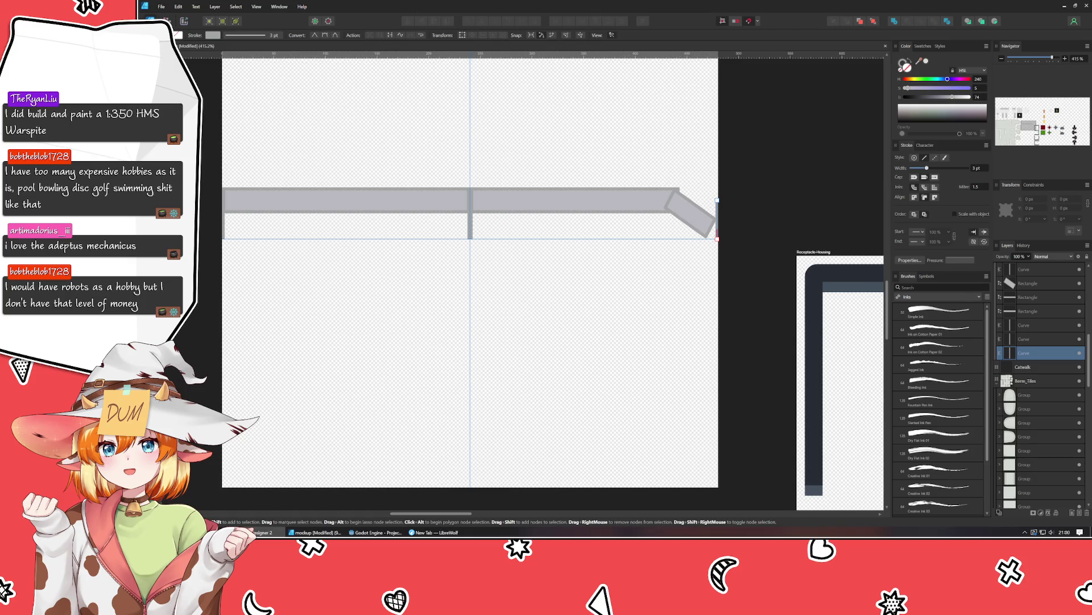
pyautogui.moveTo(717, 200)
pyautogui.mouseDown()
pyautogui.moveTo(691, 208)
pyautogui.moveTo(719, 218)
pyautogui.moveTo(696, 205)
pyautogui.mouseUp()
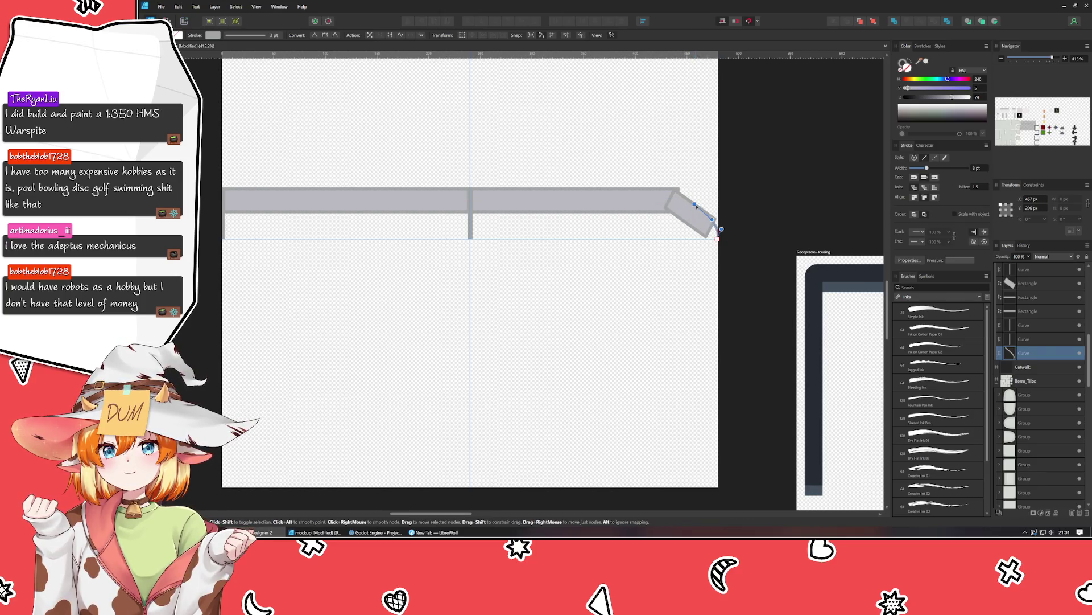
pyautogui.click(773, 209)
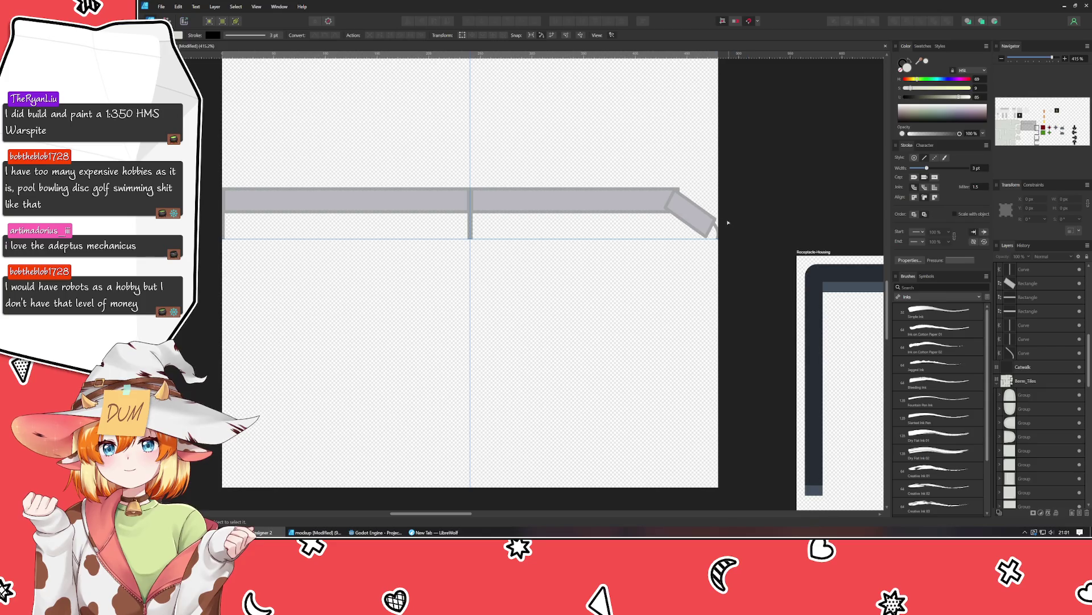
# Turn off Show Guides in the View menu.
pyautogui.moveTo(566, 246)
pyautogui.mouseDown()
pyautogui.moveTo(495, 195)
pyautogui.moveTo(534, 307)
pyautogui.mouseUp()
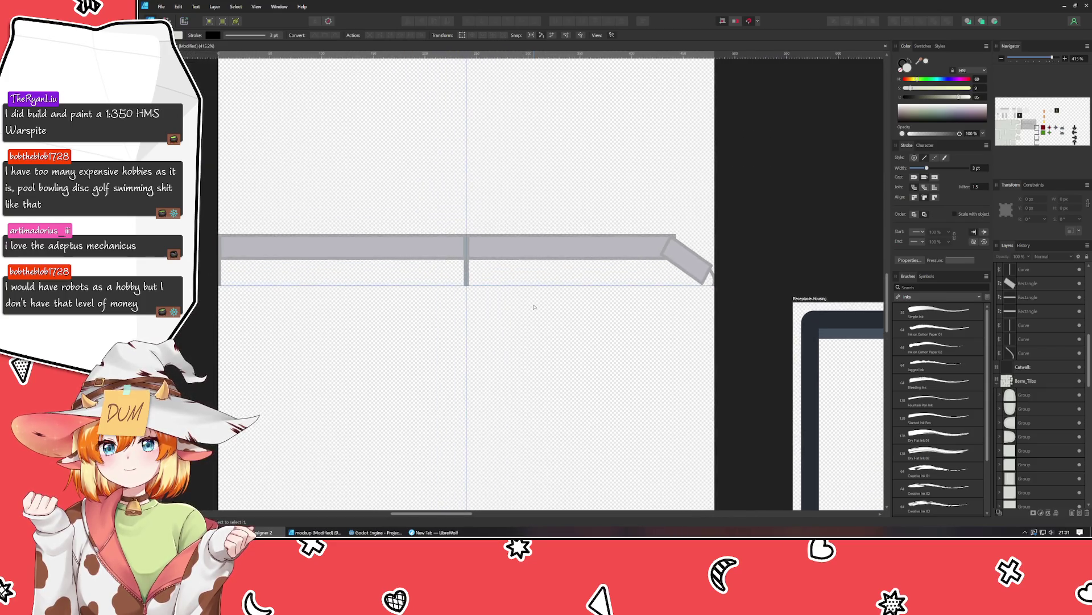
pyautogui.scroll(-3, 534, 307)
pyautogui.scroll(4, 534, 307)
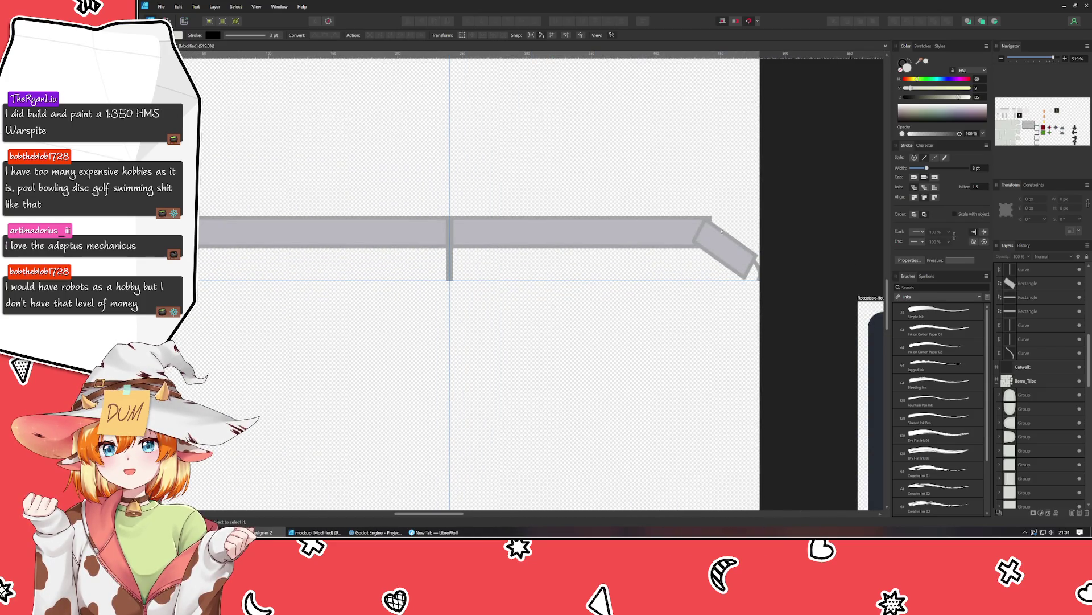
pyautogui.scroll(-5, 549, 272)
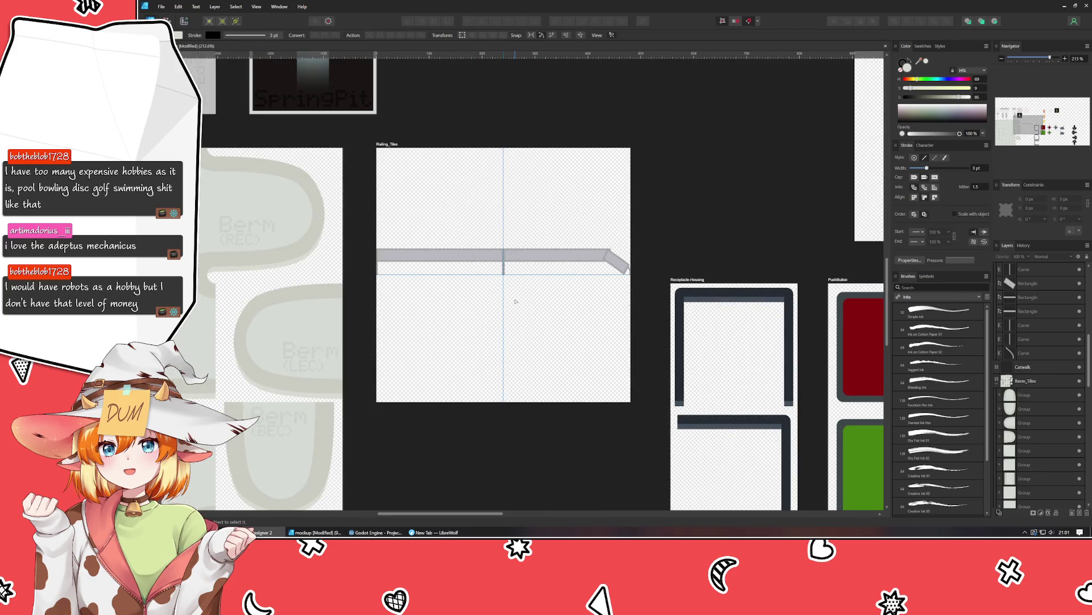
pyautogui.click(256, 6)
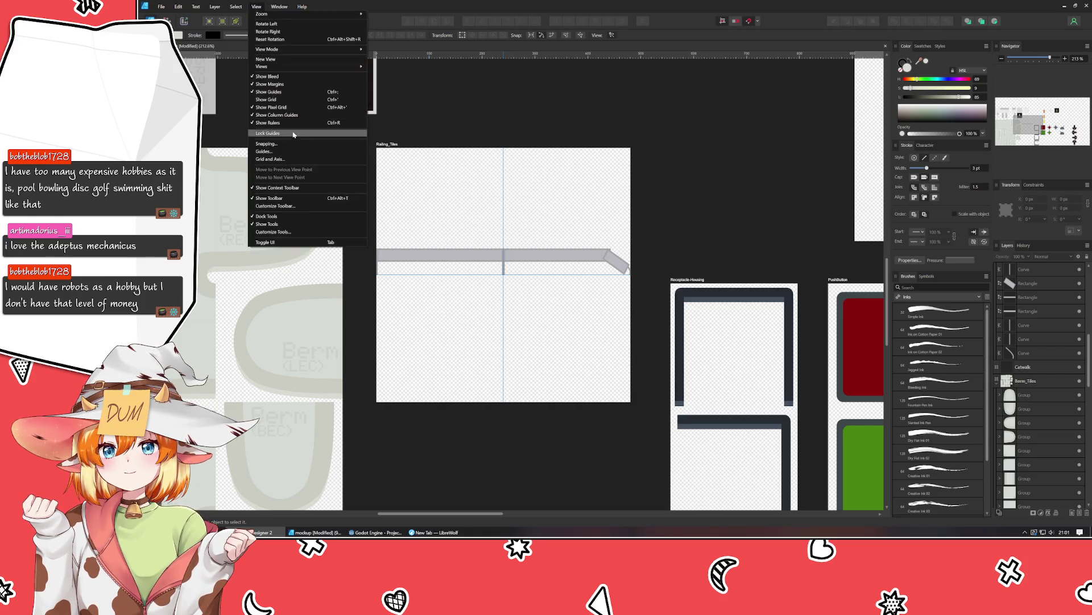
pyautogui.click(275, 92)
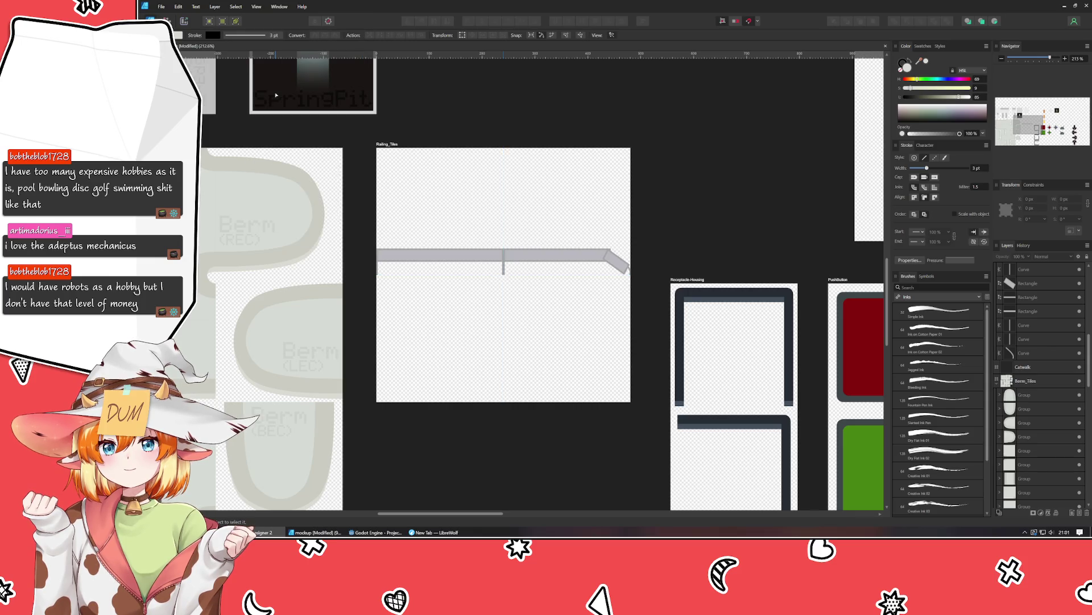
# Zoom in and select the right rail rectangle to inspect the seam.
pyautogui.scroll(2, 476, 203)
pyautogui.scroll(-1, 356, 239)
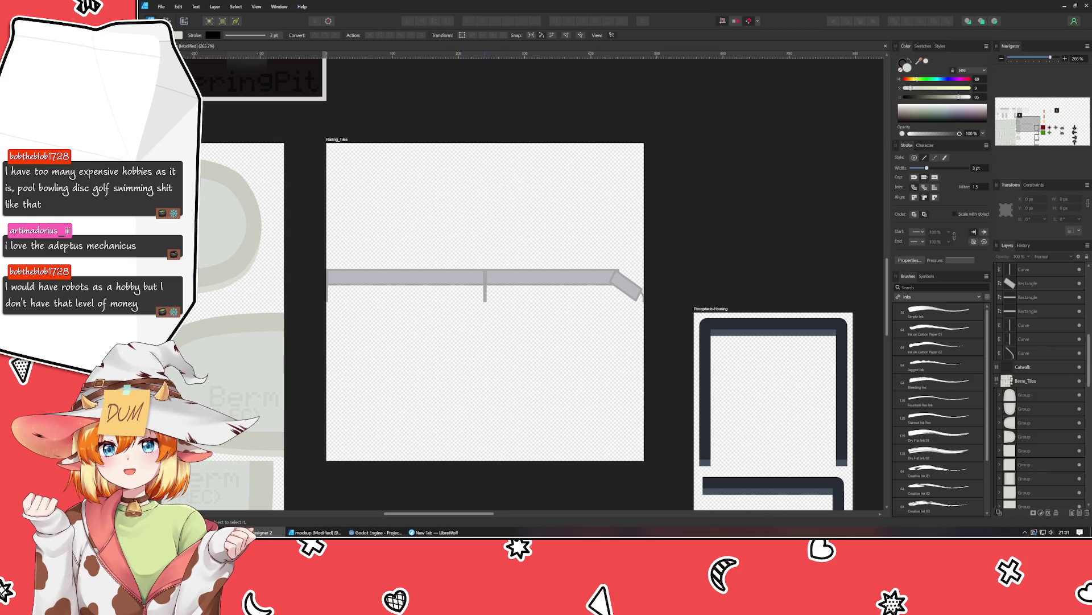
pyautogui.scroll(2, 305, 319)
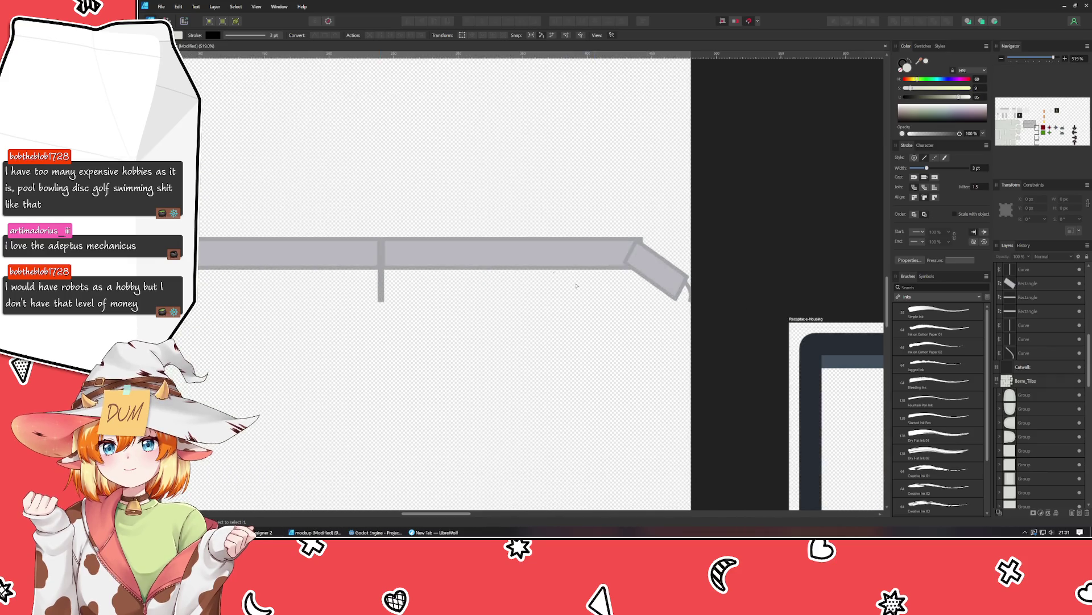
pyautogui.scroll(5, 424, 241)
pyautogui.click(516, 237)
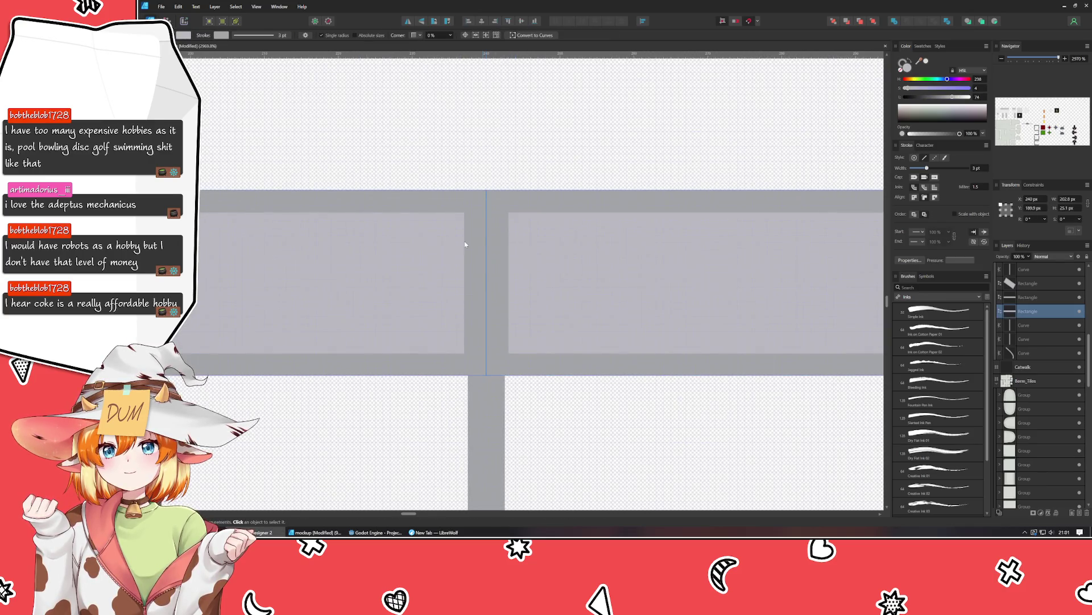
pyautogui.click(455, 127)
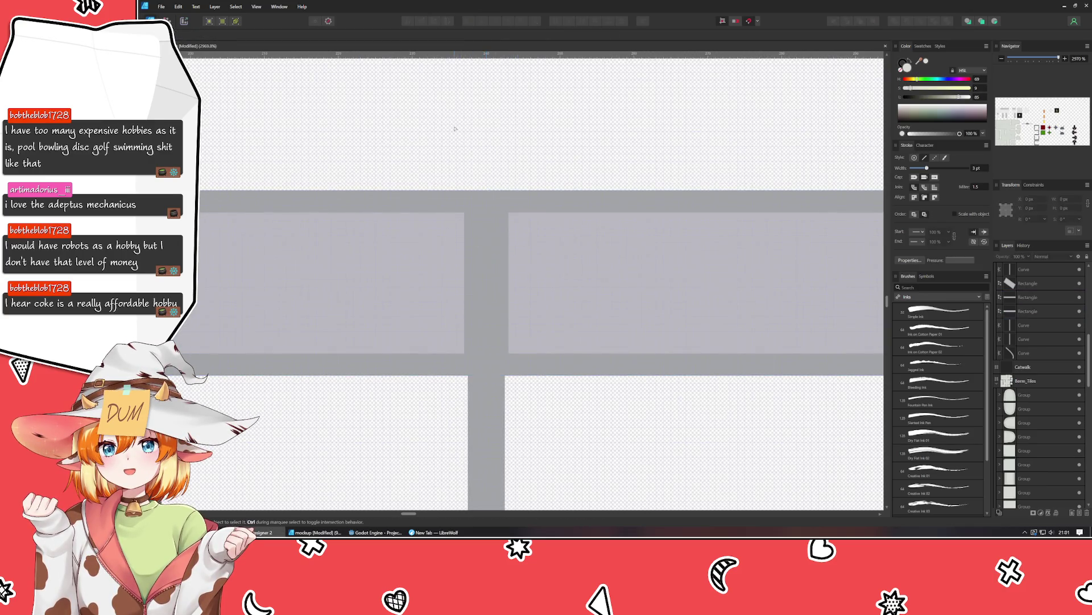
pyautogui.scroll(-5, 455, 129)
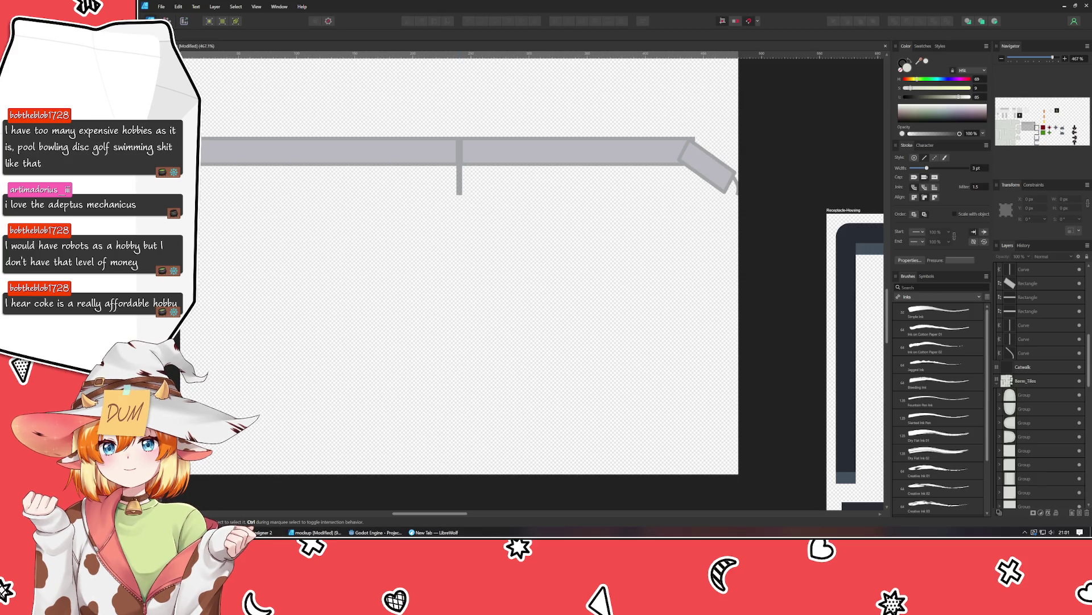
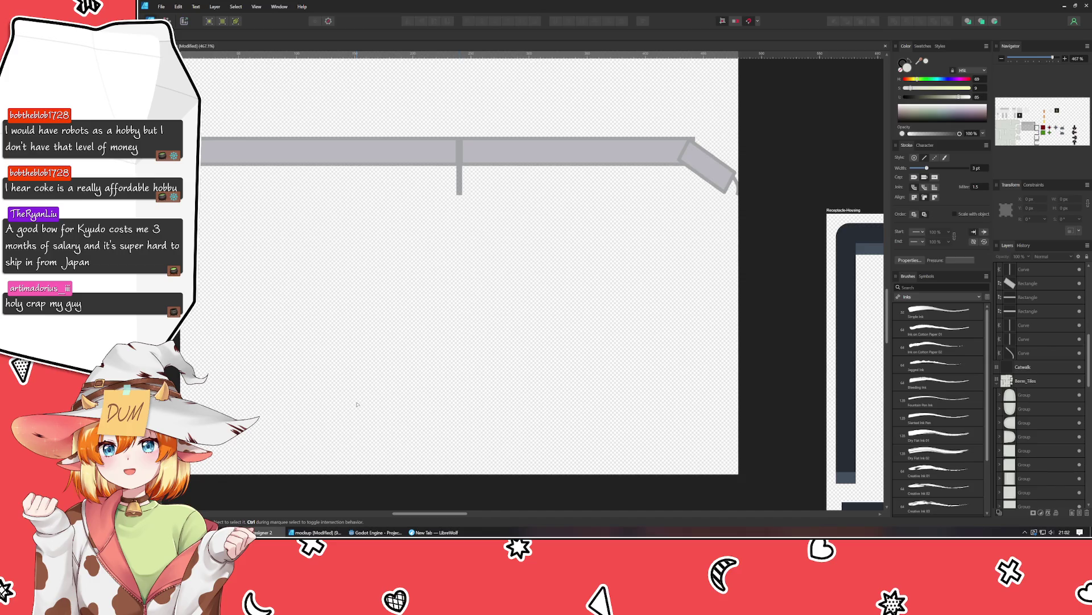
# Search the web for 'kyudo' and open the Kyūdō Wikipedia article.
pyautogui.click(433, 532)
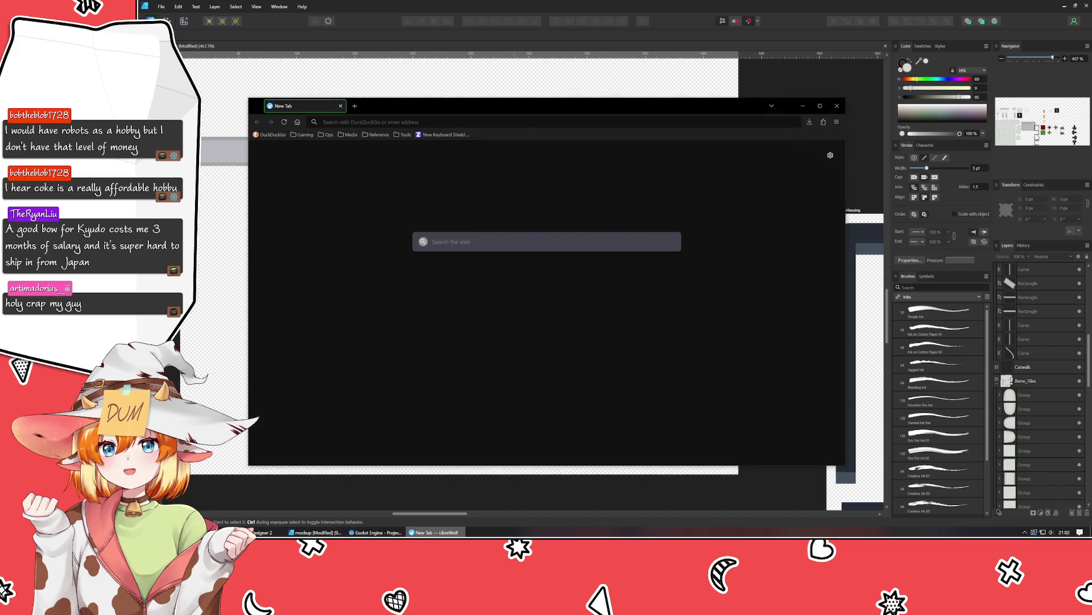
pyautogui.hotkey('ctrl', 't')
pyautogui.write('kyudo')
pyautogui.press('Return')
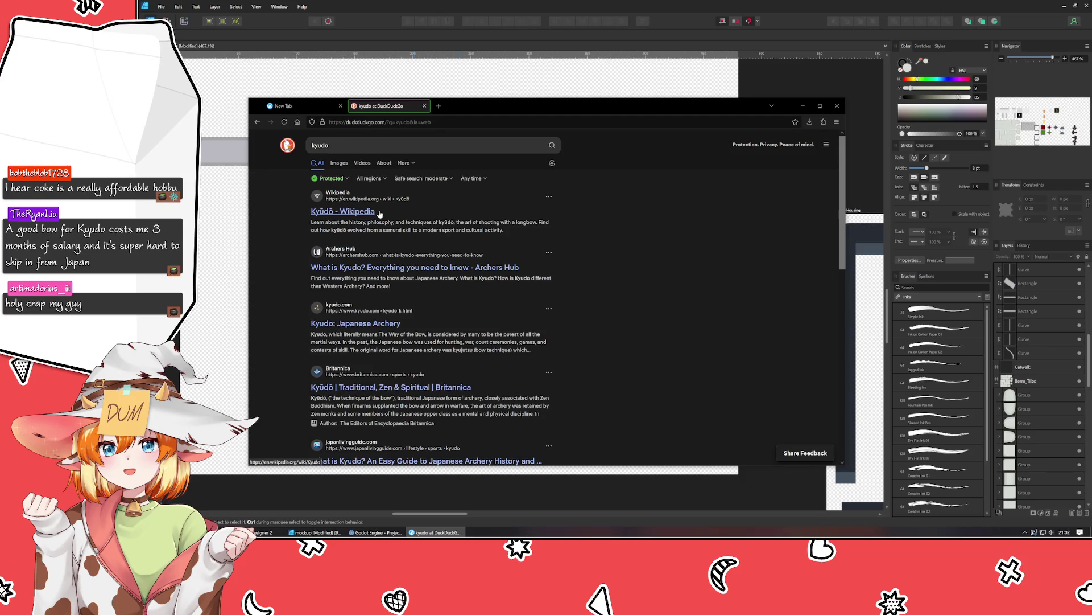
pyautogui.click(379, 213)
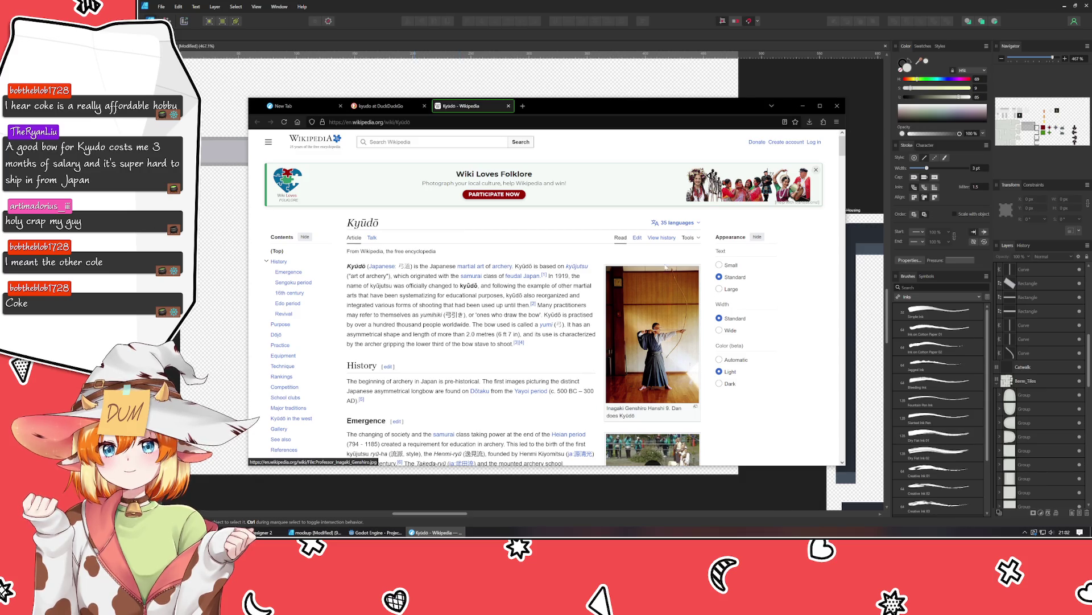
# Read through the Kyūdō article, then close its tabs and minimize the browser.
pyautogui.scroll(-2, 469, 364)
pyautogui.scroll(-3, 470, 364)
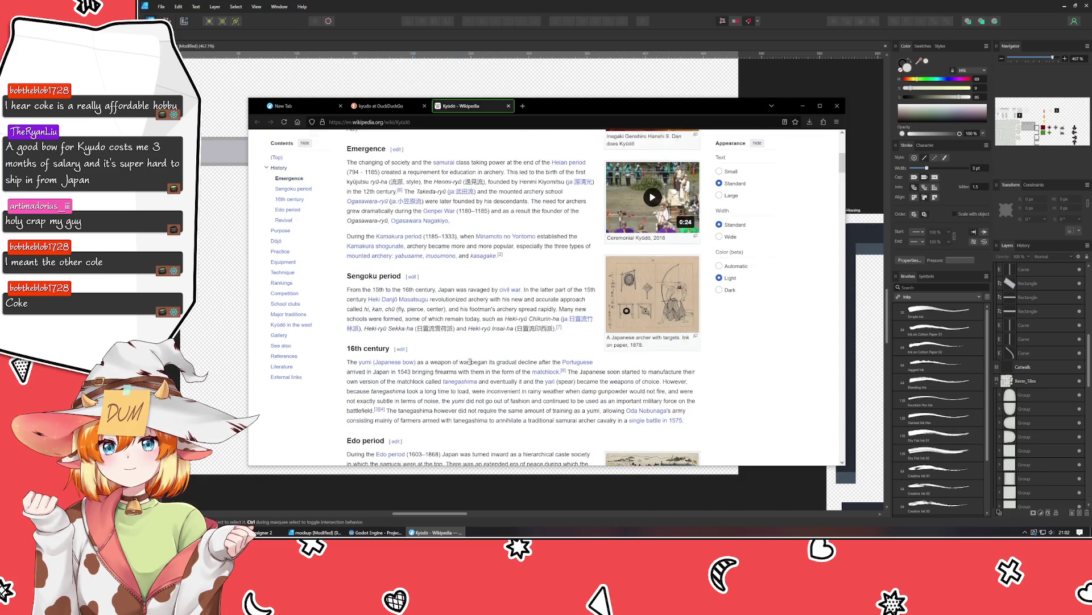
pyautogui.scroll(-4, 470, 362)
pyautogui.scroll(-3, 470, 364)
pyautogui.scroll(-2, 470, 365)
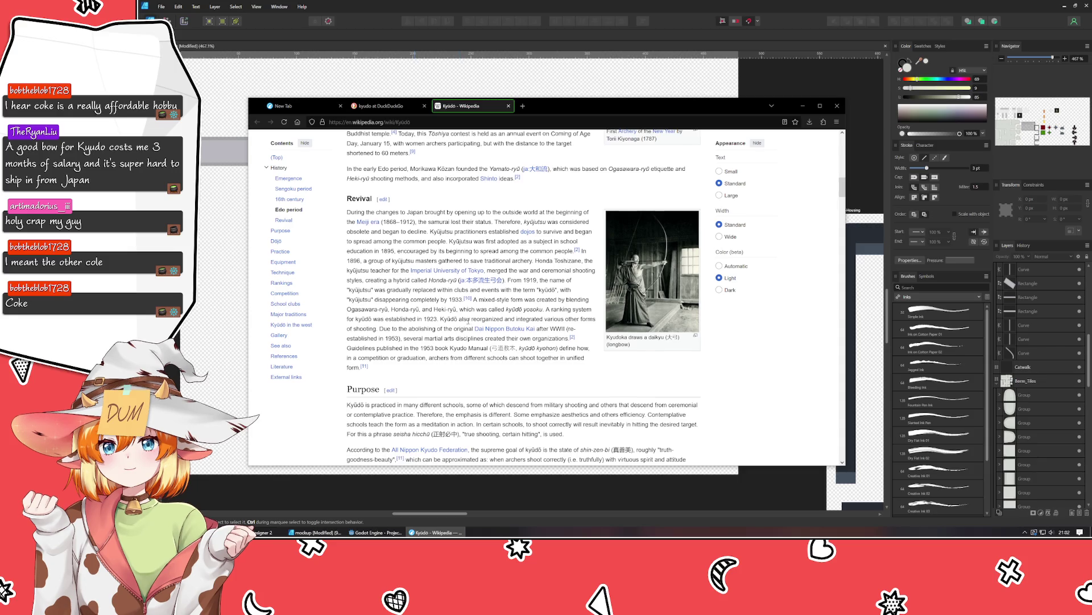
pyautogui.scroll(-5, 468, 325)
pyautogui.scroll(-5, 468, 324)
pyautogui.scroll(-2, 563, 324)
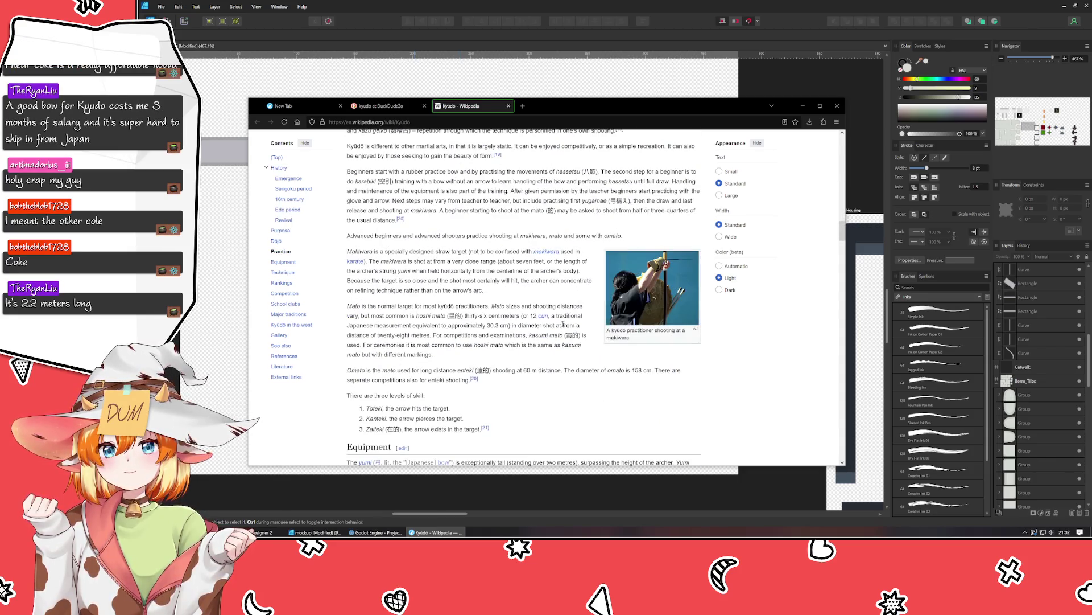
pyautogui.scroll(5, 562, 324)
pyautogui.scroll(5, 563, 324)
pyautogui.scroll(5, 563, 324)
pyautogui.scroll(5, 563, 324)
pyautogui.scroll(6, 563, 325)
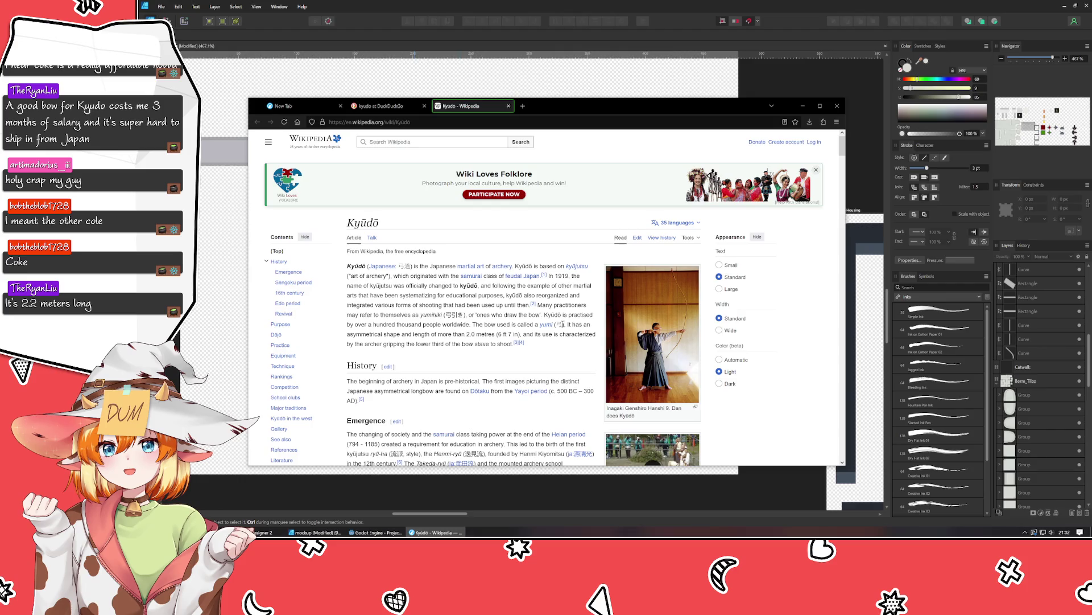
pyautogui.scroll(-3, 562, 356)
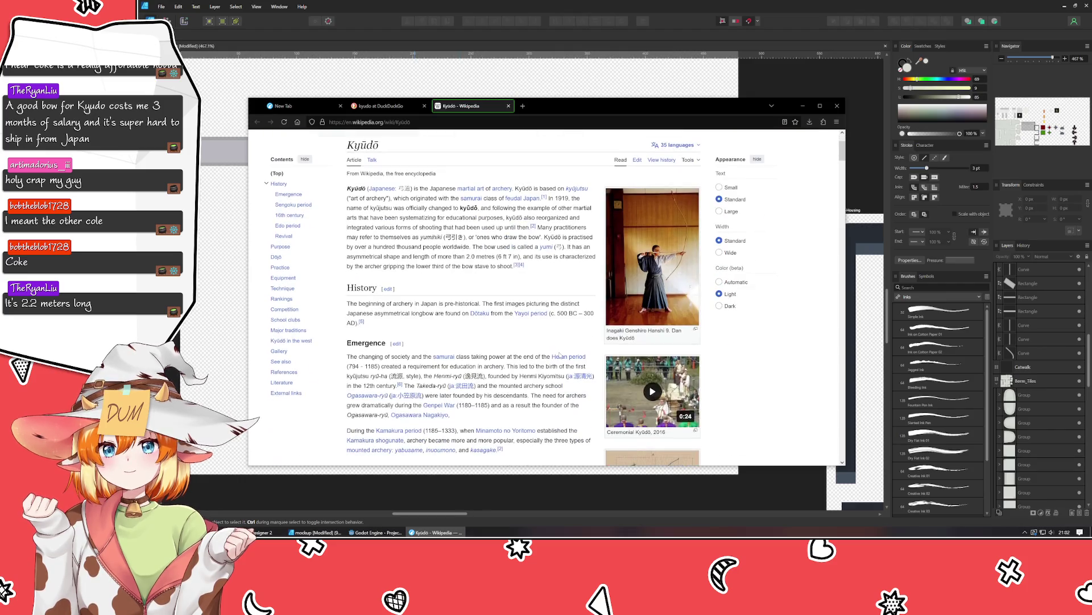
pyautogui.scroll(-1, 558, 352)
pyautogui.scroll(-8, 559, 353)
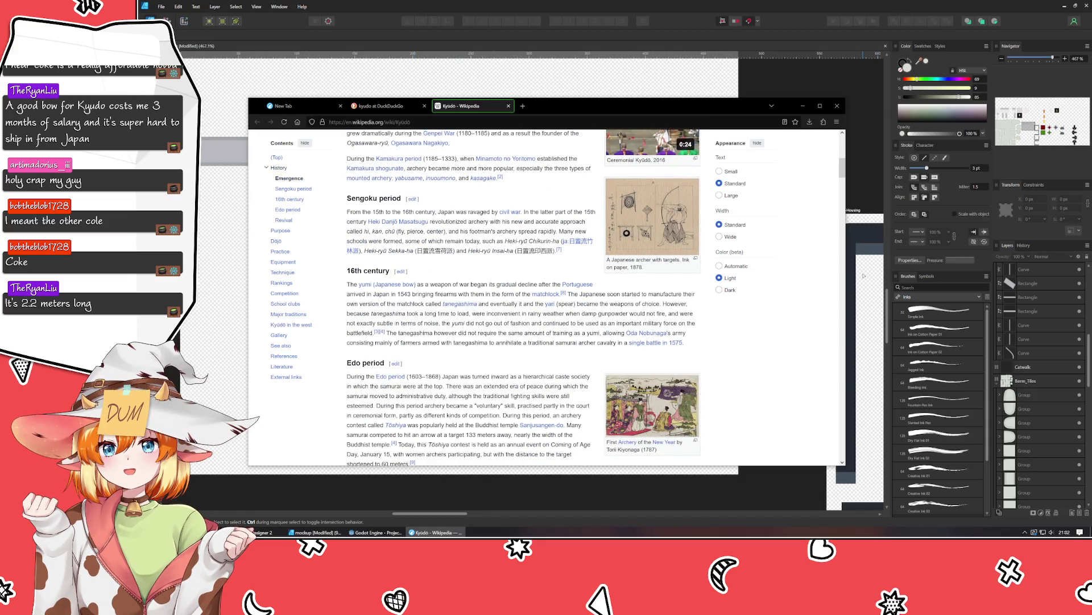
pyautogui.click(424, 106)
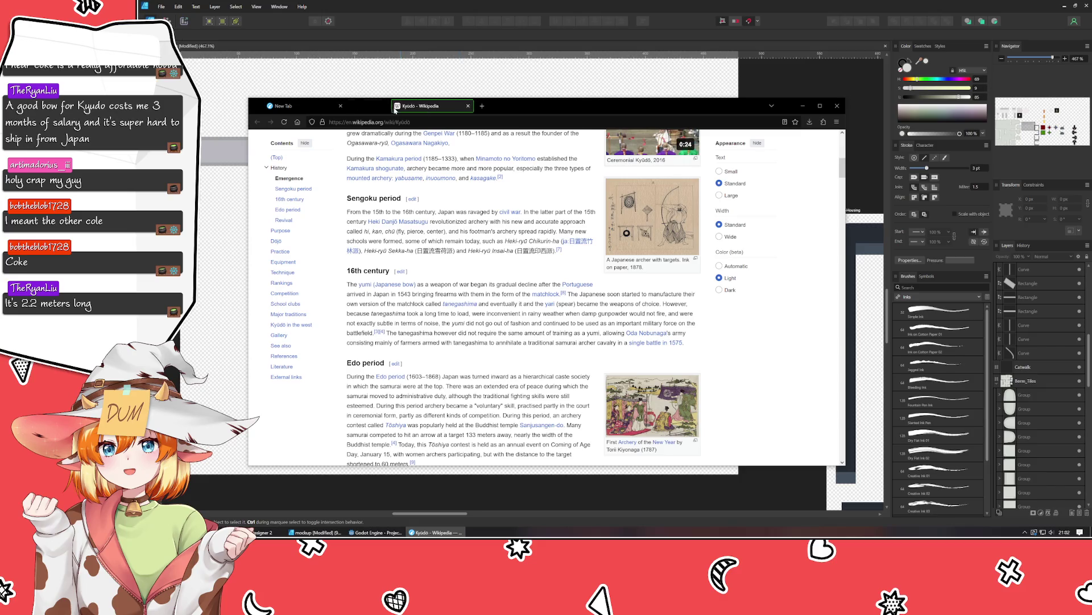
pyautogui.click(424, 106)
pyautogui.click(801, 106)
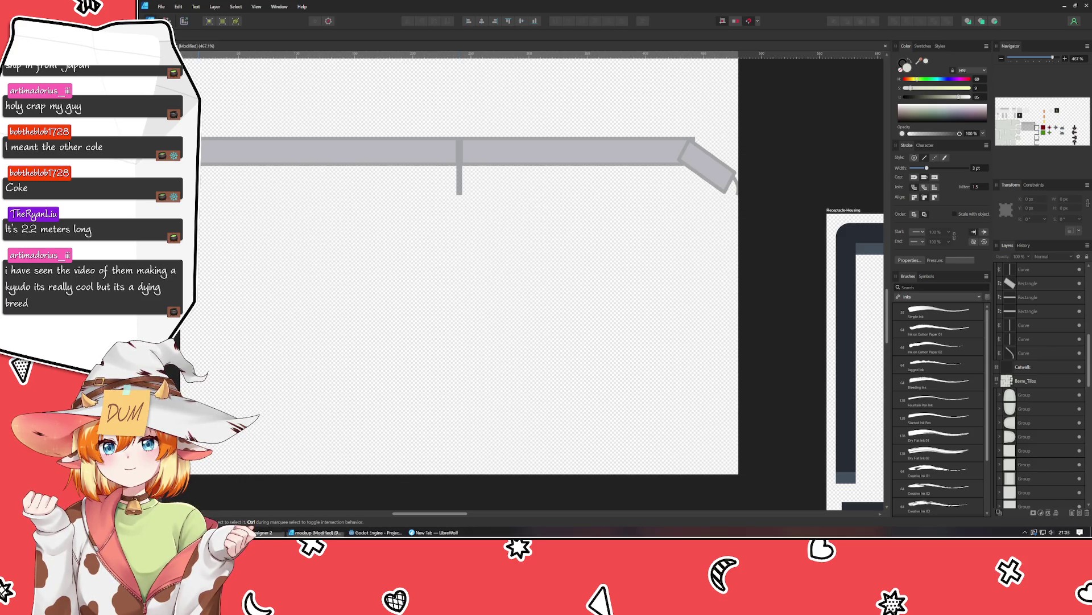
# Return to the design, compare it against the mockup document, then move the mockup away.
pyautogui.hotkey('alt', 'Tab')
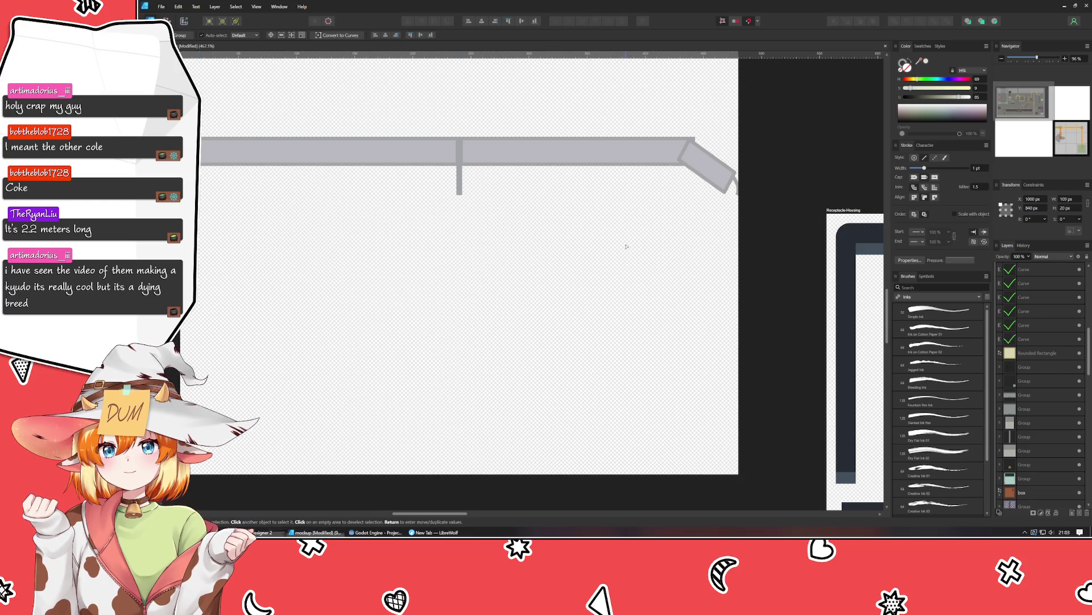
pyautogui.click(352, 230)
pyautogui.scroll(2, 600, 288)
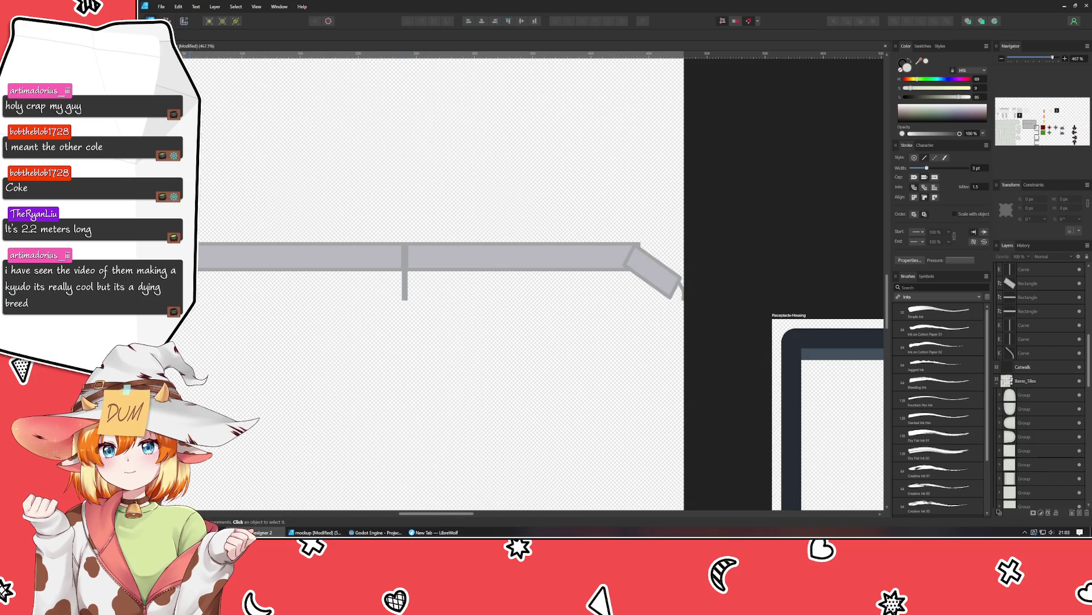
pyautogui.hotkey('ctrl', 'Tab')
pyautogui.moveTo(271, 122); pyautogui.dragTo(536, 106)
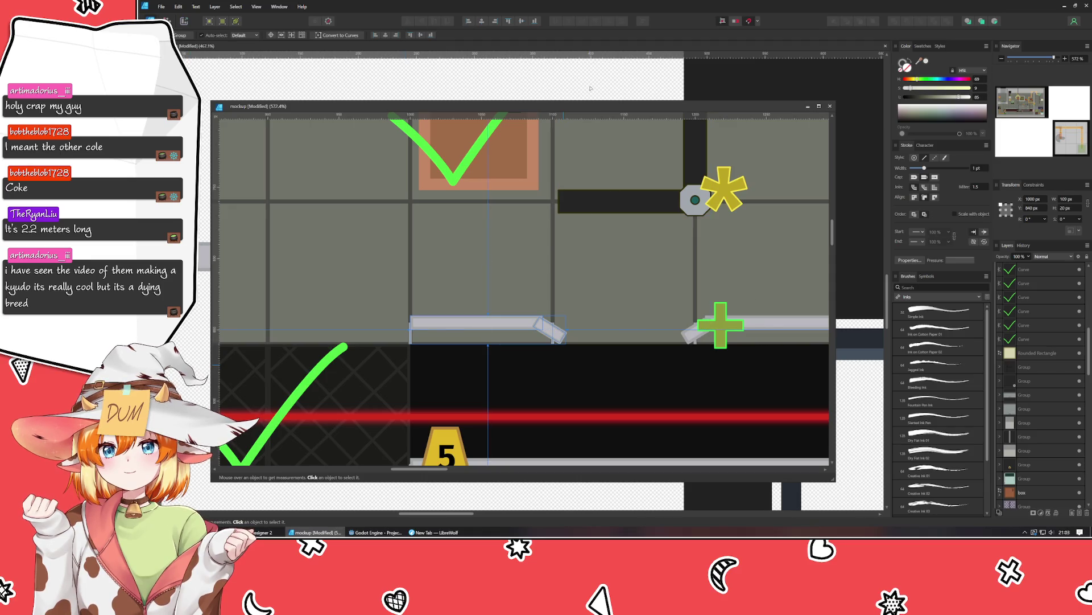
pyautogui.moveTo(582, 108); pyautogui.dragTo(1091, 108)
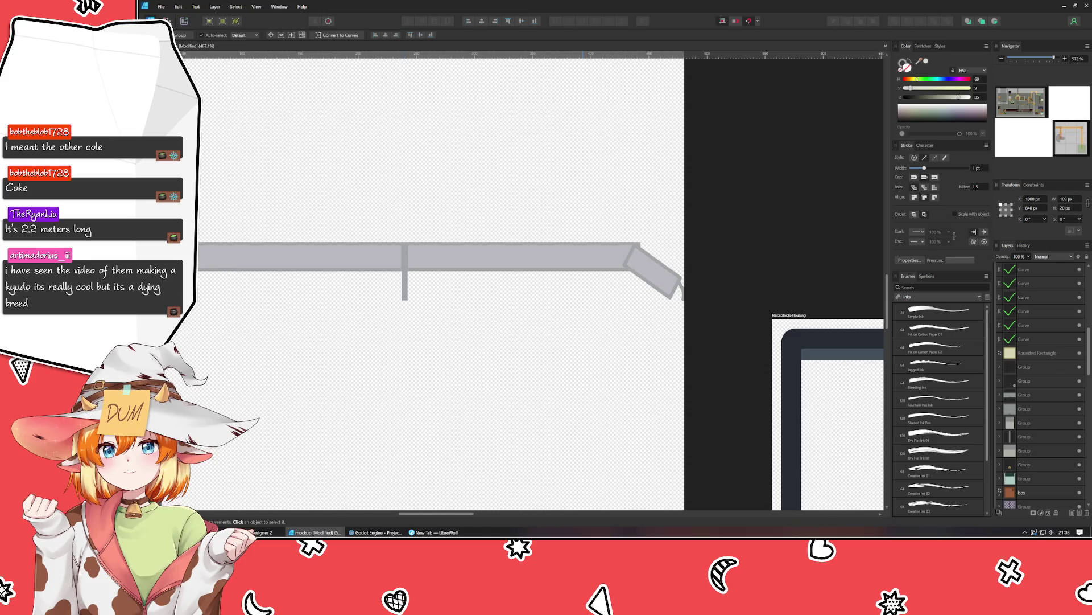
# Delete the middle rail section and a stray curve, and move the angled piece to the bar end.
pyautogui.click(476, 257)
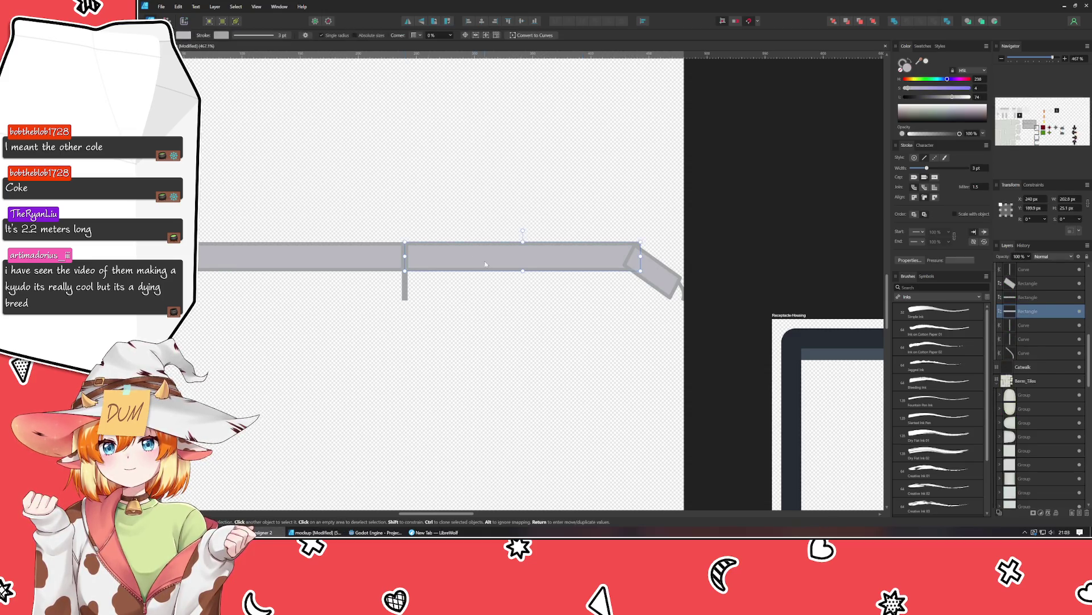
pyautogui.press('Delete')
pyautogui.click(657, 279)
pyautogui.moveTo(657, 280); pyautogui.dragTo(427, 276)
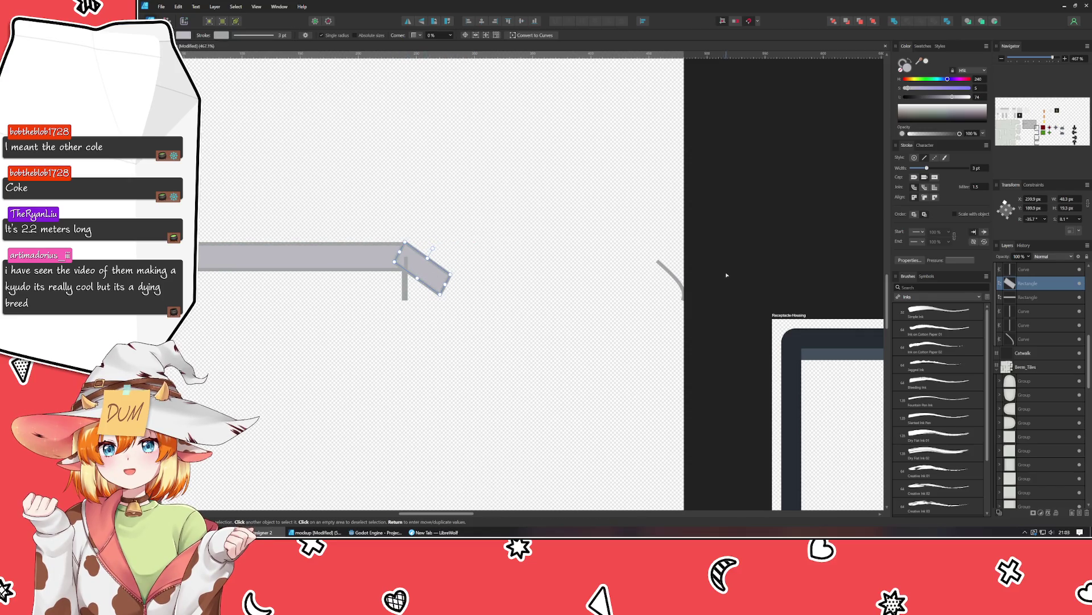
pyautogui.click(676, 278)
pyautogui.press('Delete')
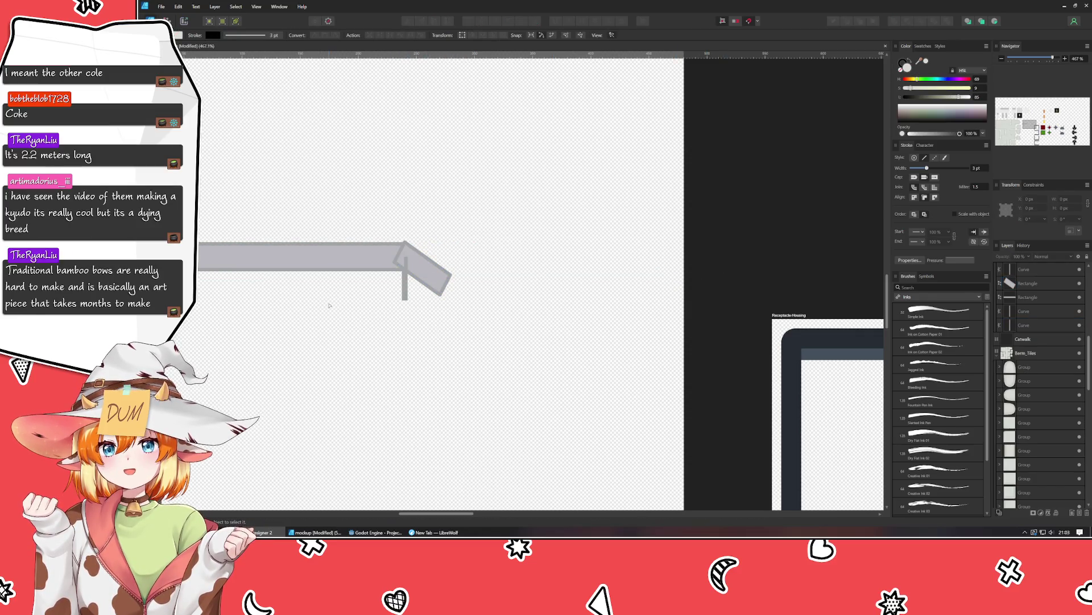
# Bring the angled rail end to the front and convert it to curves.
pyautogui.scroll(3, 330, 299)
pyautogui.scroll(2, 330, 300)
pyautogui.scroll(2, 301, 369)
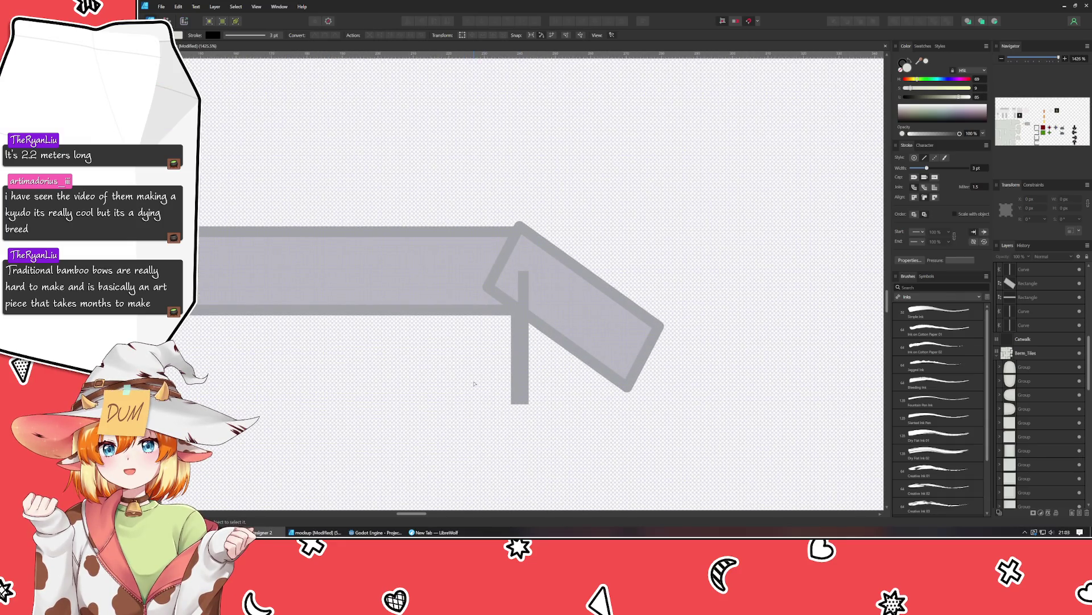
pyautogui.click(609, 343)
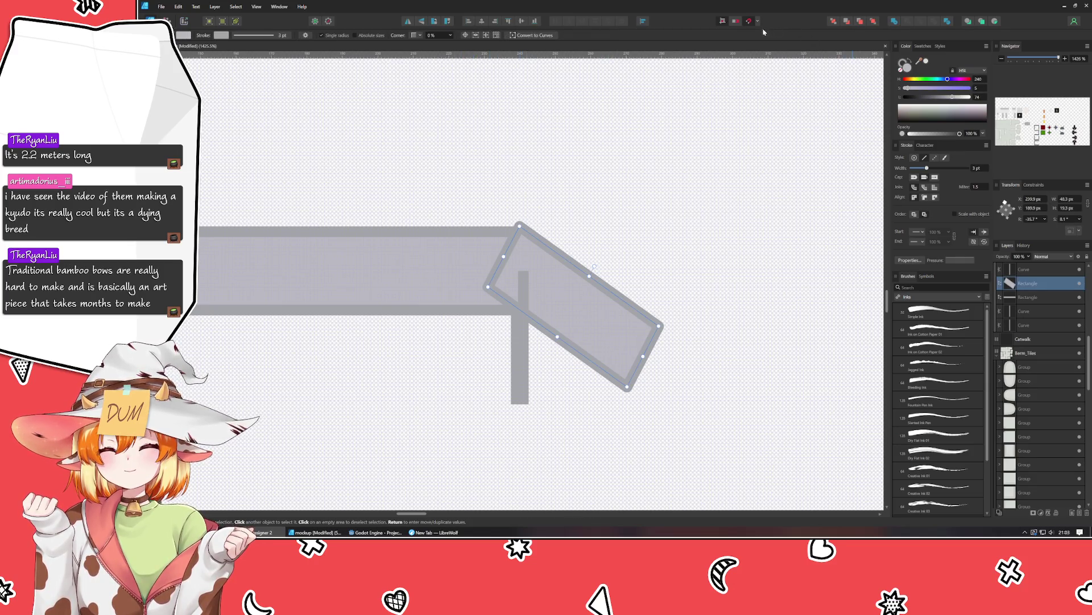
pyautogui.click(873, 23)
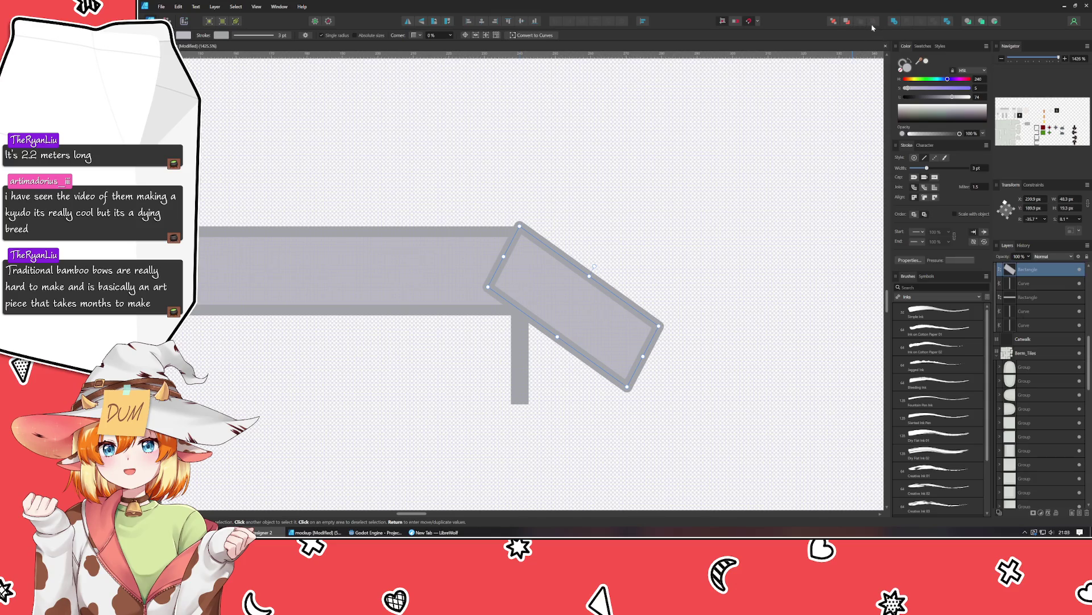
pyautogui.click(520, 36)
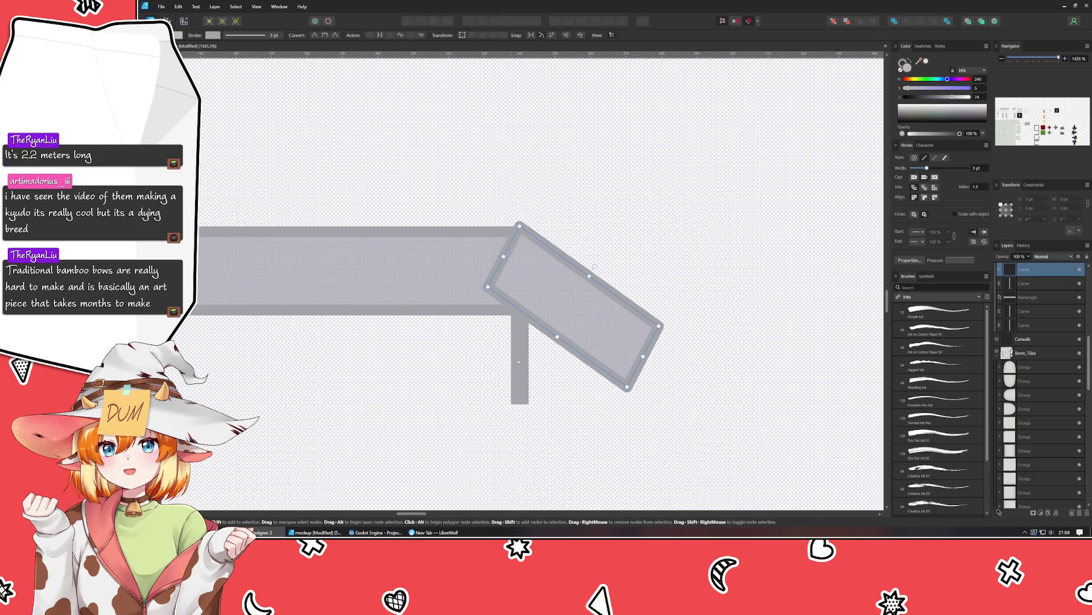
# Drag the angled end's left corner nodes so they align vertically beneath the top corner.
pyautogui.click(488, 287)
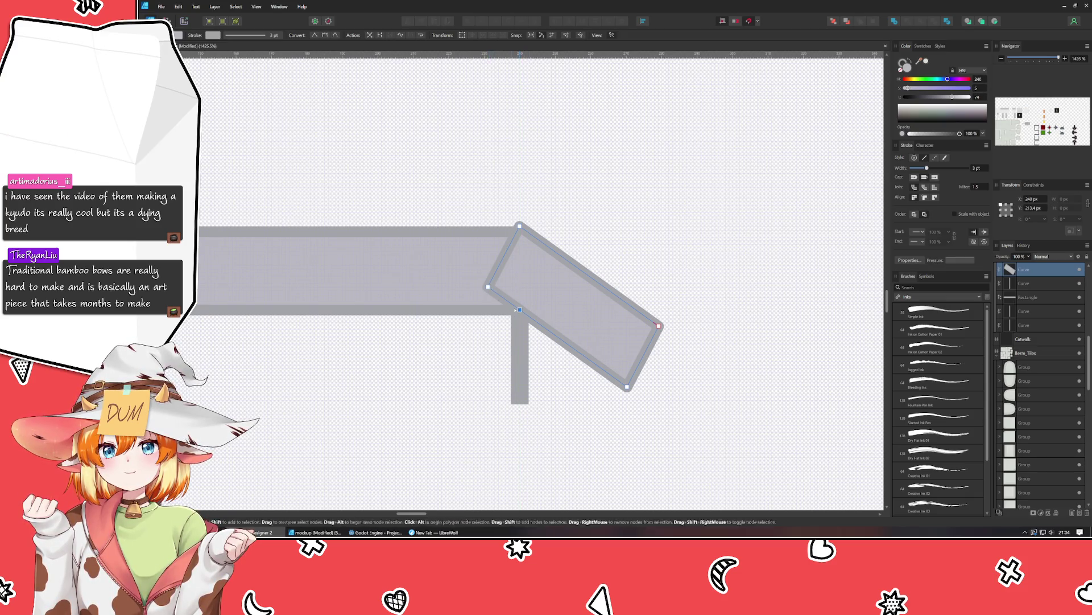
pyautogui.moveTo(487, 287); pyautogui.dragTo(520, 310)
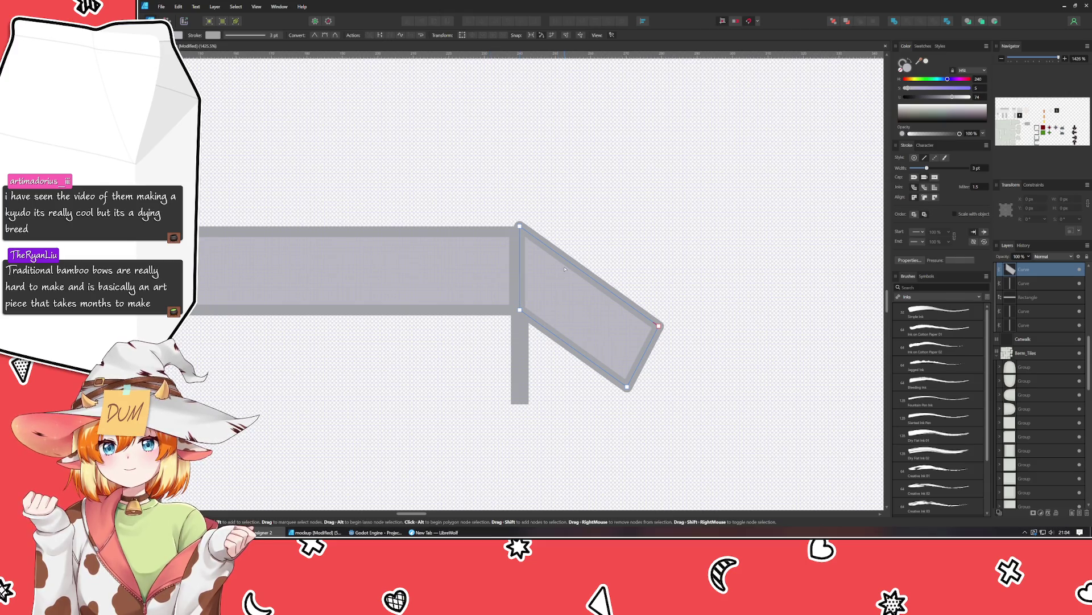
pyautogui.click(519, 226)
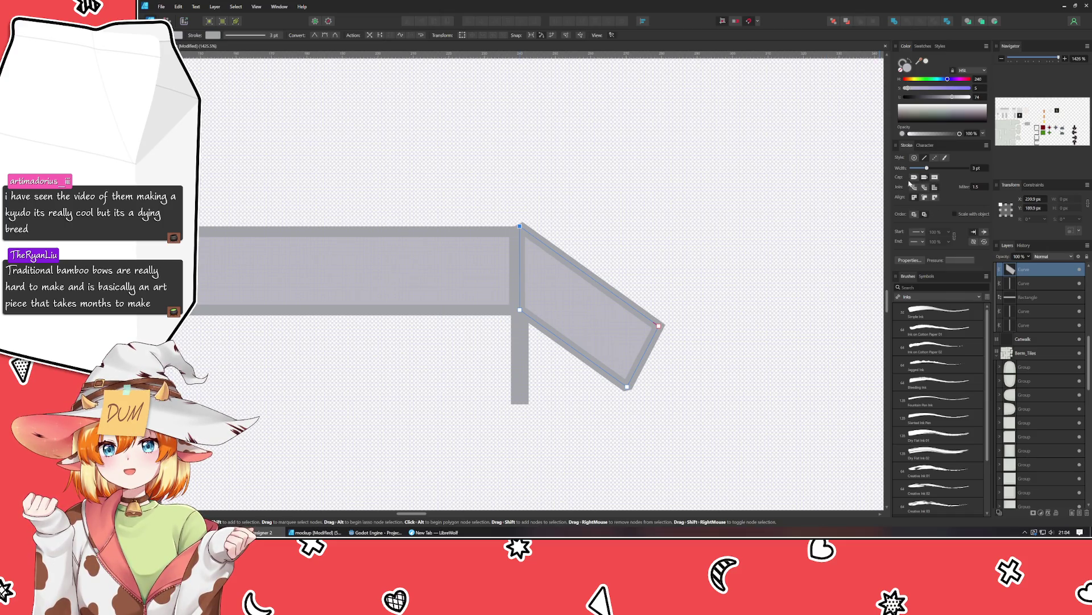
pyautogui.click(607, 215)
pyautogui.click(536, 276)
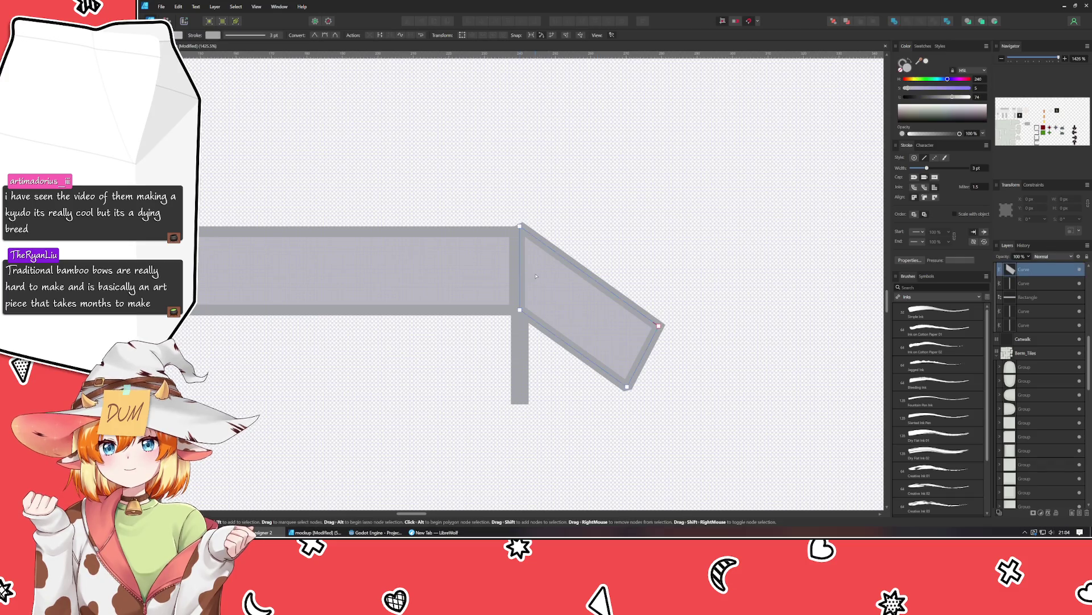
pyautogui.click(519, 226)
pyautogui.moveTo(520, 228); pyautogui.dragTo(520, 230)
pyautogui.click(555, 201)
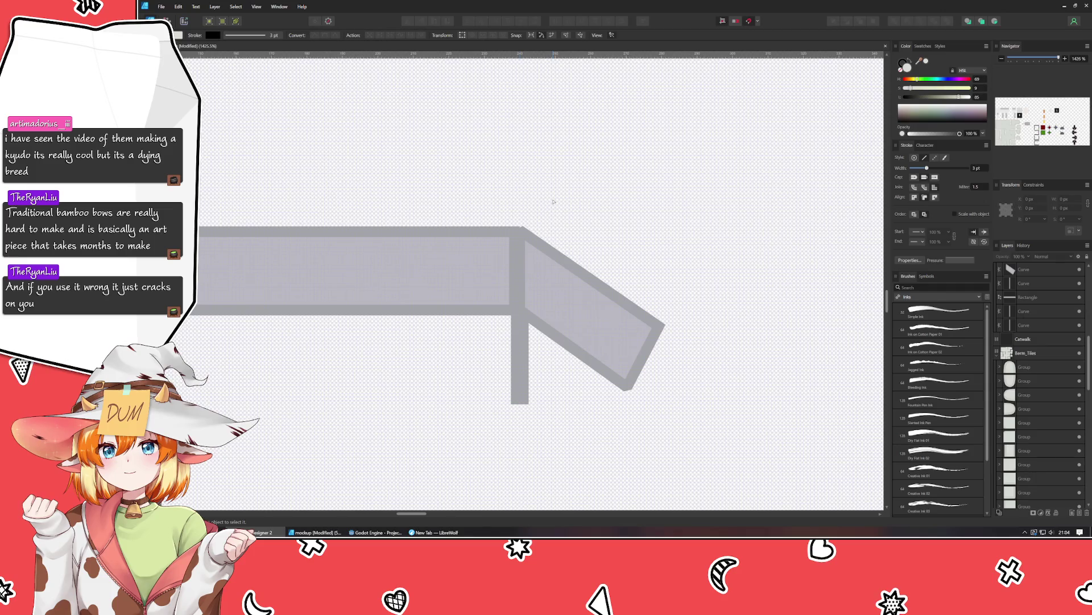
# Nudge the angled end's left nodes slightly right to line up with the post.
pyautogui.scroll(-3, 553, 201)
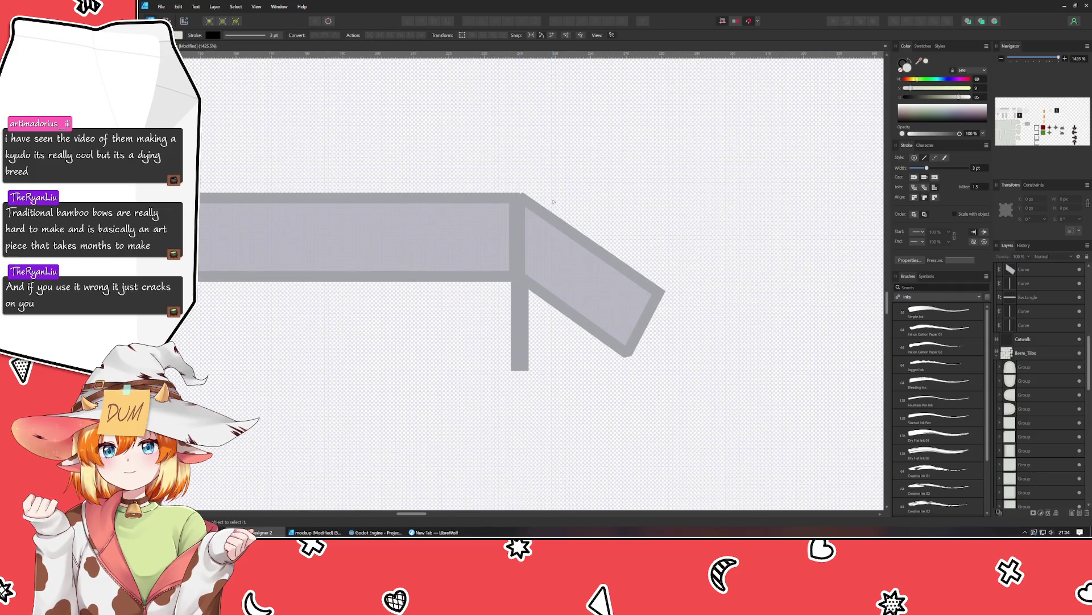
pyautogui.click(257, 6)
pyautogui.click(280, 91)
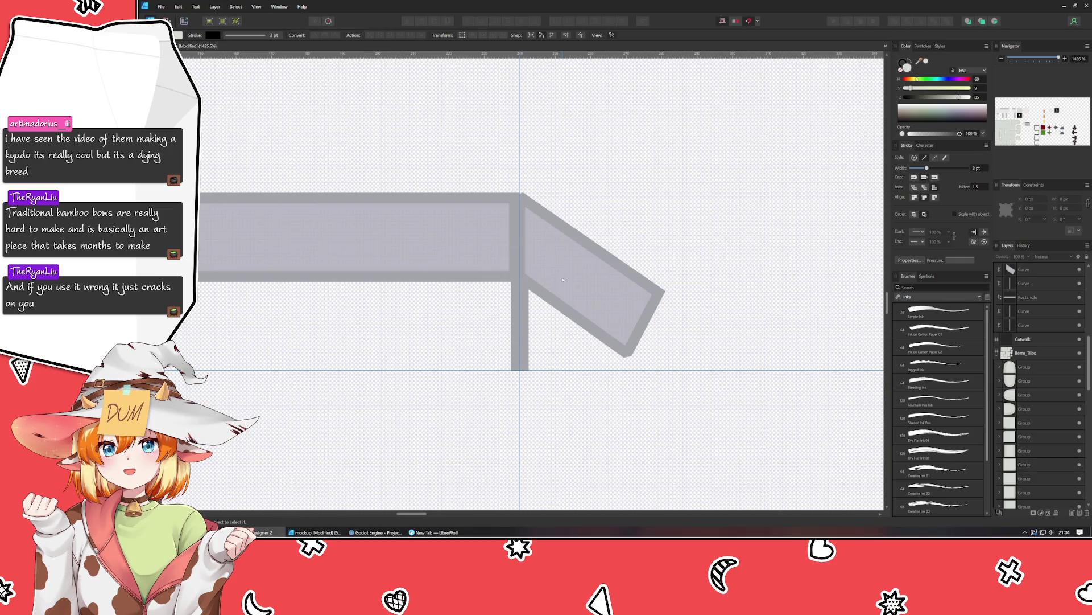
pyautogui.click(535, 251)
pyautogui.keyDown('shift'); pyautogui.click(520, 197); pyautogui.keyUp('shift')
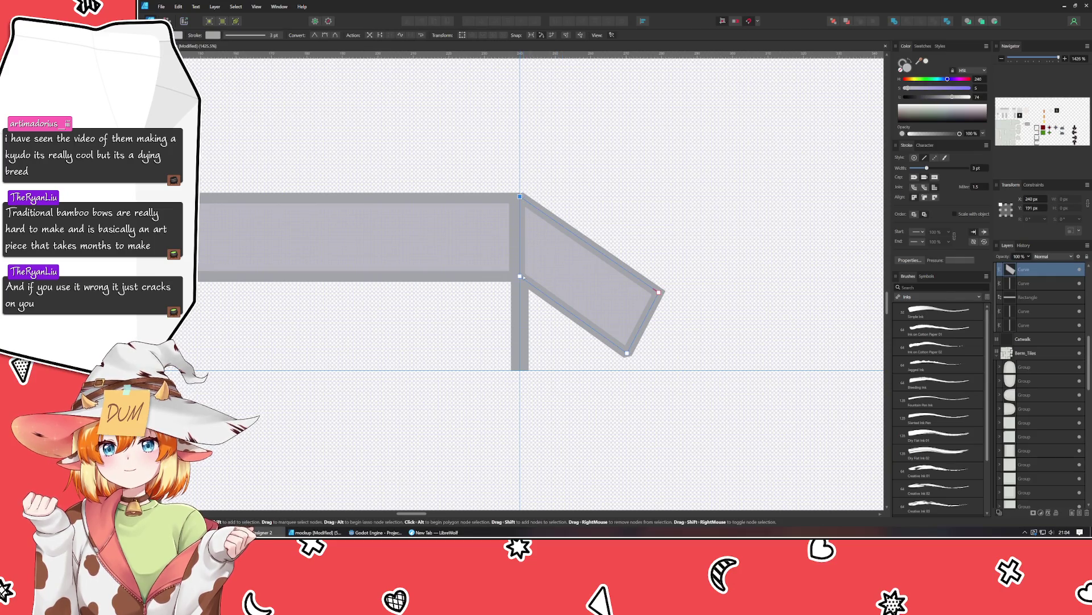
pyautogui.moveTo(543, 283); pyautogui.dragTo(547, 286)
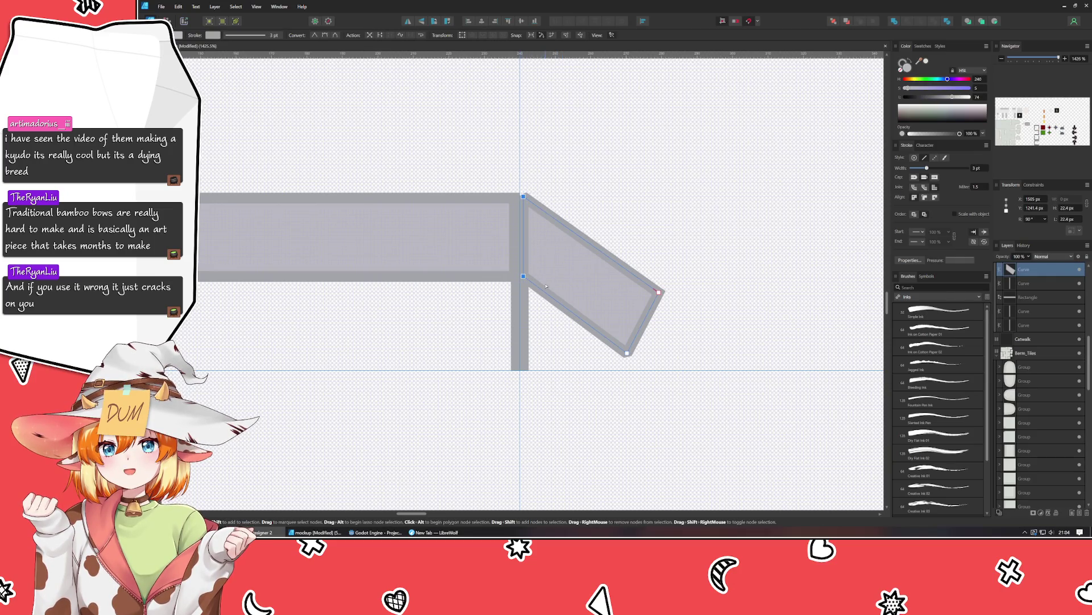
pyautogui.click(640, 144)
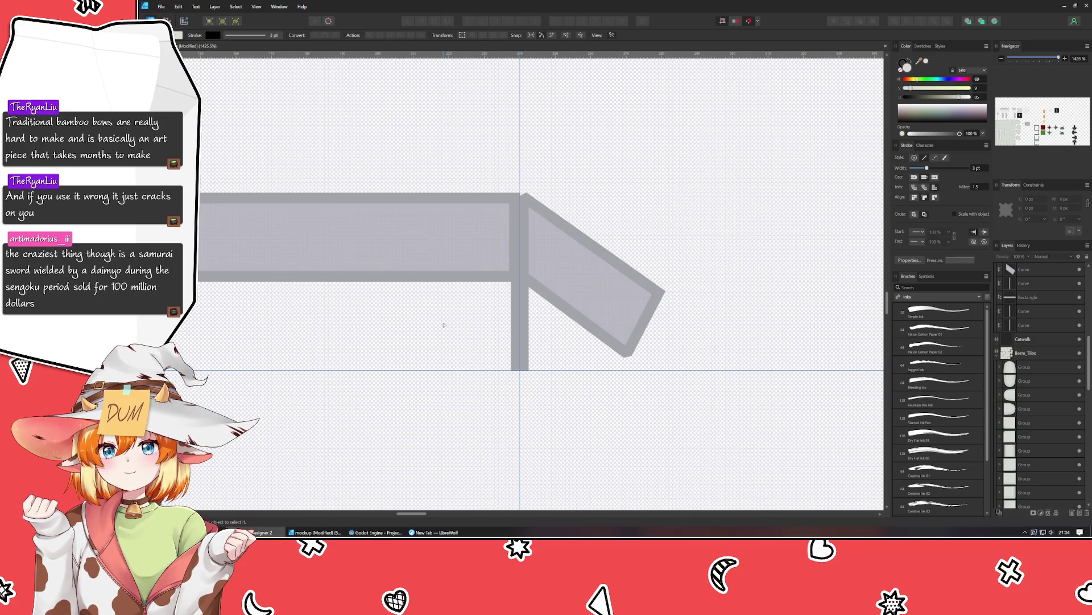
# Marquee both curves of the angled rail end and group them.
pyautogui.scroll(-3, 444, 325)
pyautogui.scroll(-2, 438, 330)
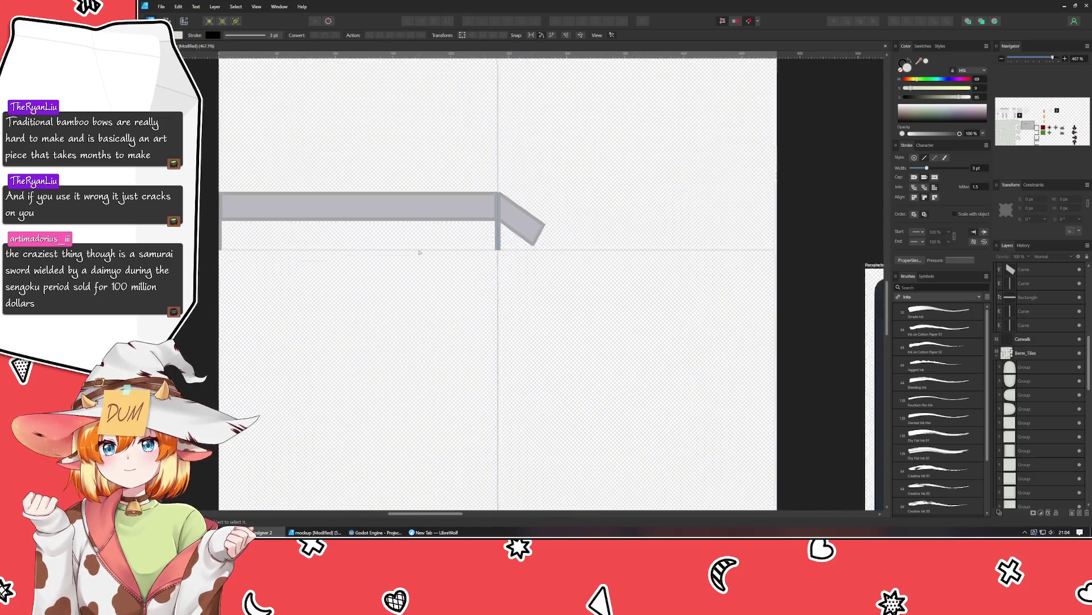
pyautogui.scroll(2, 419, 265)
pyautogui.moveTo(619, 312); pyautogui.dragTo(495, 220)
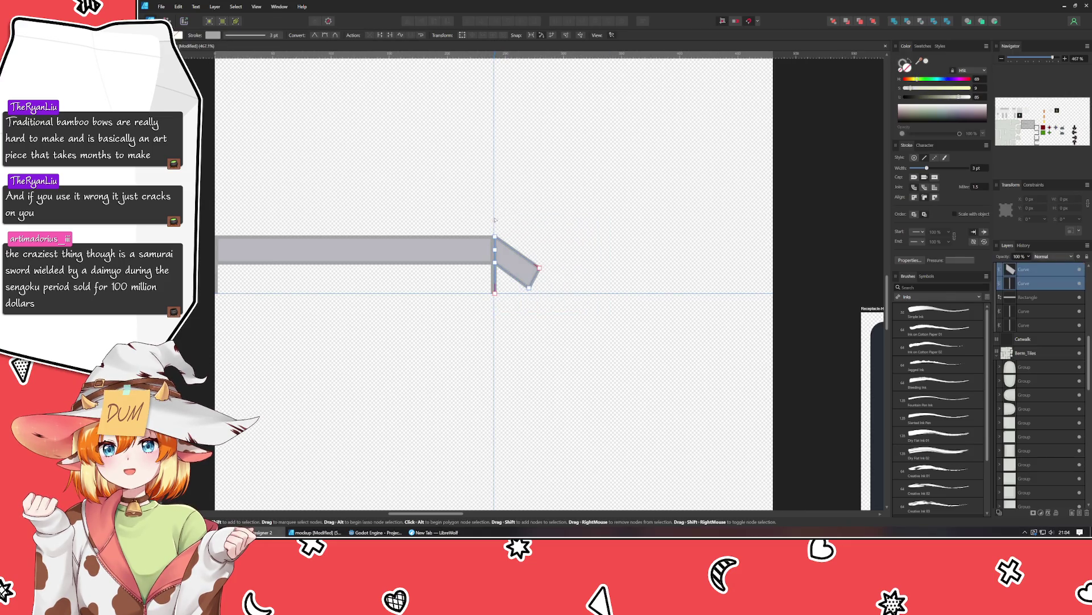
pyautogui.scroll(2, 471, 237)
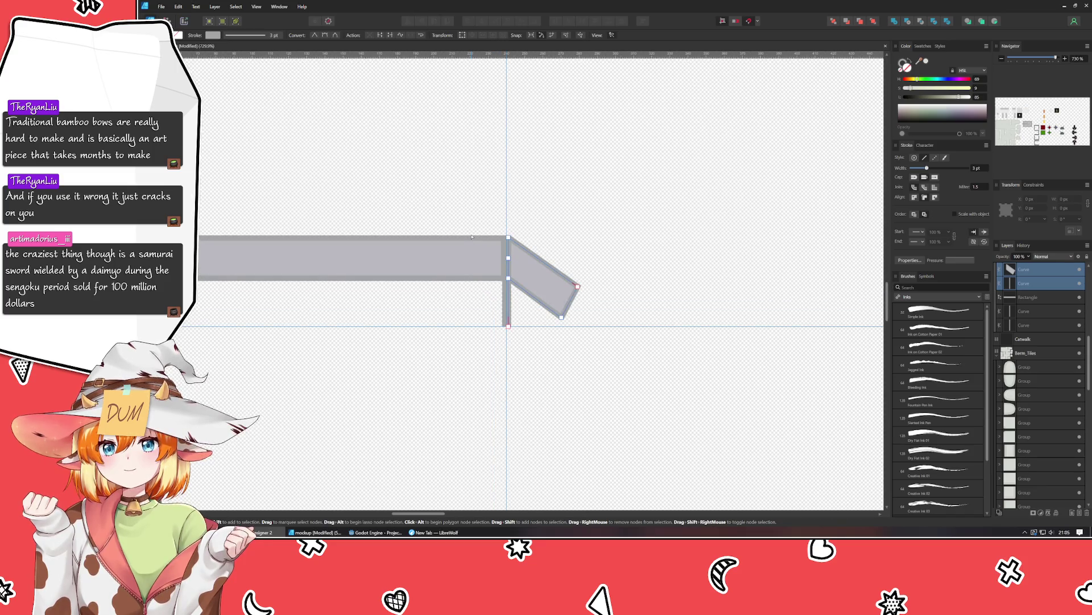
pyautogui.hotkey('ctrl', 'g')
pyautogui.click(509, 338)
# Select the rail bar rectangle together with both angled-end curves.
pyautogui.moveTo(511, 337)
pyautogui.mouseDown()
pyautogui.moveTo(326, 266)
pyautogui.moveTo(502, 340)
pyautogui.moveTo(251, 186)
pyautogui.mouseUp()
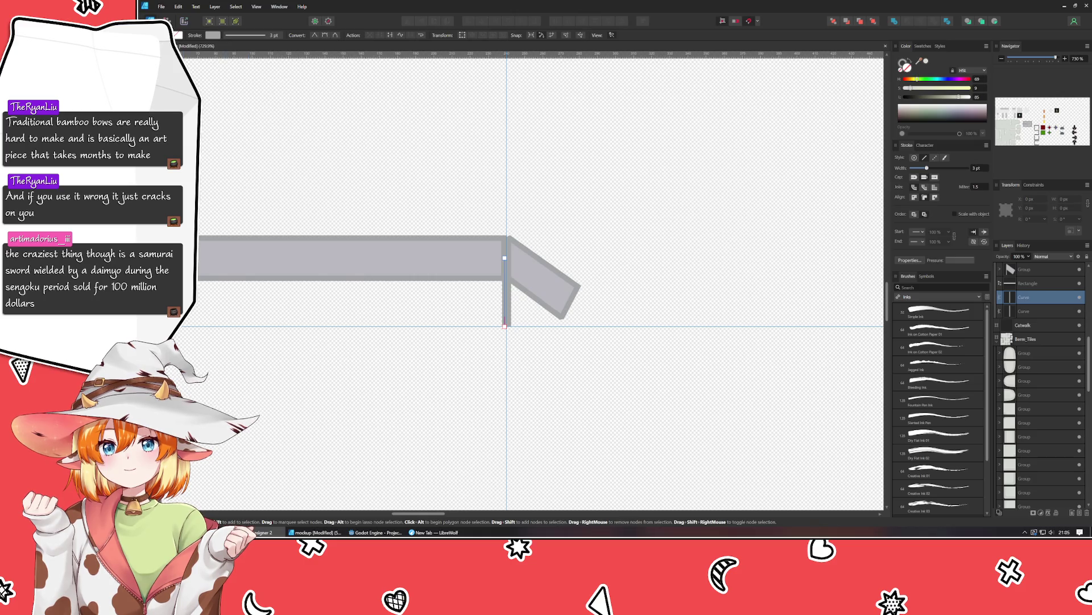
pyautogui.hscroll(-5, 399, 273)
pyautogui.scroll(1, 531, 364)
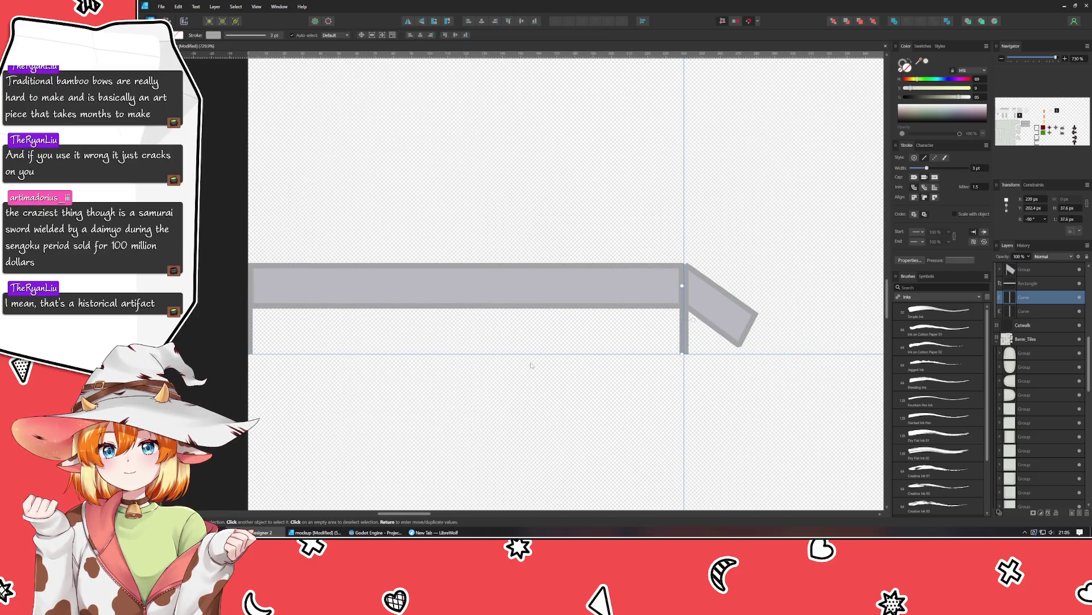
pyautogui.moveTo(222, 379); pyautogui.dragTo(691, 228)
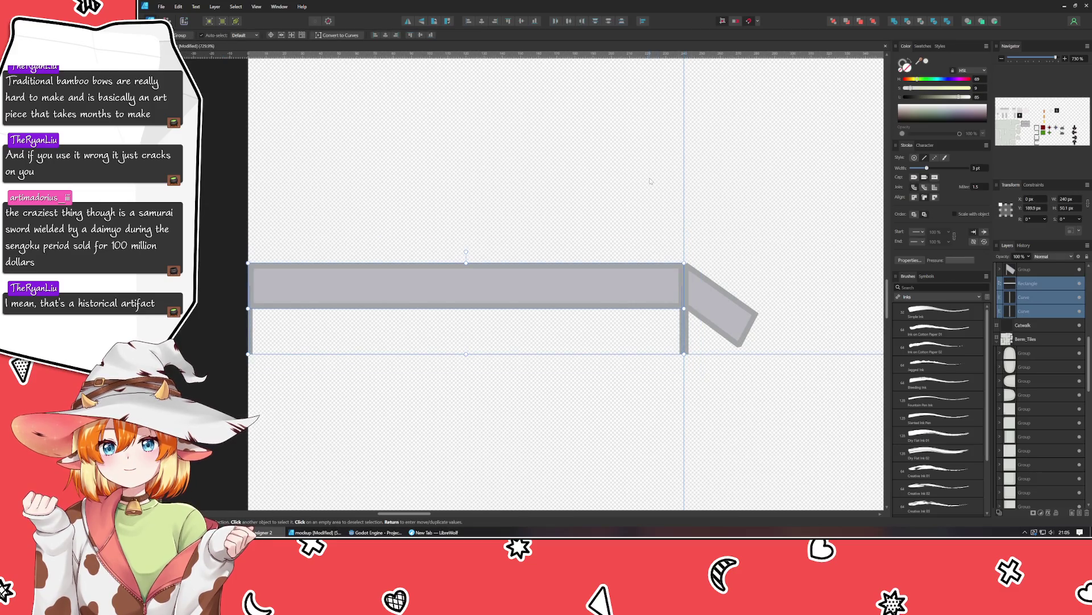
# Group the rail bar with its angled end and check the grouped selection.
pyautogui.hotkey('ctrl', 'g')
pyautogui.click(535, 215)
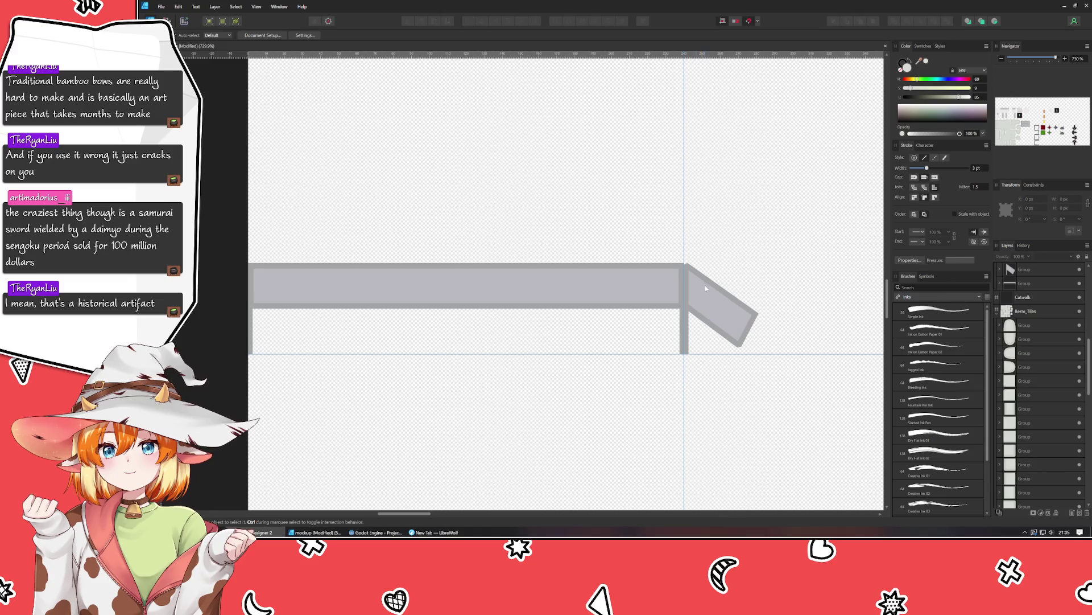
pyautogui.click(727, 289)
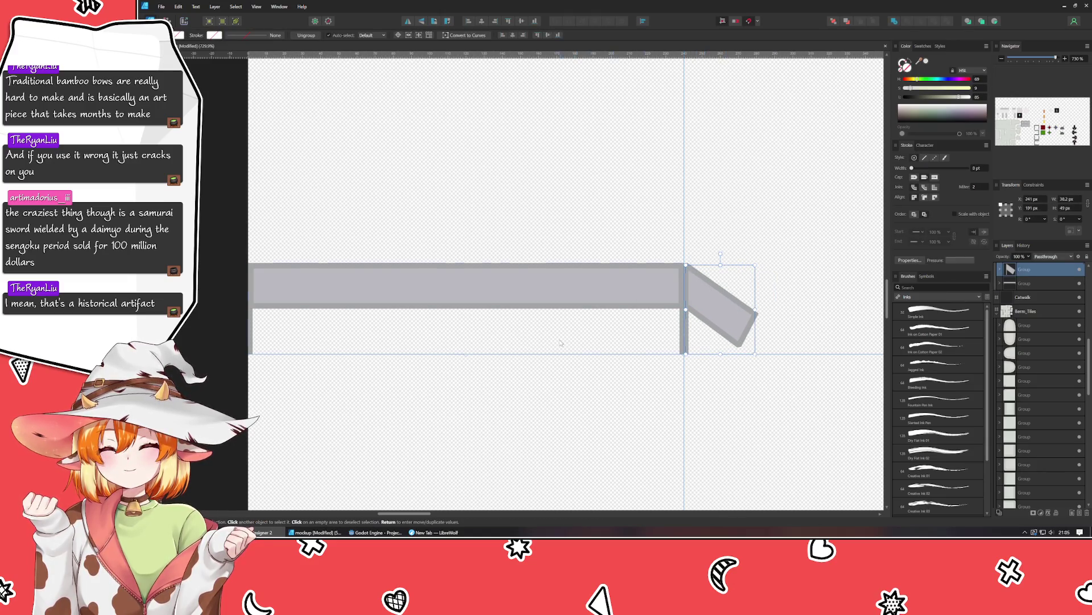
pyautogui.click(701, 426)
# Pan to the Berm_Tiles artboard and back, centring Railing_Tiles for comparison.
pyautogui.scroll(-3, 700, 419)
pyautogui.scroll(-2, 654, 370)
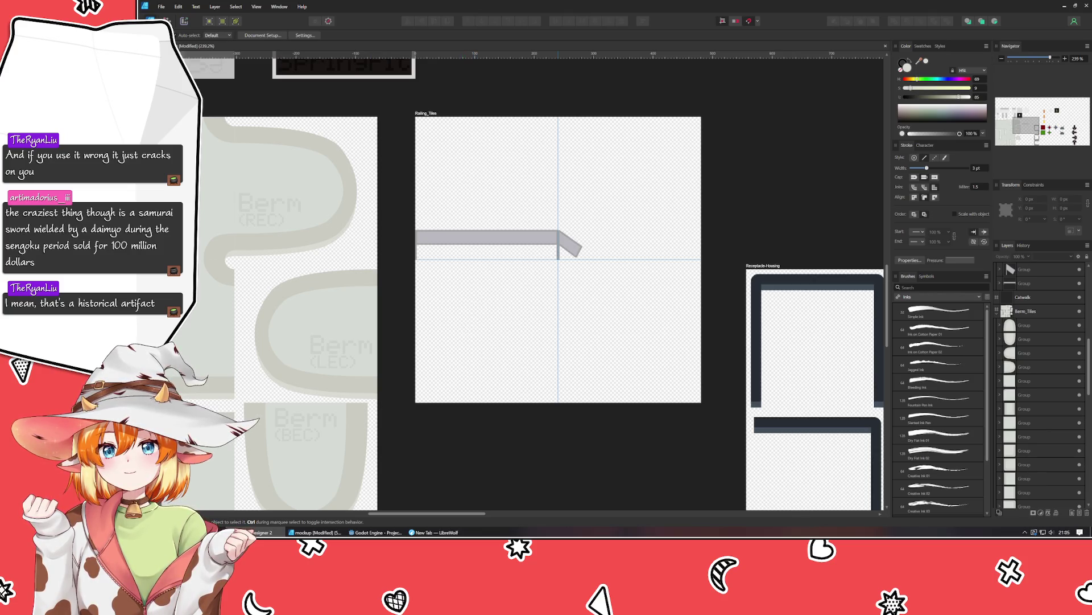
pyautogui.click(489, 236)
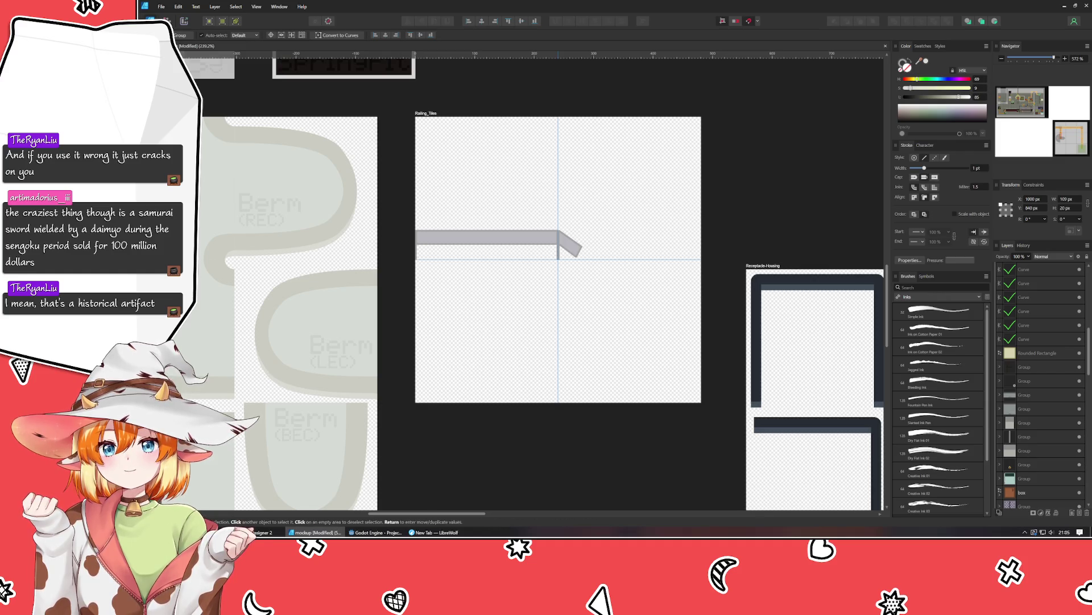
pyautogui.scroll(-1, 219, 296)
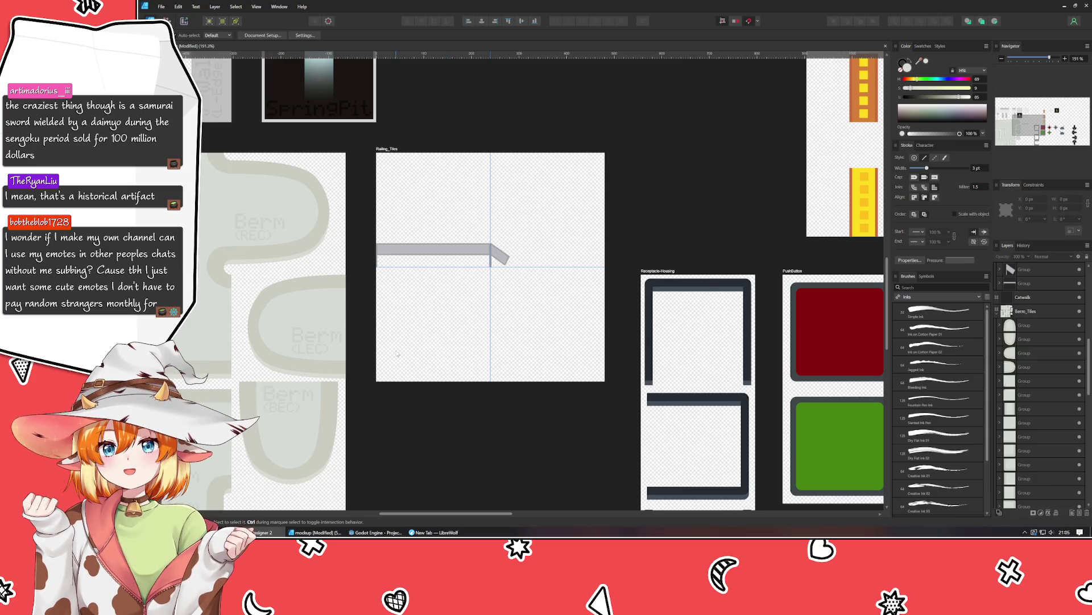
pyautogui.scroll(1, 398, 381)
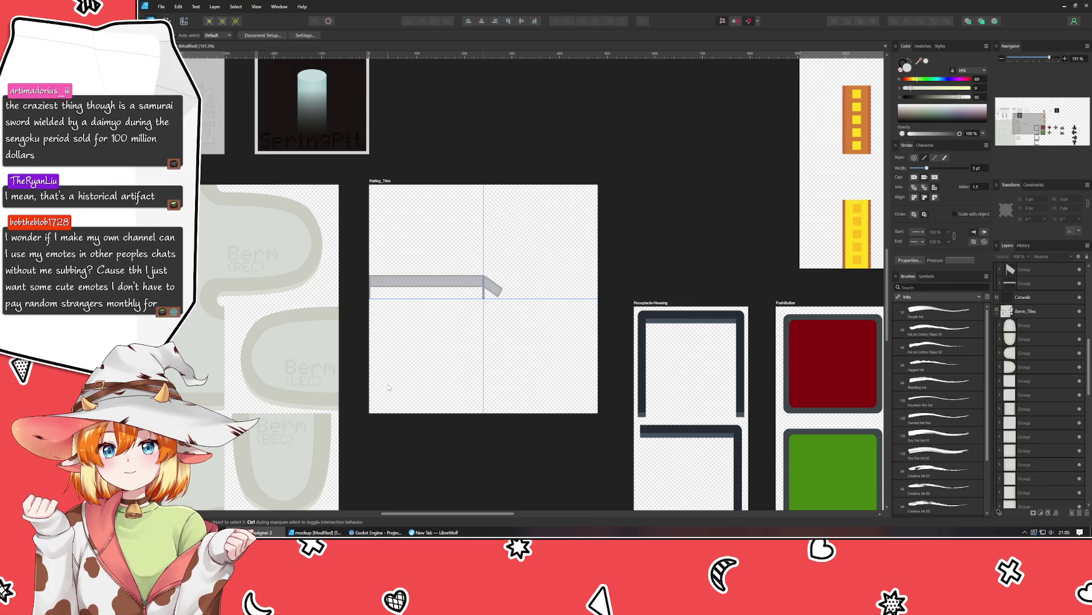
pyautogui.moveTo(389, 388); pyautogui.dragTo(852, 386)
pyautogui.scroll(-5, 247, 386)
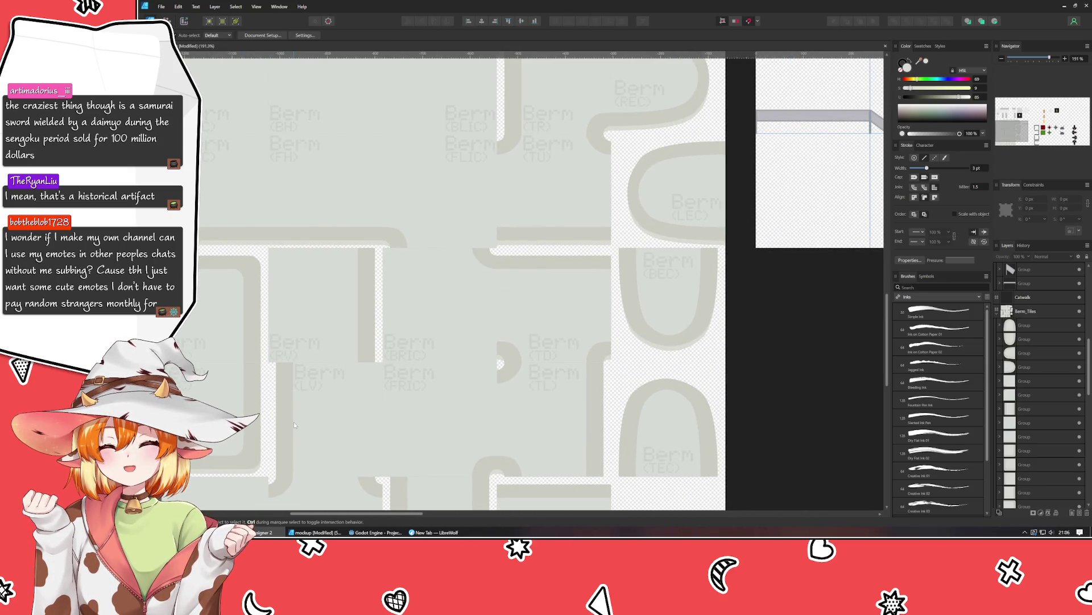
pyautogui.moveTo(828, 237); pyautogui.dragTo(503, 237)
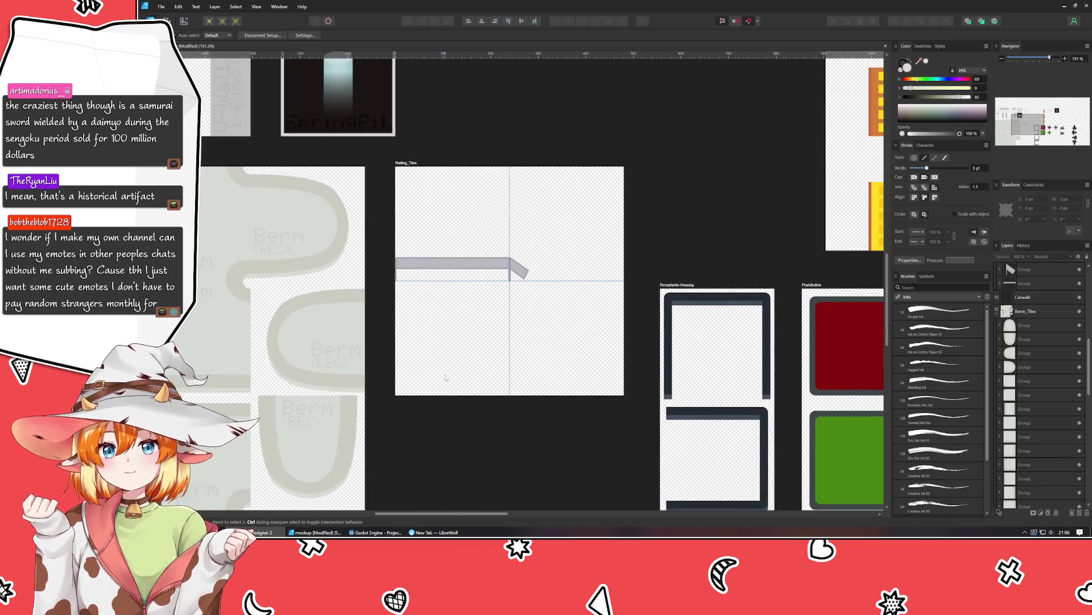
pyautogui.scroll(2, 383, 401)
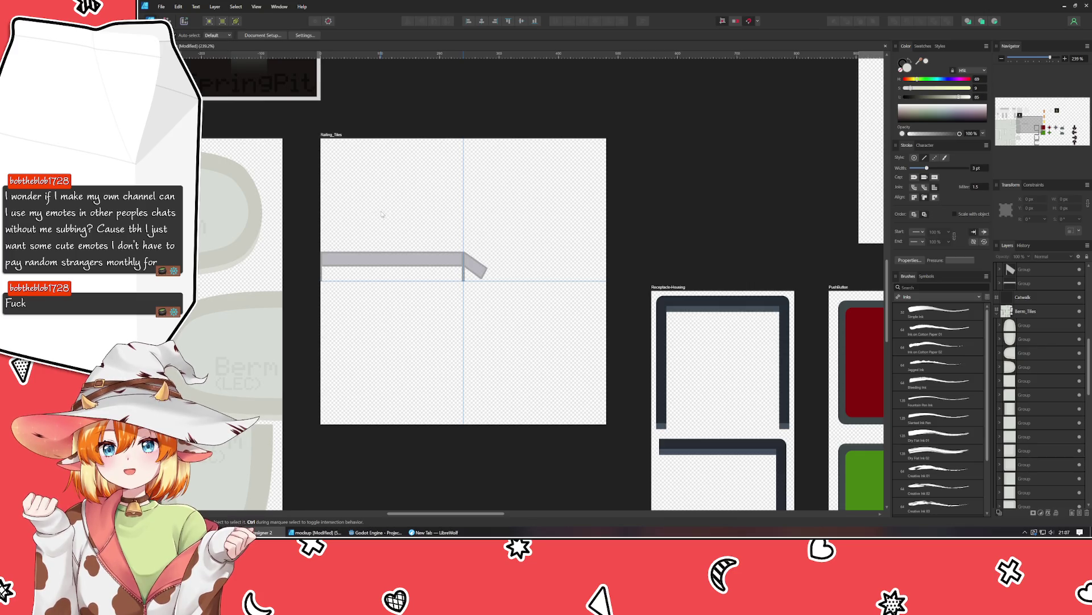
# Duplicate the angled rail end group with Ctrl+J and flip the copy horizontally.
pyautogui.hscroll(4, 317, 255)
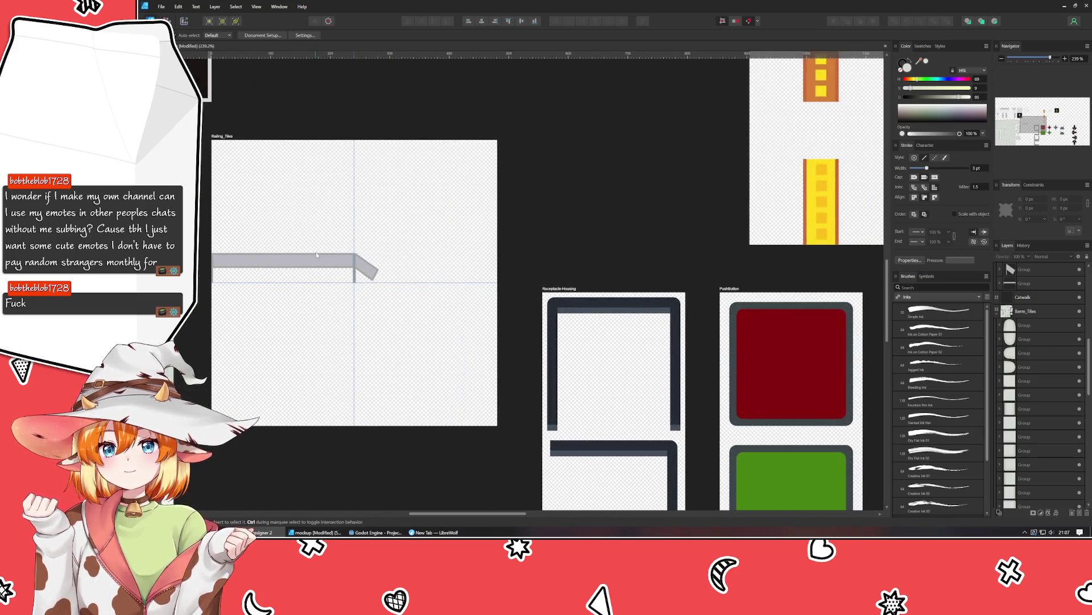
pyautogui.scroll(3, 316, 256)
pyautogui.scroll(2, 342, 273)
pyautogui.moveTo(403, 301); pyautogui.dragTo(305, 190)
pyautogui.press('alt')
pyautogui.hotkey('ctrl', 'j')
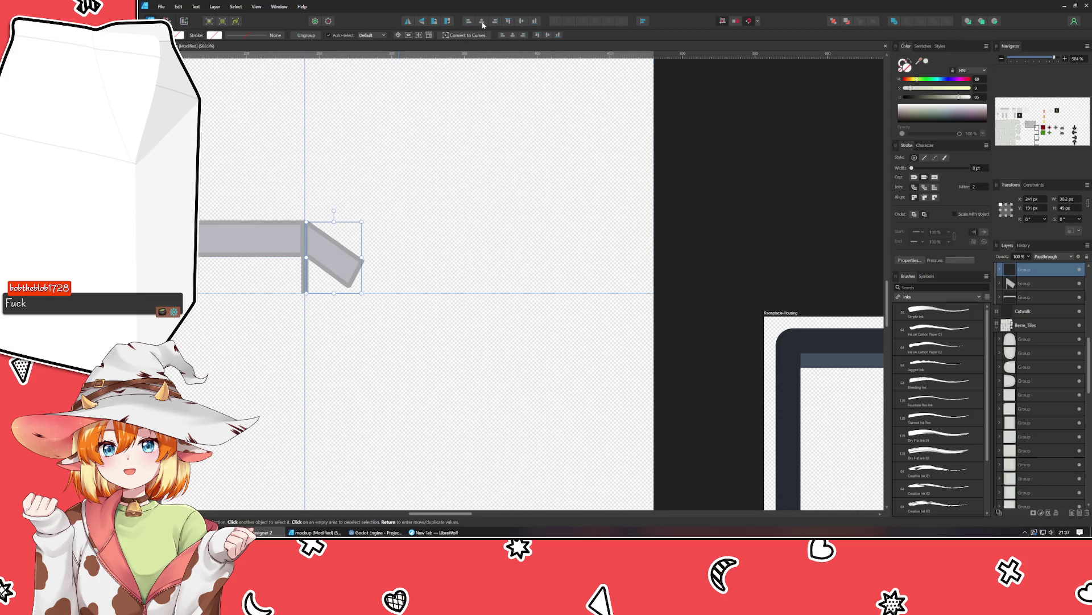
pyautogui.click(408, 25)
# Snap the mirrored copy flush against the Railing_Tiles artboard's right edge.
pyautogui.moveTo(336, 256); pyautogui.dragTo(622, 267)
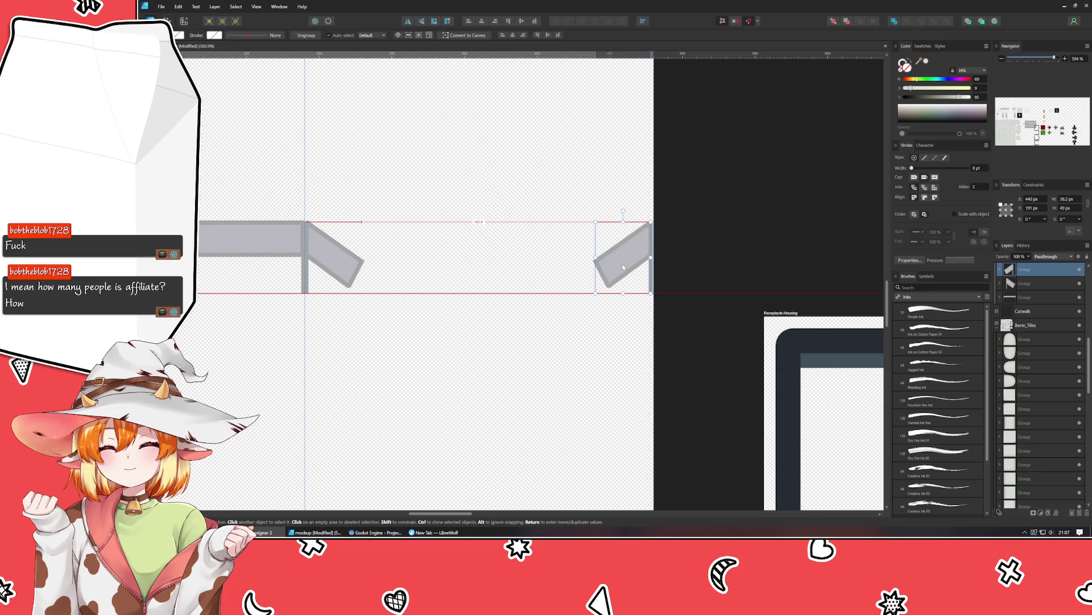
pyautogui.moveTo(622, 267); pyautogui.dragTo(626, 264)
pyautogui.click(615, 332)
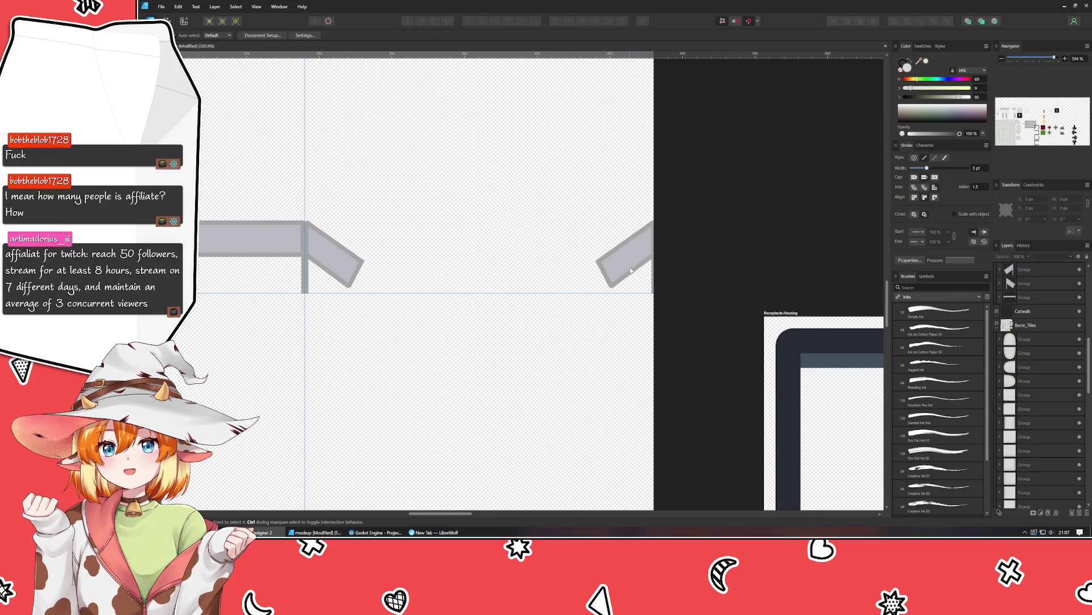
pyautogui.click(636, 276)
pyautogui.click(560, 364)
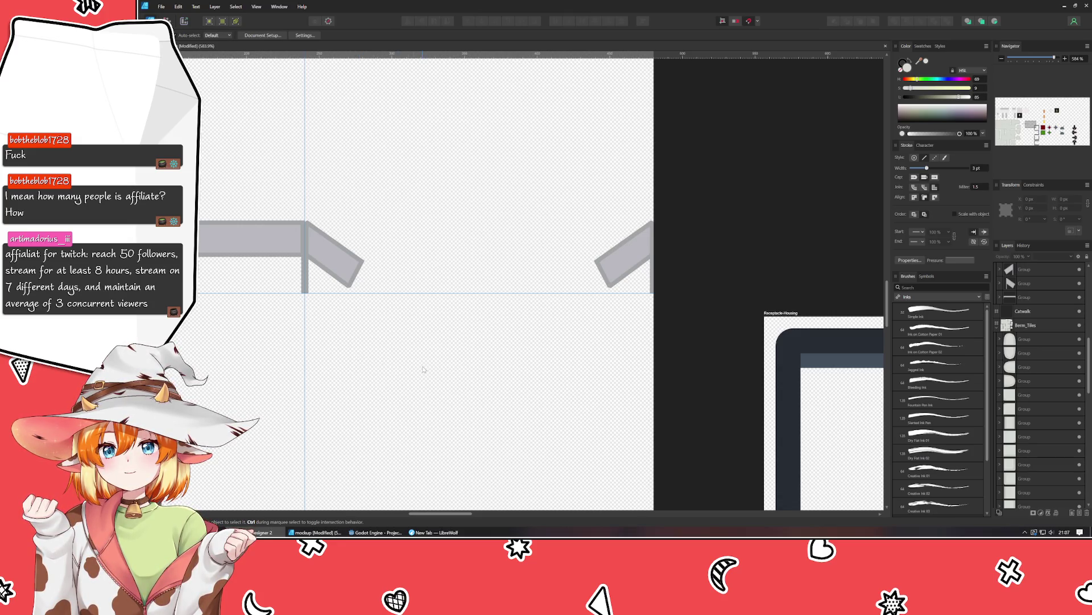
pyautogui.scroll(-2, 409, 378)
pyautogui.scroll(-1, 484, 347)
pyautogui.scroll(-1, 569, 312)
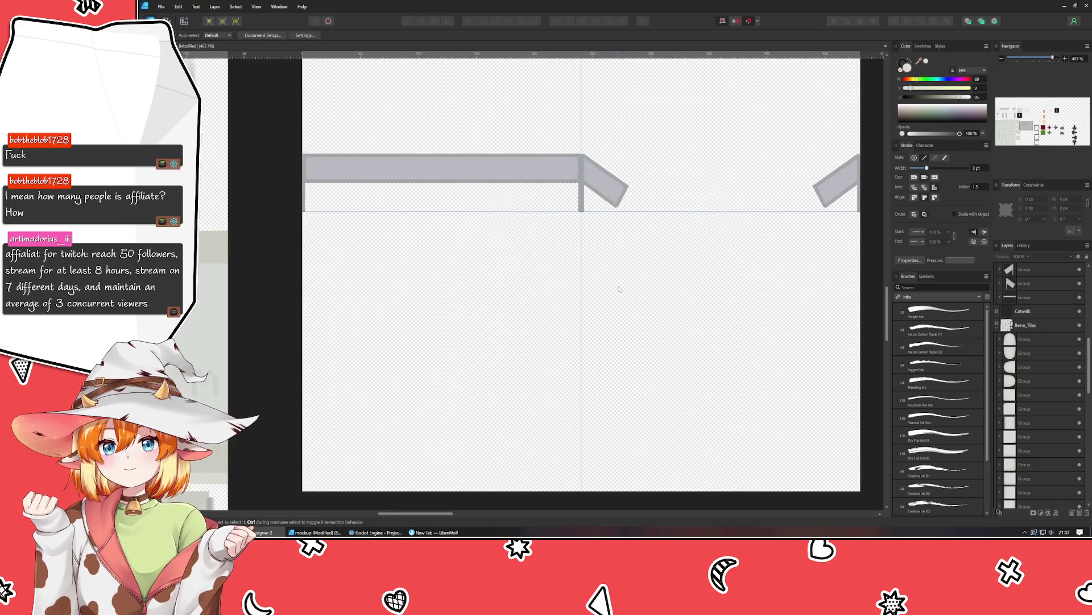
pyautogui.moveTo(619, 289)
pyautogui.mouseDown()
pyautogui.moveTo(532, 314)
pyautogui.moveTo(486, 299)
pyautogui.mouseUp()
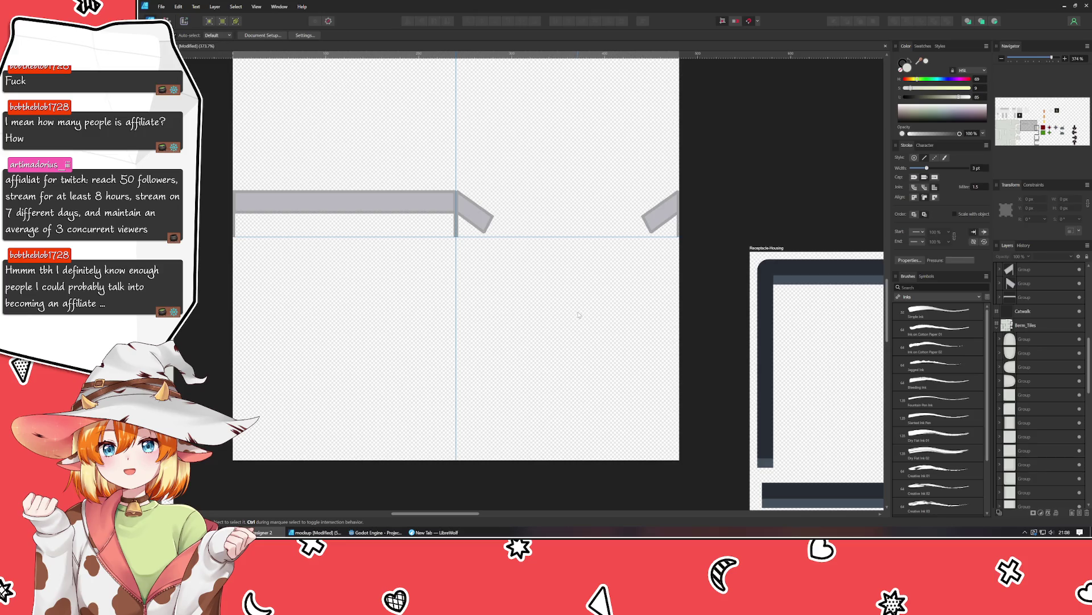
pyautogui.moveTo(557, 383); pyautogui.dragTo(598, 444)
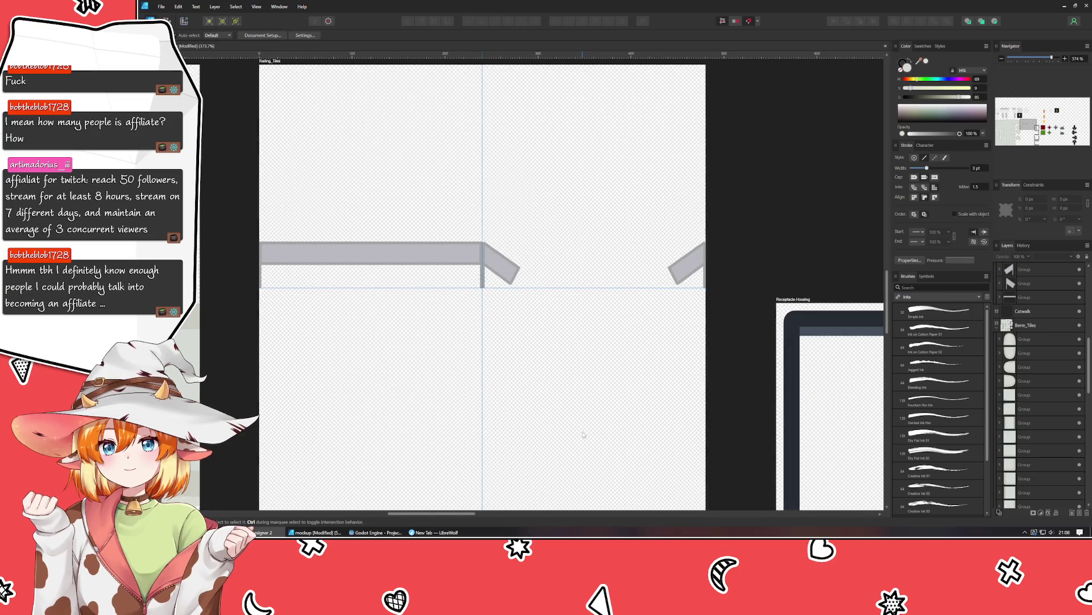
pyautogui.scroll(-2, 580, 421)
pyautogui.moveTo(580, 421)
pyautogui.mouseDown()
pyautogui.moveTo(675, 415)
pyautogui.moveTo(573, 414)
pyautogui.moveTo(716, 392)
pyautogui.moveTo(582, 392)
pyautogui.mouseUp()
pyautogui.scroll(1, 573, 414)
pyautogui.scroll(1, 573, 413)
pyautogui.scroll(-1, 716, 392)
pyautogui.click(321, 221)
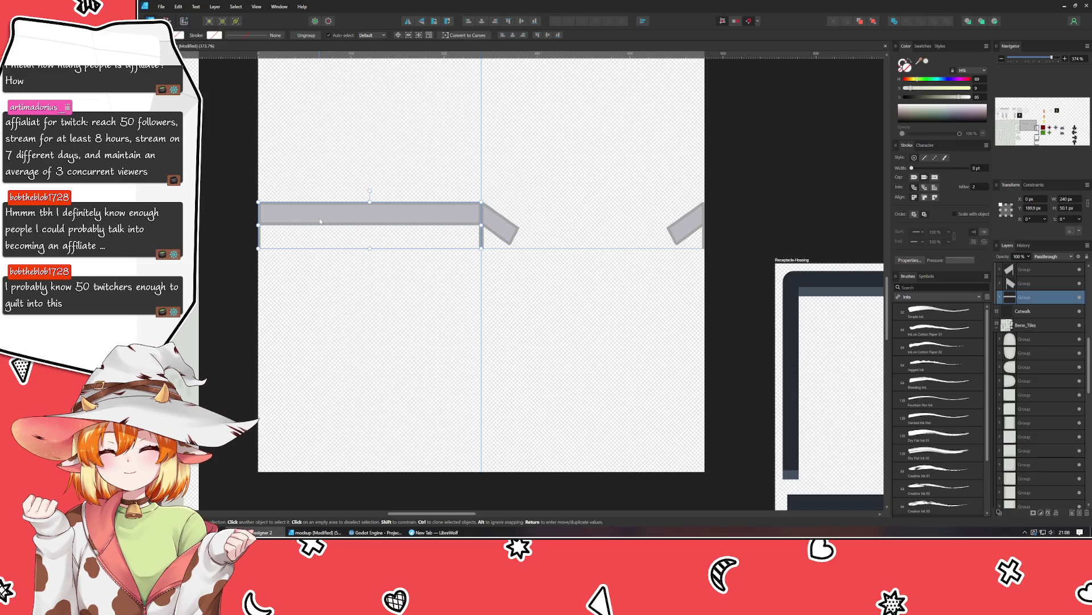
# Place a copy of the grey bar lower and reshape it into a narrow upright post.
pyautogui.click(360, 299)
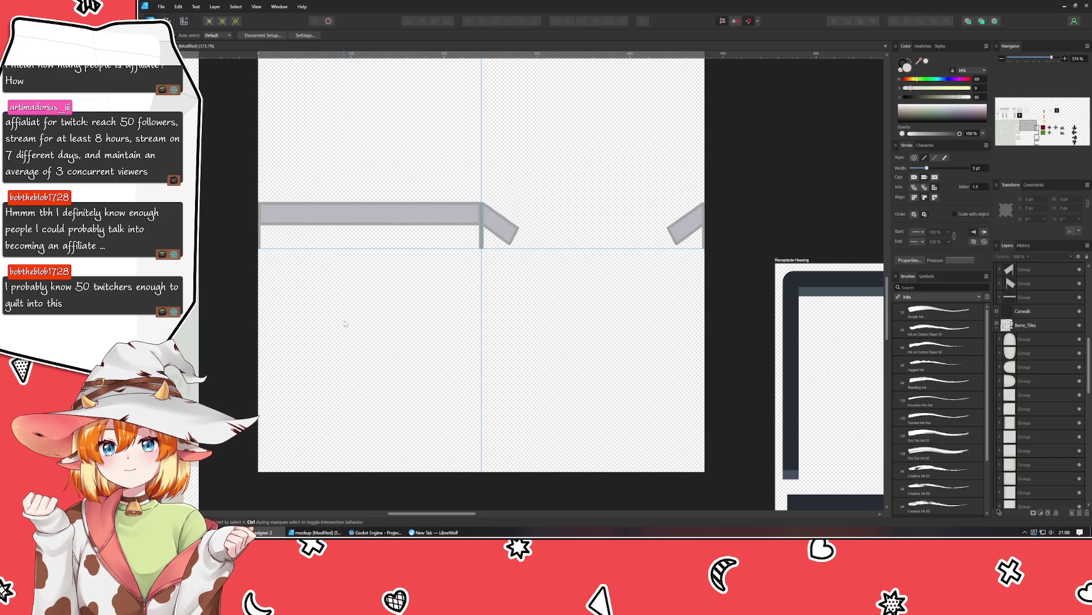
pyautogui.click(343, 215)
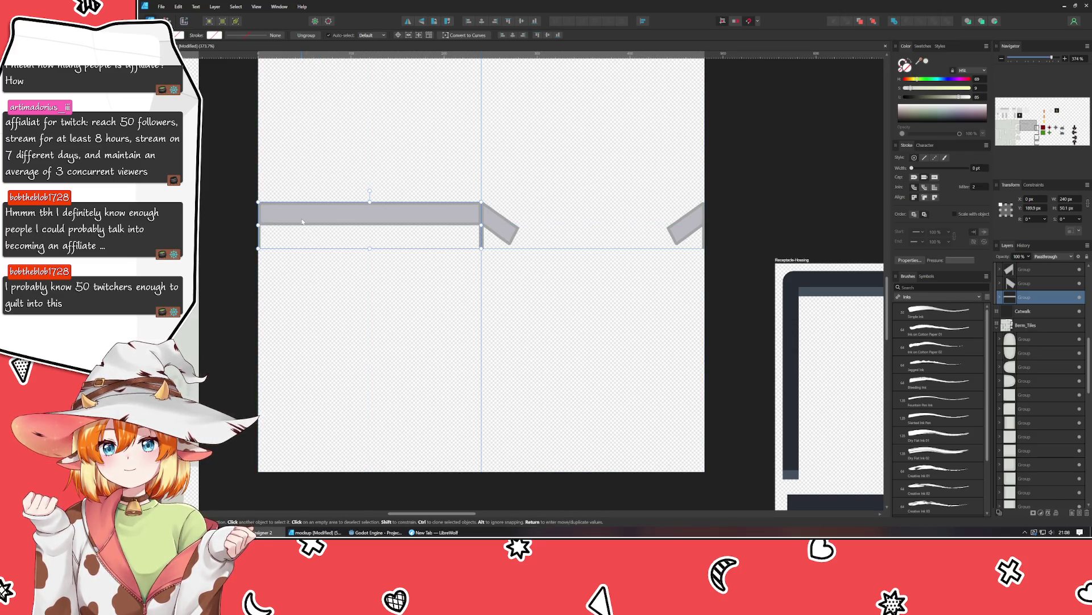
pyautogui.moveTo(304, 221); pyautogui.dragTo(365, 394)
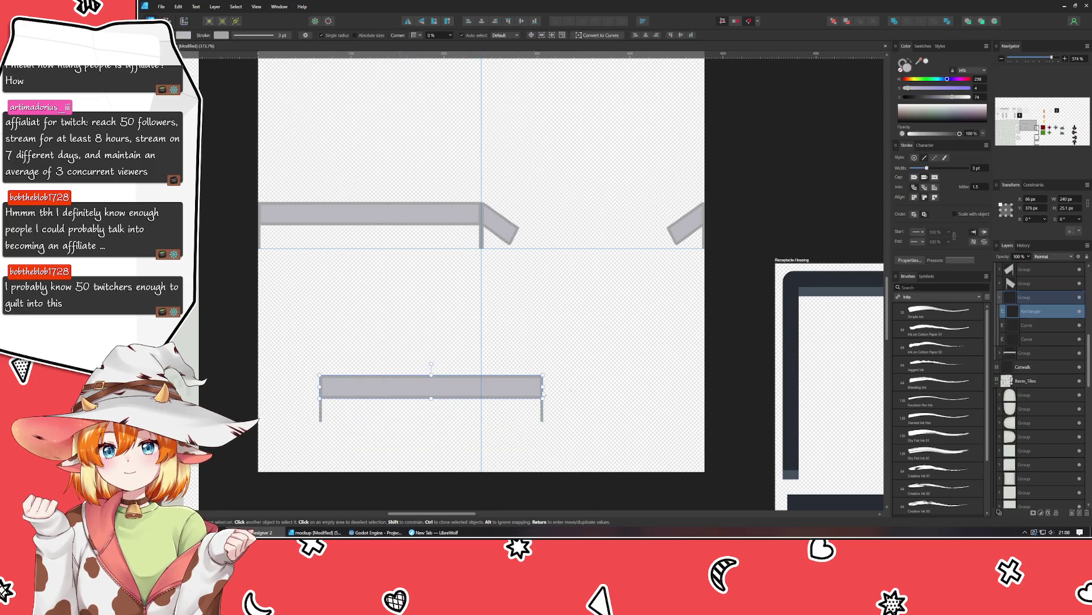
pyautogui.moveTo(543, 385)
pyautogui.mouseDown()
pyautogui.moveTo(364, 385)
pyautogui.moveTo(342, 253)
pyautogui.mouseUp()
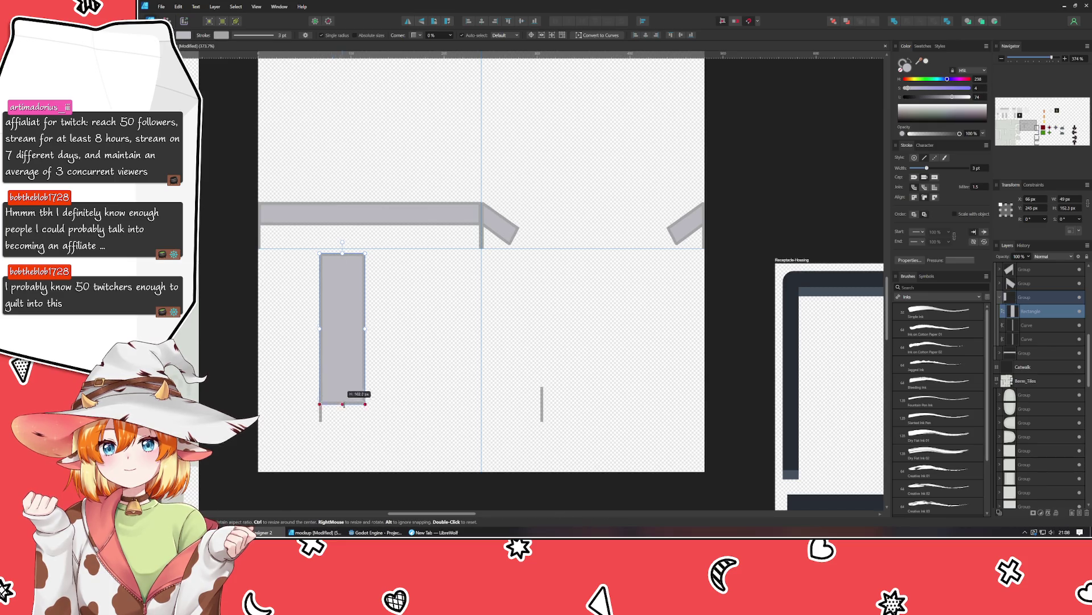
pyautogui.moveTo(342, 397); pyautogui.dragTo(348, 462)
pyautogui.moveTo(320, 359); pyautogui.dragTo(346, 359)
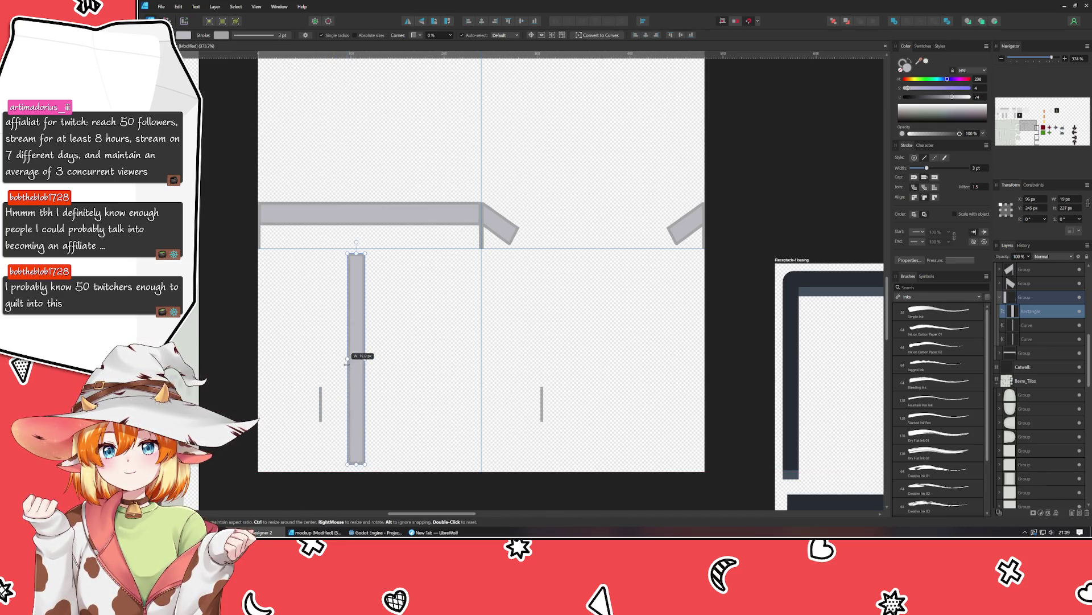
# Resize the vertical rail bar to W 25 px, H 234 px, reaching the tile edge.
pyautogui.click(360, 217)
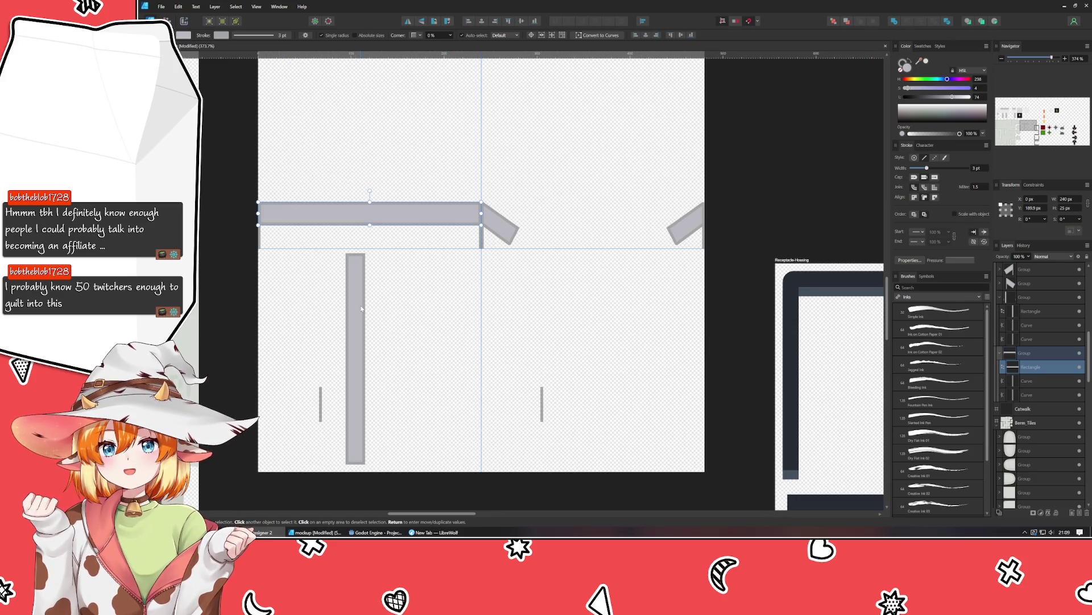
pyautogui.click(355, 319)
pyautogui.click(1030, 311)
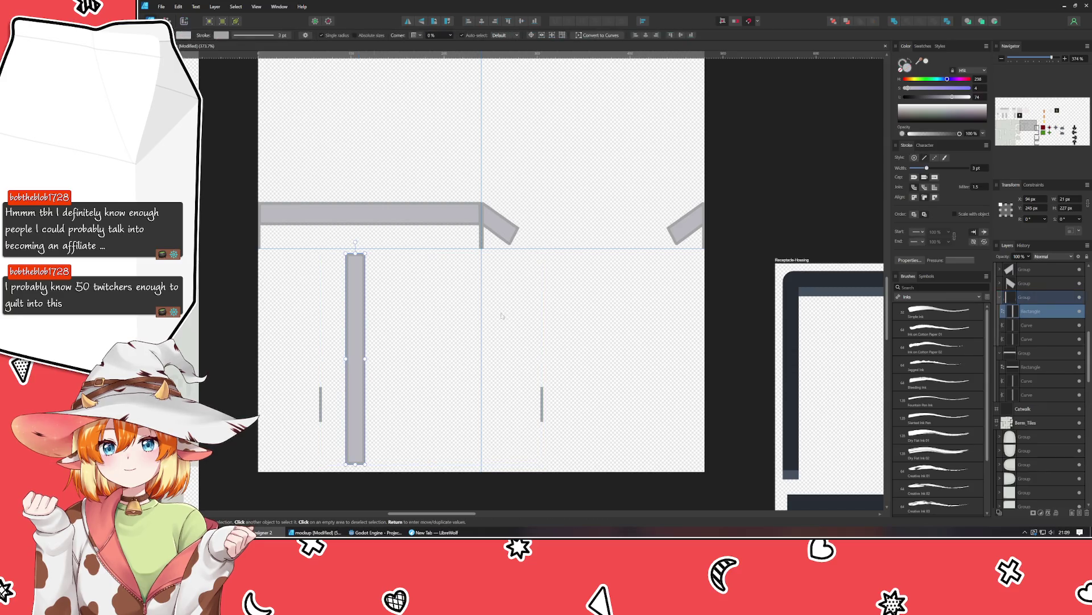
pyautogui.moveTo(365, 358); pyautogui.dragTo(467, 325)
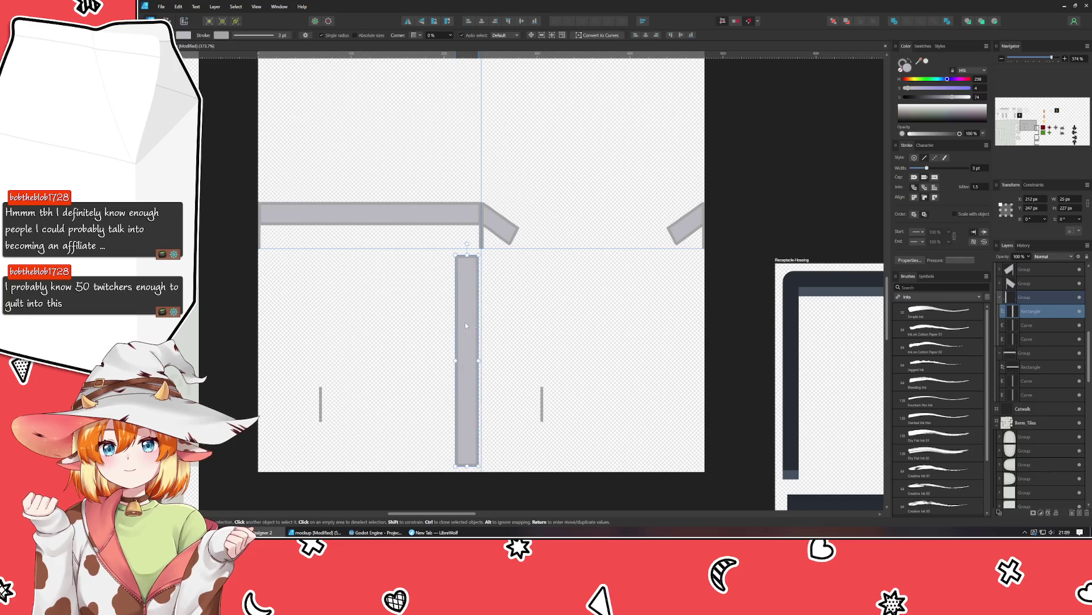
pyautogui.moveTo(470, 254); pyautogui.dragTo(470, 249)
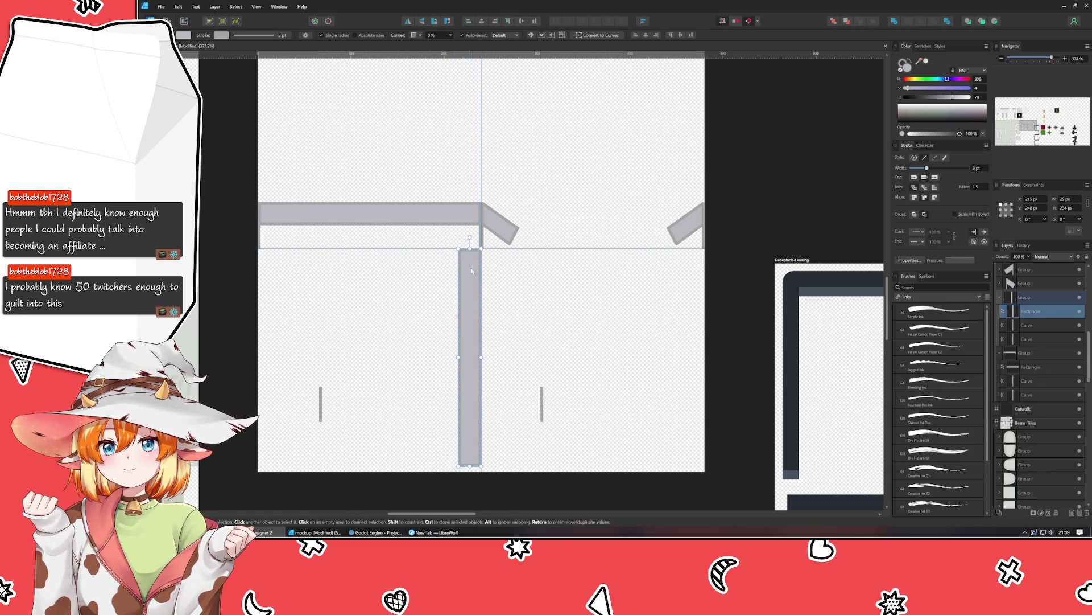
pyautogui.click(466, 461)
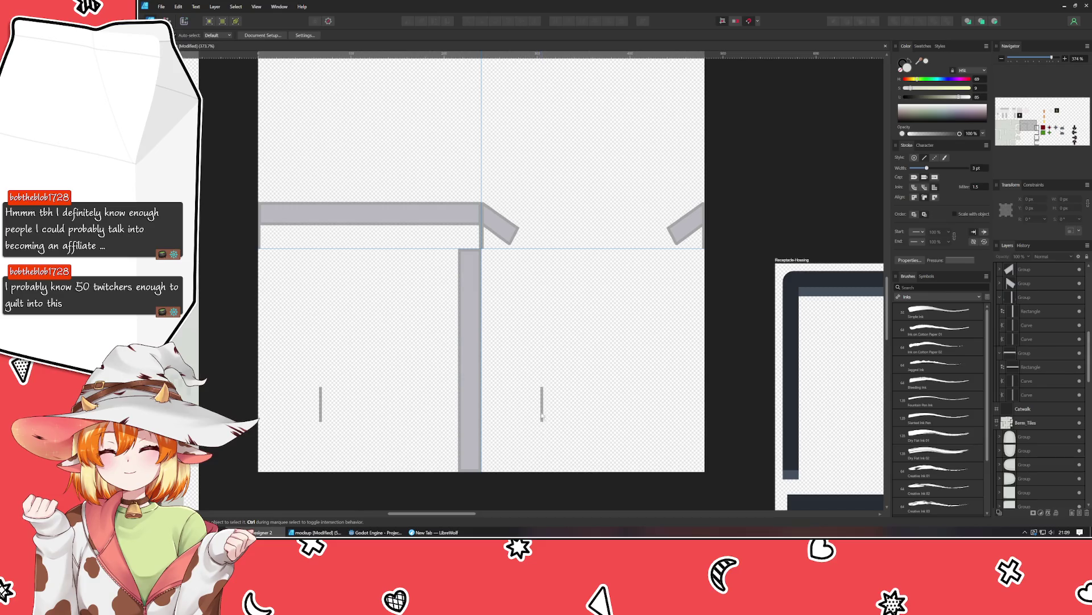
pyautogui.moveTo(523, 378); pyautogui.dragTo(603, 465)
pyautogui.hotkey('ctrl', 'z')
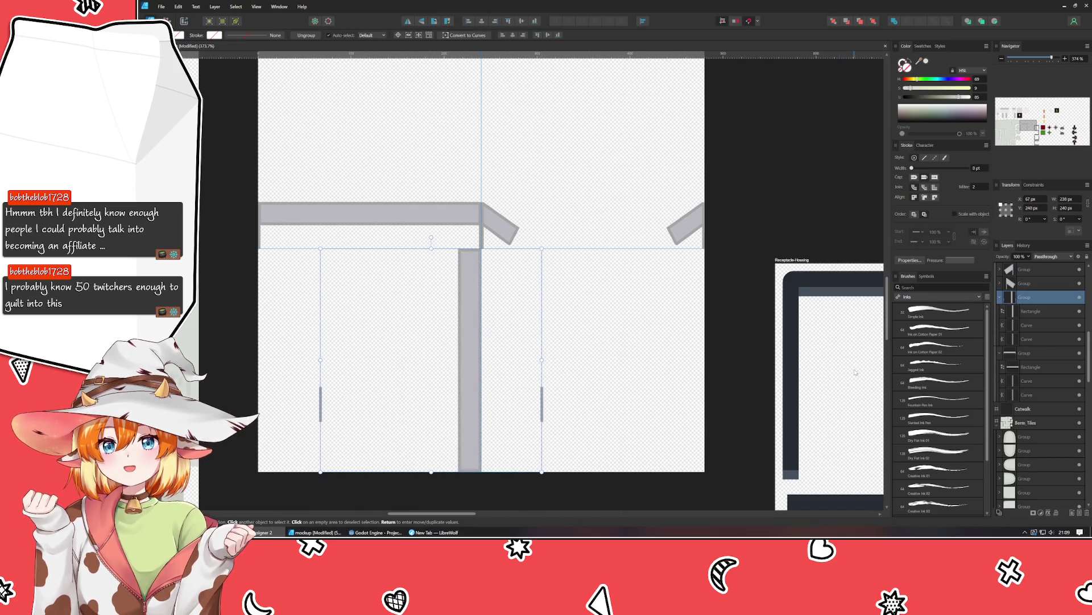
# Ungroup the vertical bar group and delete the two short stub lines.
pyautogui.hotkey('ctrl', 'shift', 'g')
pyautogui.click(526, 429)
pyautogui.click(542, 404)
pyautogui.press('Delete')
pyautogui.click(320, 404)
pyautogui.press('Delete')
pyautogui.click(515, 342)
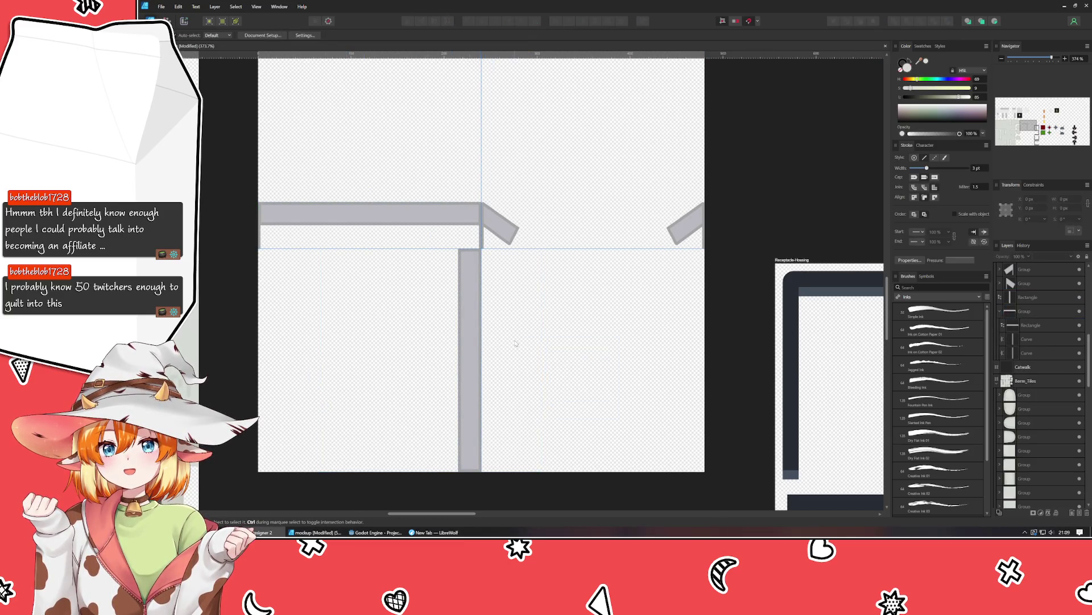
# Alt-drag a duplicate of the vertical rail bar flush against its right side.
pyautogui.moveTo(501, 345); pyautogui.dragTo(474, 332)
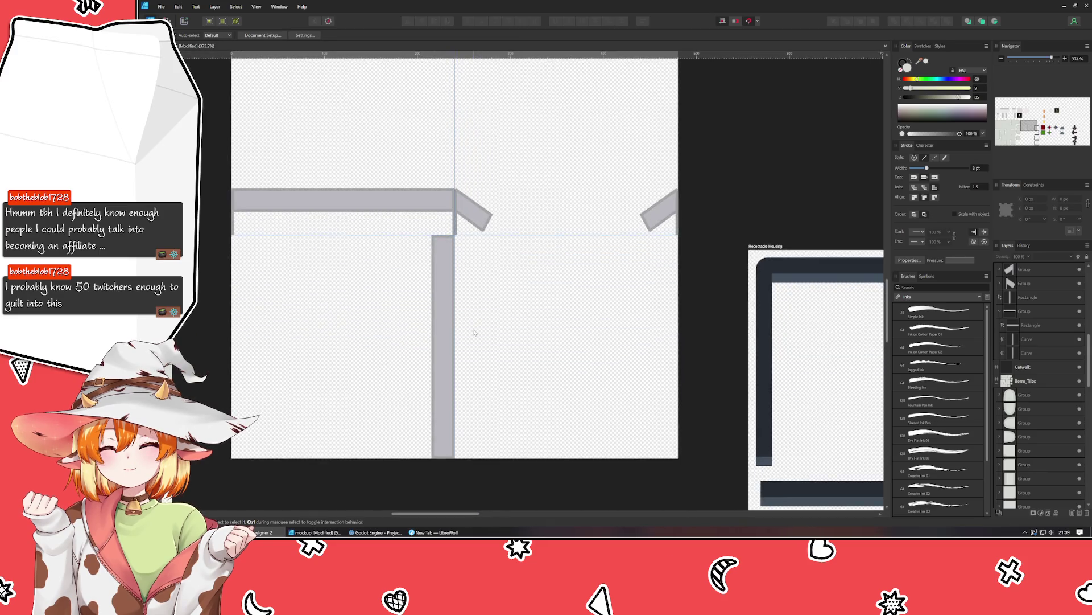
pyautogui.click(433, 342)
pyautogui.keyDown('ctrl'); pyautogui.moveTo(433, 342); pyautogui.dragTo(457, 342); pyautogui.keyUp('ctrl')
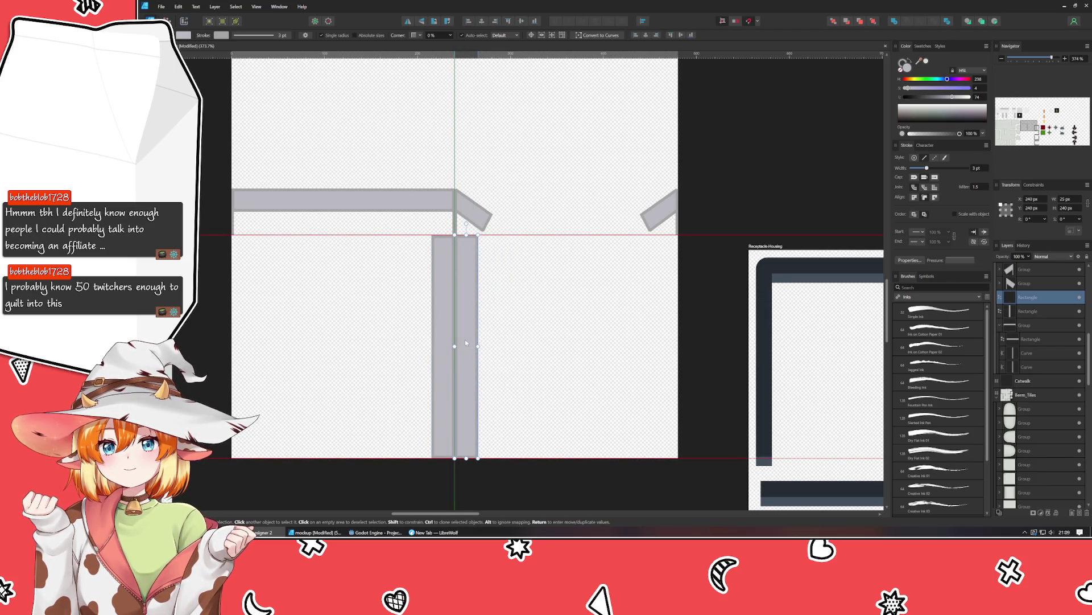
pyautogui.moveTo(481, 343); pyautogui.dragTo(464, 339)
pyautogui.click(516, 346)
pyautogui.keyDown('ctrl'); pyautogui.scroll(-3, 515, 346); pyautogui.keyUp('ctrl')
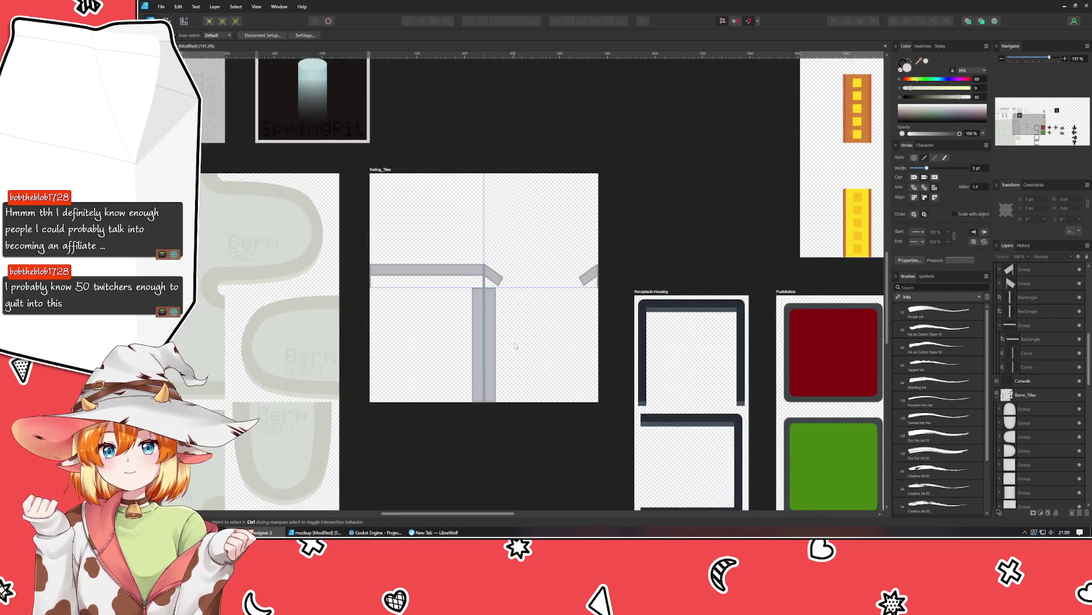
# Move the Railing_Tiles artboard below Berm_Tiles, undoing an accidental nudge.
pyautogui.keyDown('ctrl'); pyautogui.scroll(-4, 491, 300); pyautogui.keyUp('ctrl')
pyautogui.moveTo(493, 285); pyautogui.dragTo(292, 483)
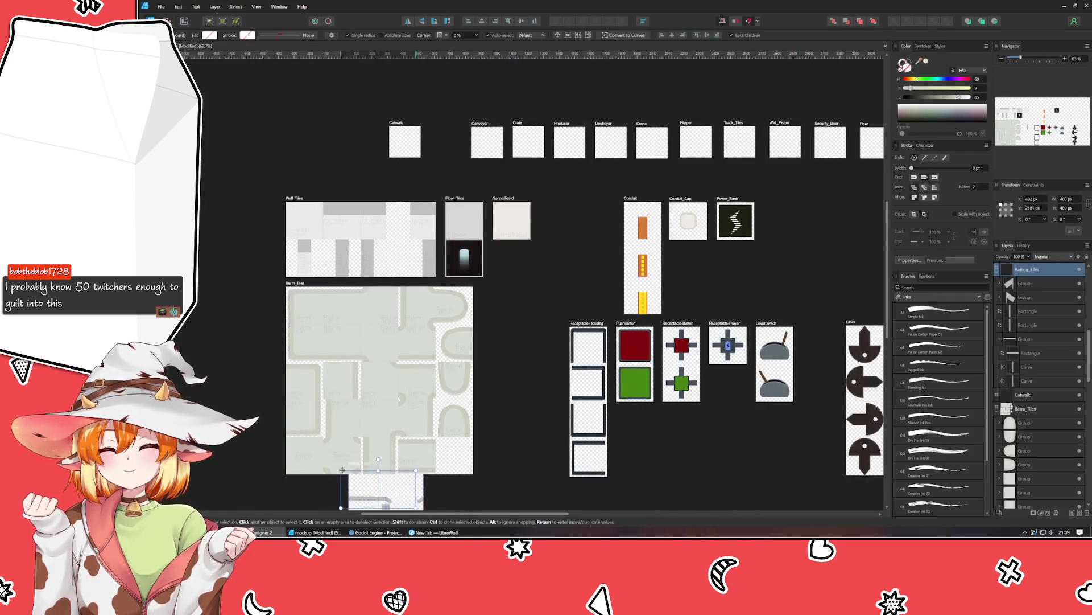
pyautogui.scroll(3, 440, 274)
pyautogui.keyDown('ctrl'); pyautogui.scroll(3, 342, 312); pyautogui.keyUp('ctrl')
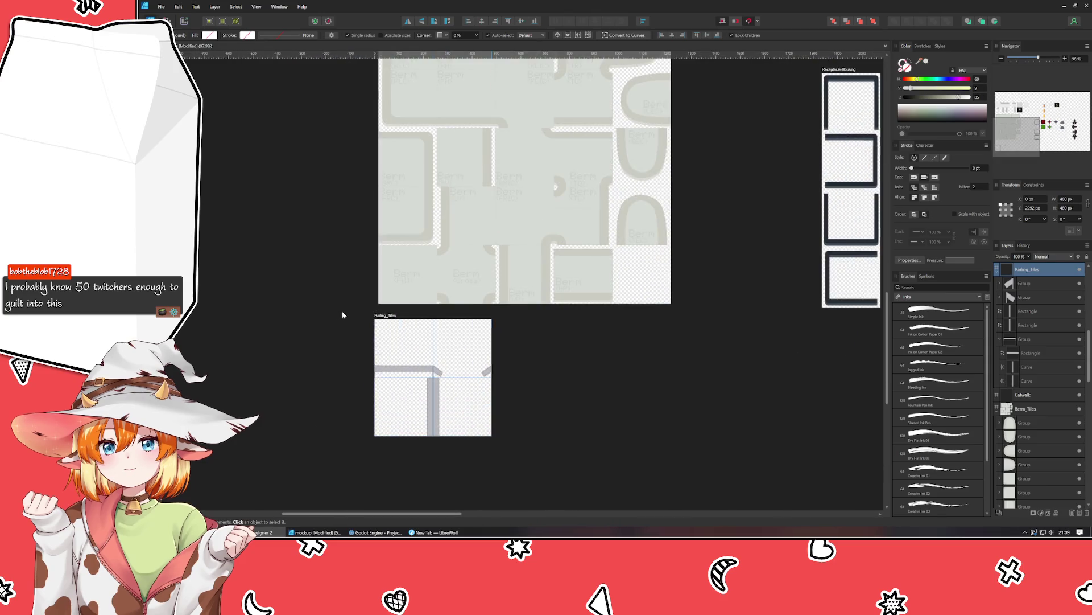
pyautogui.keyDown('ctrl'); pyautogui.scroll(2, 344, 315); pyautogui.keyUp('ctrl')
pyautogui.moveTo(345, 314); pyautogui.dragTo(288, 287)
pyautogui.click(321, 307)
pyautogui.click(345, 299)
pyautogui.moveTo(350, 301); pyautogui.dragTo(354, 303)
pyautogui.hotkey('ctrl', 'z')
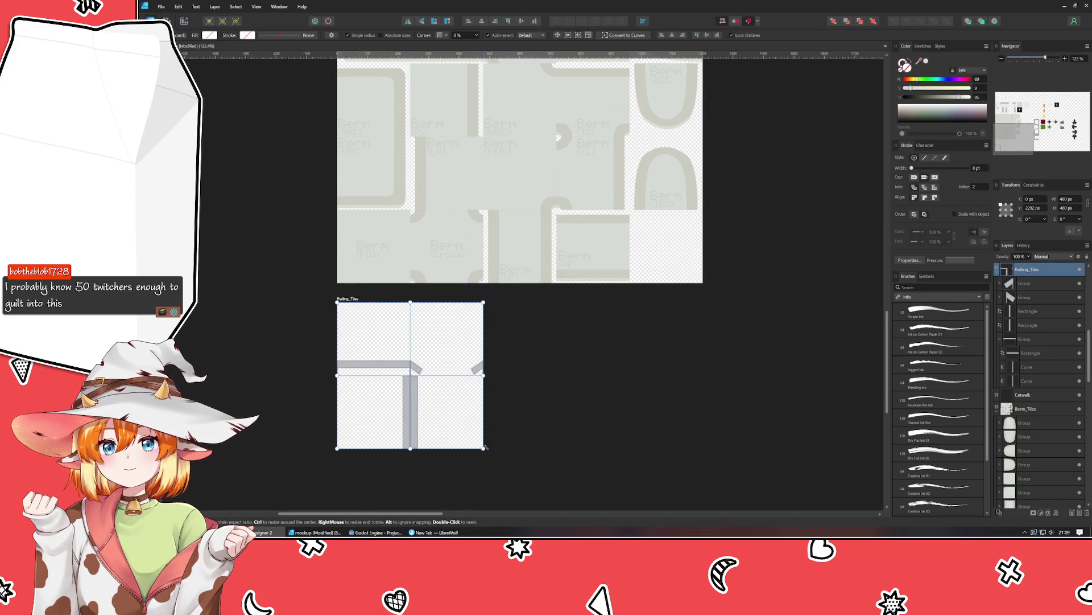
# Resize the Railing_Tiles artboard to 960 × 960 px in the Transform panel.
pyautogui.click(1072, 199)
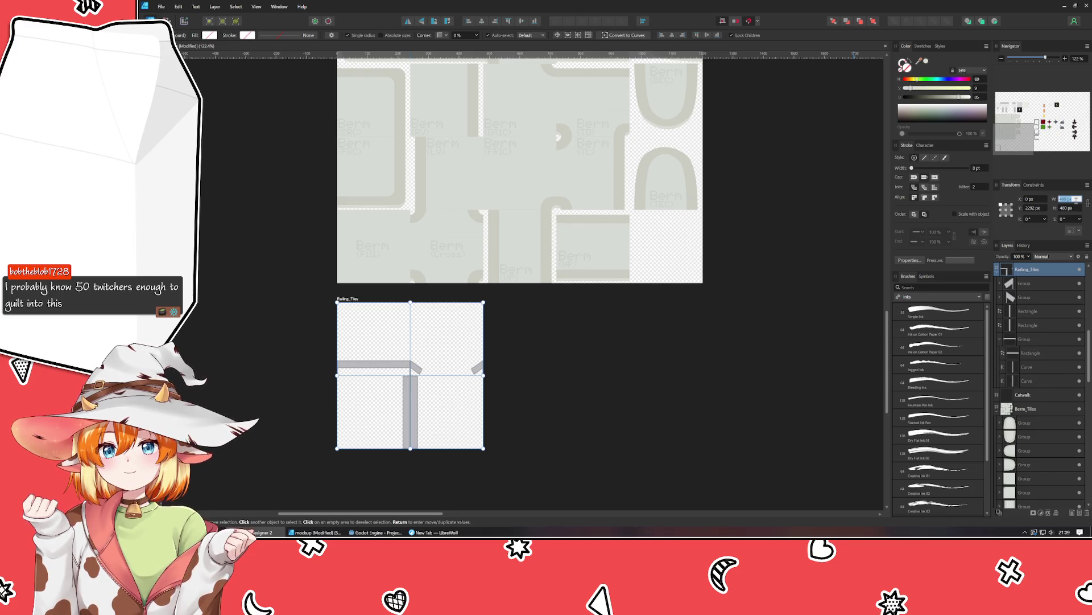
pyautogui.write('960')
pyautogui.press('Tab')
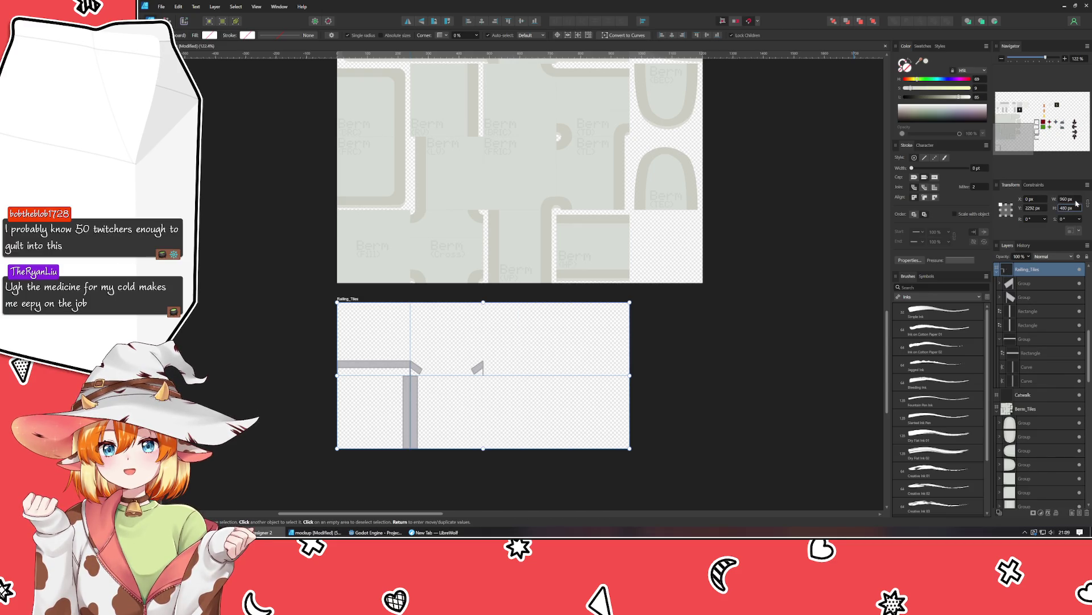
pyautogui.write('960')
pyautogui.press('Return')
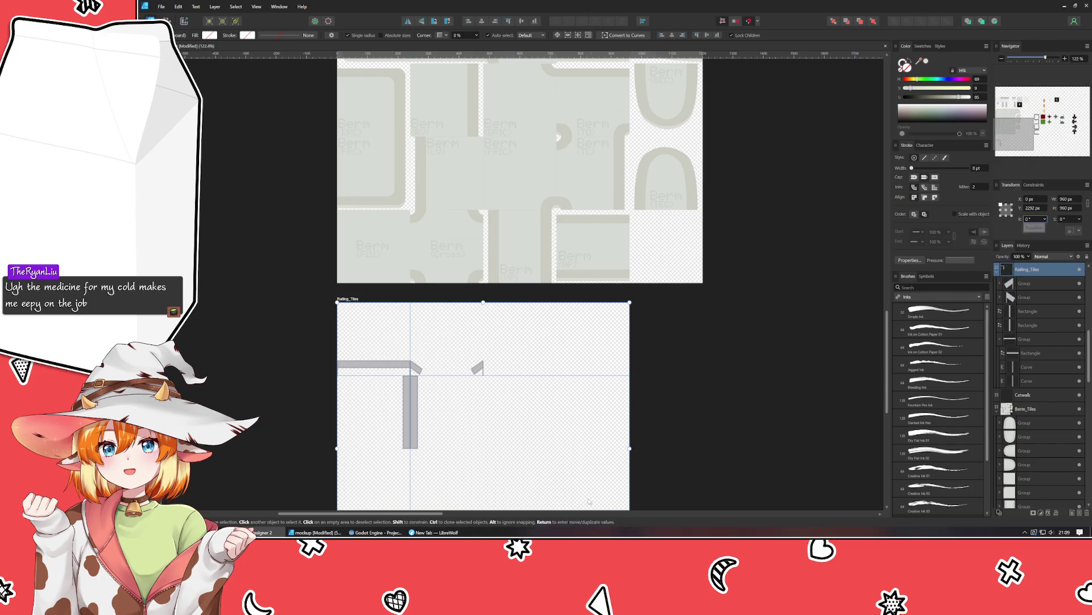
# Drag vertical and horizontal guides from the rulers to mark tile columns and rows.
pyautogui.scroll(-1, 695, 437)
pyautogui.moveTo(695, 437); pyautogui.dragTo(666, 309)
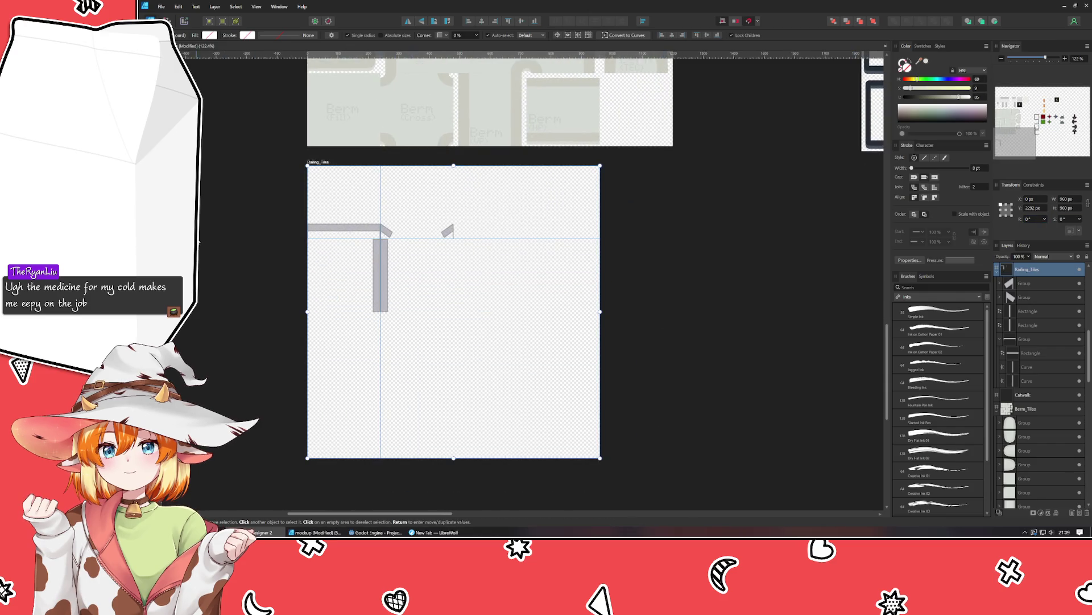
pyautogui.moveTo(182, 281); pyautogui.dragTo(453, 285)
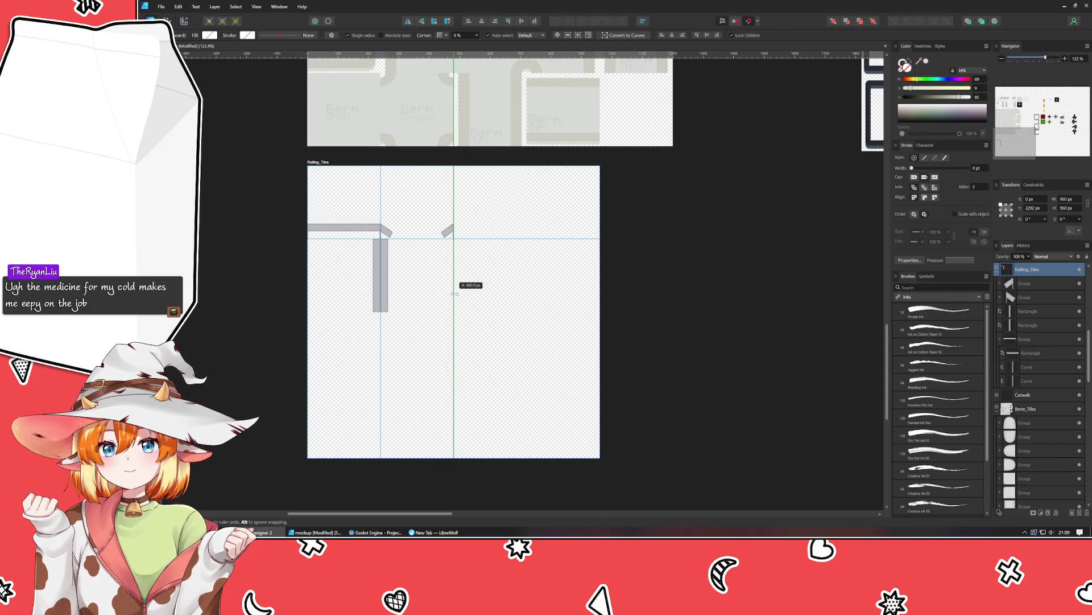
pyautogui.moveTo(182, 315); pyautogui.dragTo(527, 316)
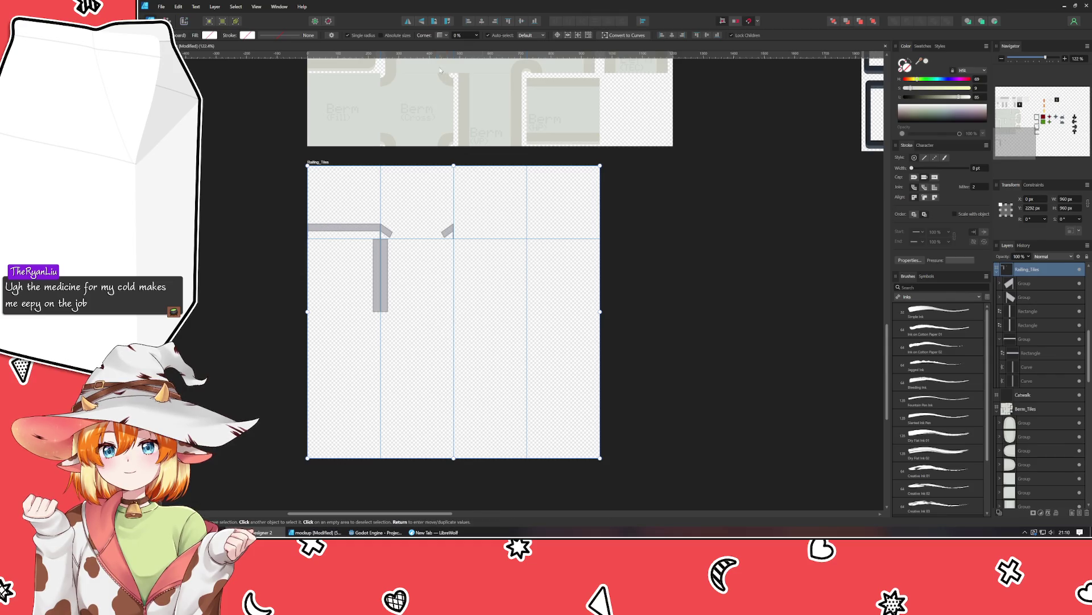
pyautogui.moveTo(402, 55); pyautogui.dragTo(427, 311)
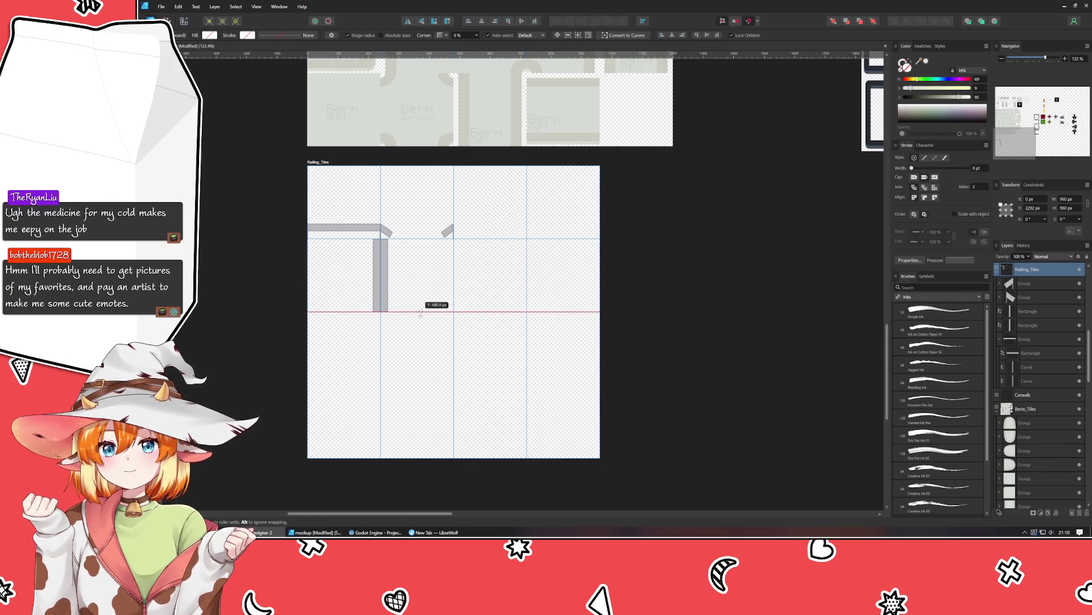
pyautogui.moveTo(408, 55); pyautogui.dragTo(412, 386)
pyautogui.moveTo(695, 261)
pyautogui.mouseDown()
pyautogui.moveTo(734, 356)
pyautogui.moveTo(708, 186)
pyautogui.moveTo(715, 213)
pyautogui.mouseUp()
pyautogui.scroll(5, 715, 213)
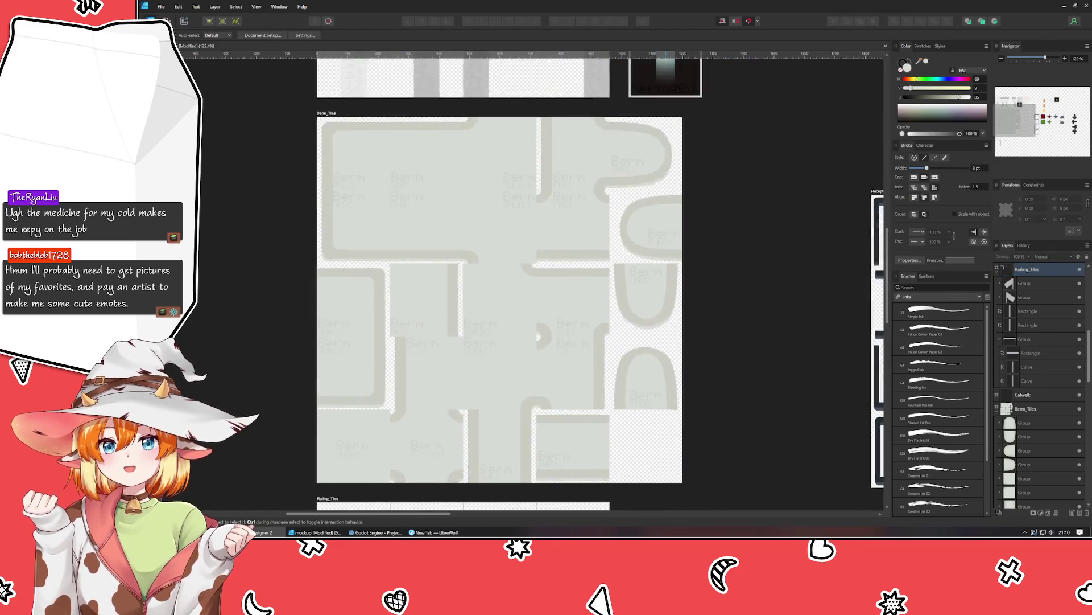
pyautogui.moveTo(623, 207); pyautogui.dragTo(618, 433)
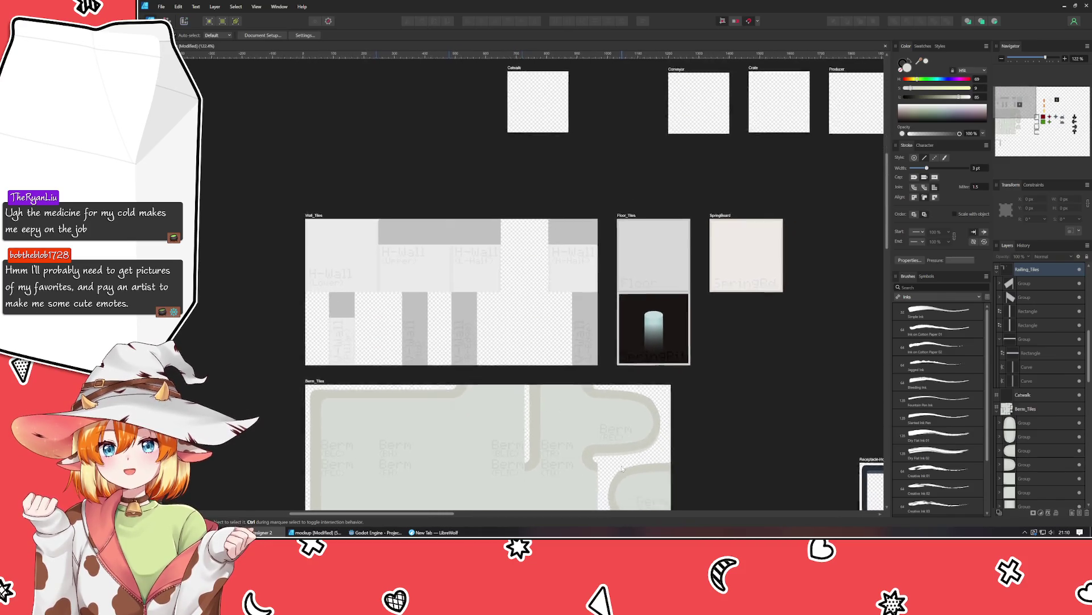
pyautogui.moveTo(618, 434); pyautogui.dragTo(589, 250)
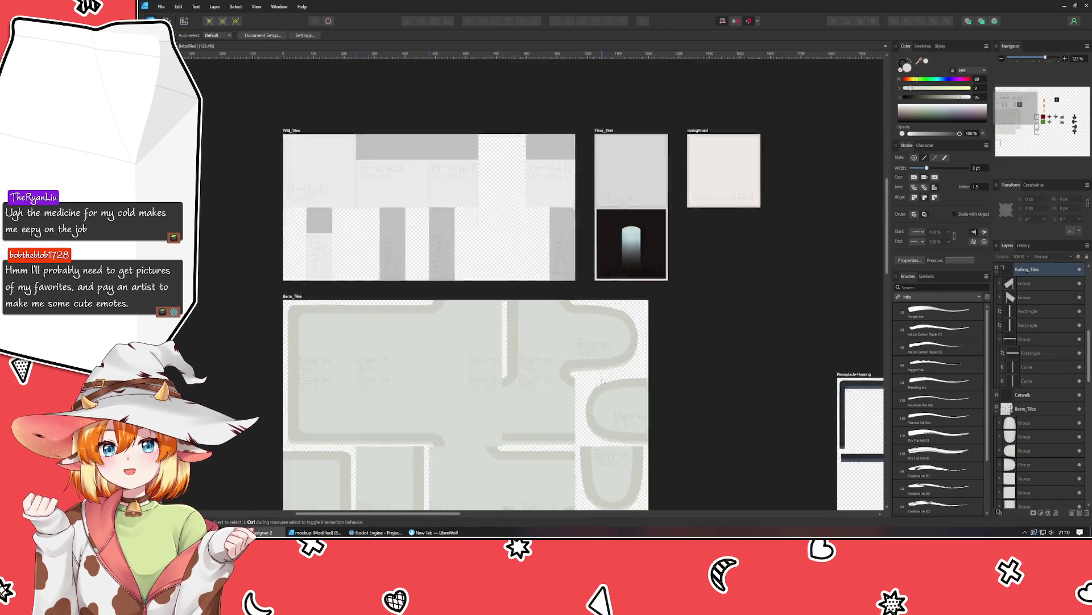
pyautogui.scroll(-5, 535, 411)
pyautogui.scroll(2, 463, 283)
pyautogui.scroll(3, 464, 283)
pyautogui.scroll(-2, 341, 302)
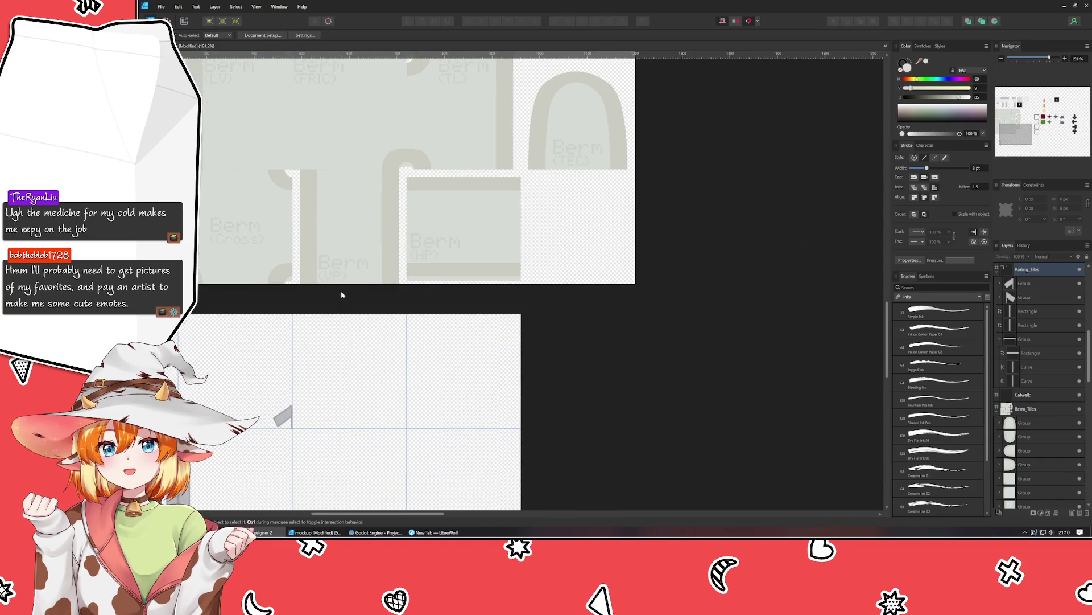
pyautogui.scroll(-2, 344, 354)
pyautogui.scroll(-3, 345, 354)
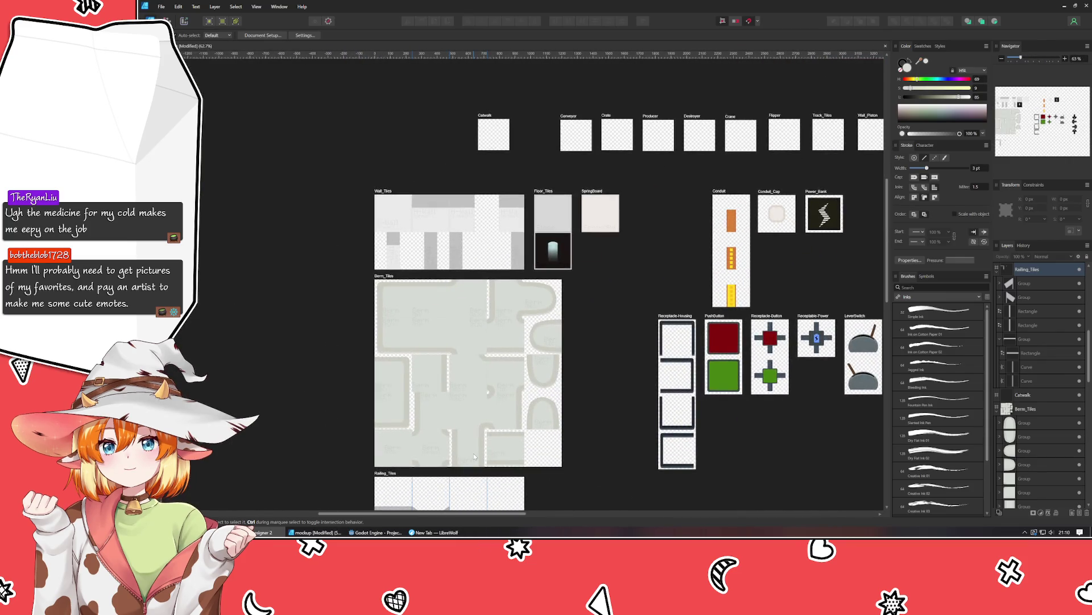
pyautogui.scroll(2, 401, 286)
pyautogui.scroll(3, 401, 286)
pyautogui.scroll(-1, 402, 286)
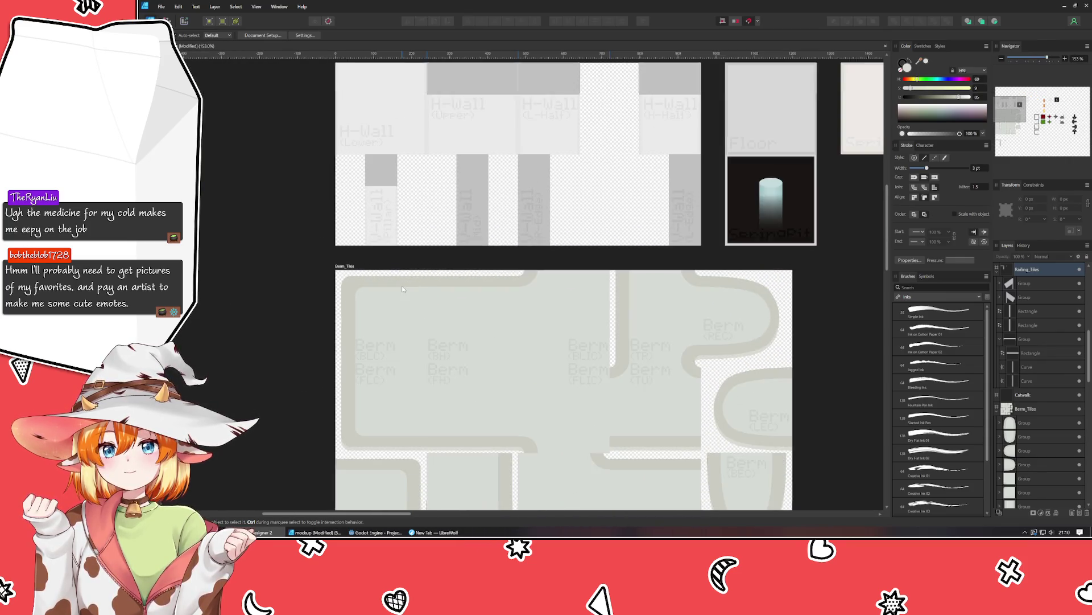
pyautogui.moveTo(400, 285); pyautogui.dragTo(369, 416)
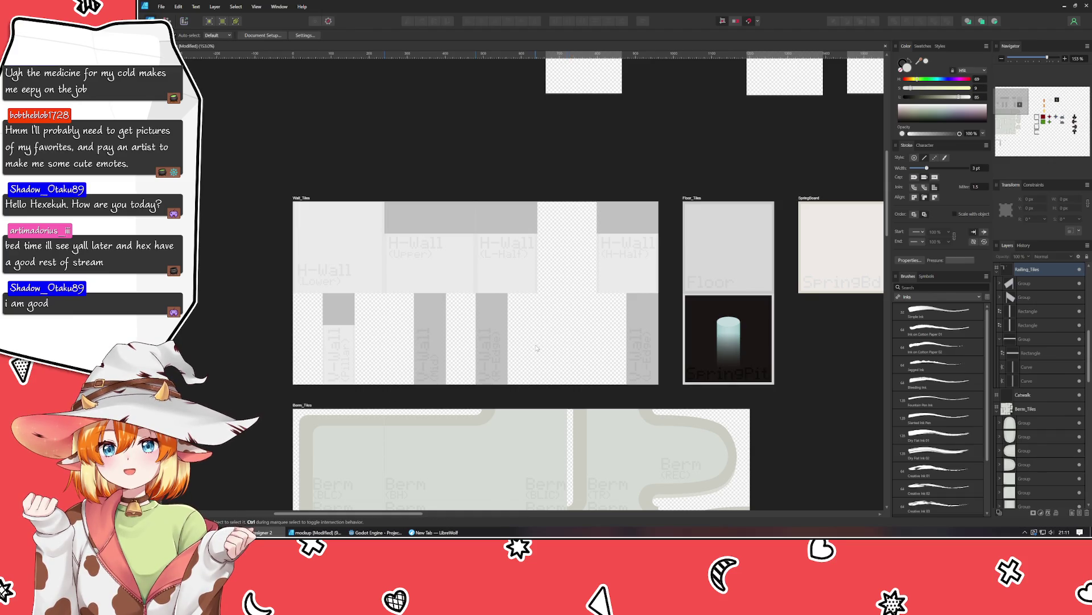
pyautogui.click(300, 198)
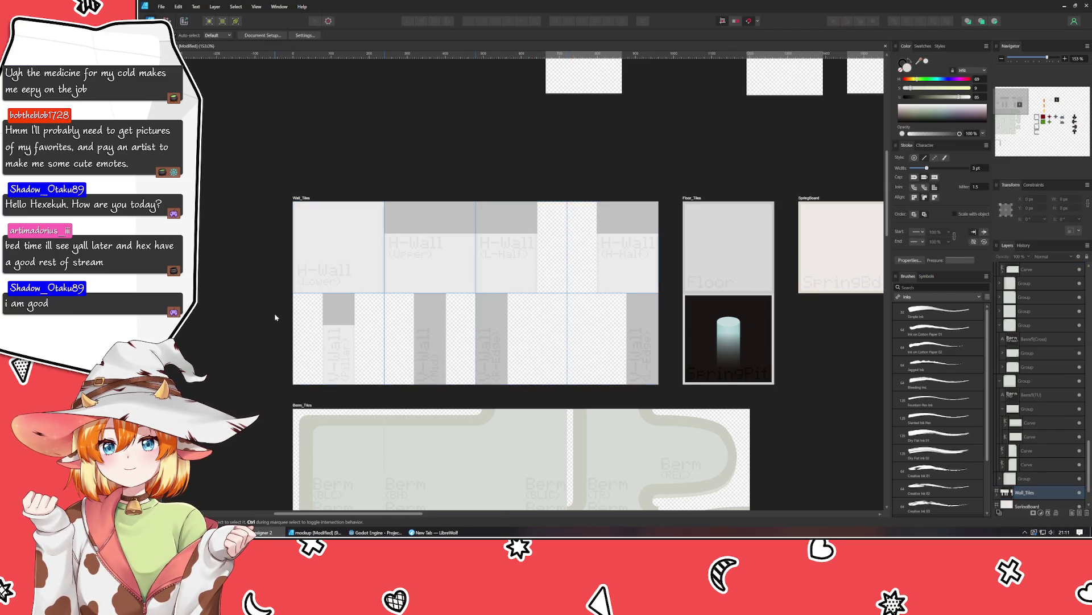
pyautogui.moveTo(274, 313); pyautogui.dragTo(333, 177)
pyautogui.scroll(-5, 333, 177)
pyautogui.scroll(-5, 377, 128)
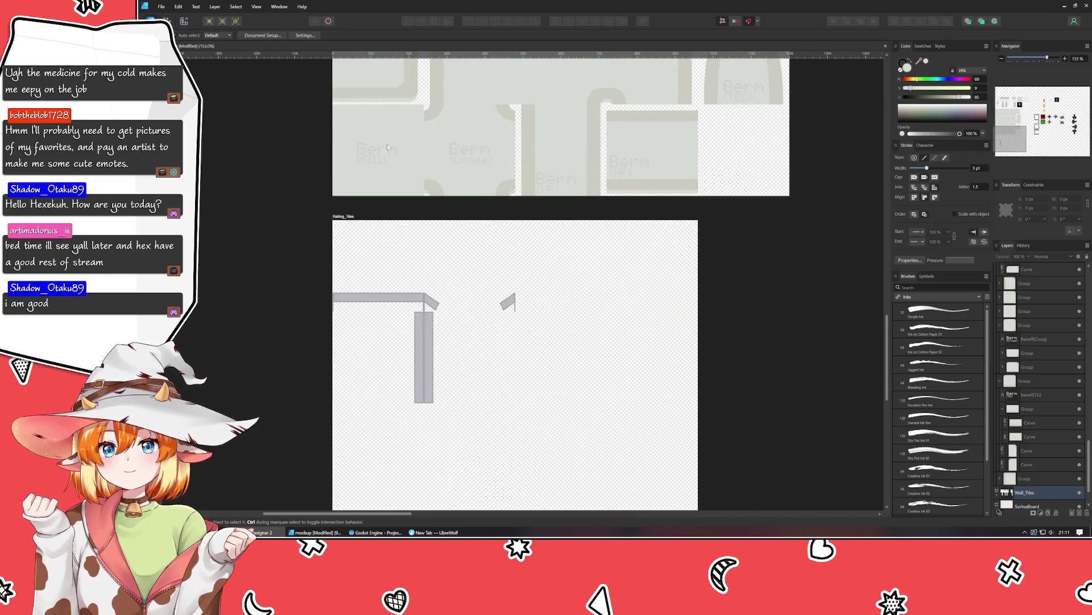
# Delete the 720 px and 480 px horizontal guides of Railing_Tiles in the Guides Manager.
pyautogui.click(343, 216)
pyautogui.scroll(-2, 347, 217)
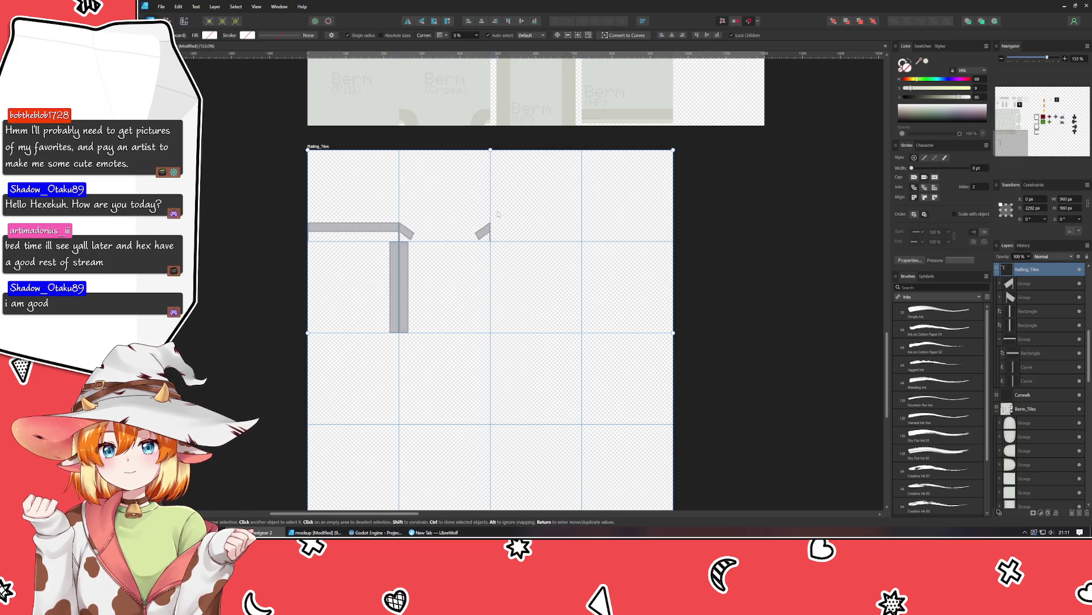
pyautogui.scroll(5, 342, 405)
pyautogui.keyDown('ctrl'); pyautogui.scroll(-3, 342, 405); pyautogui.keyUp('ctrl')
pyautogui.keyDown('ctrl'); pyautogui.scroll(-2, 342, 405); pyautogui.keyUp('ctrl')
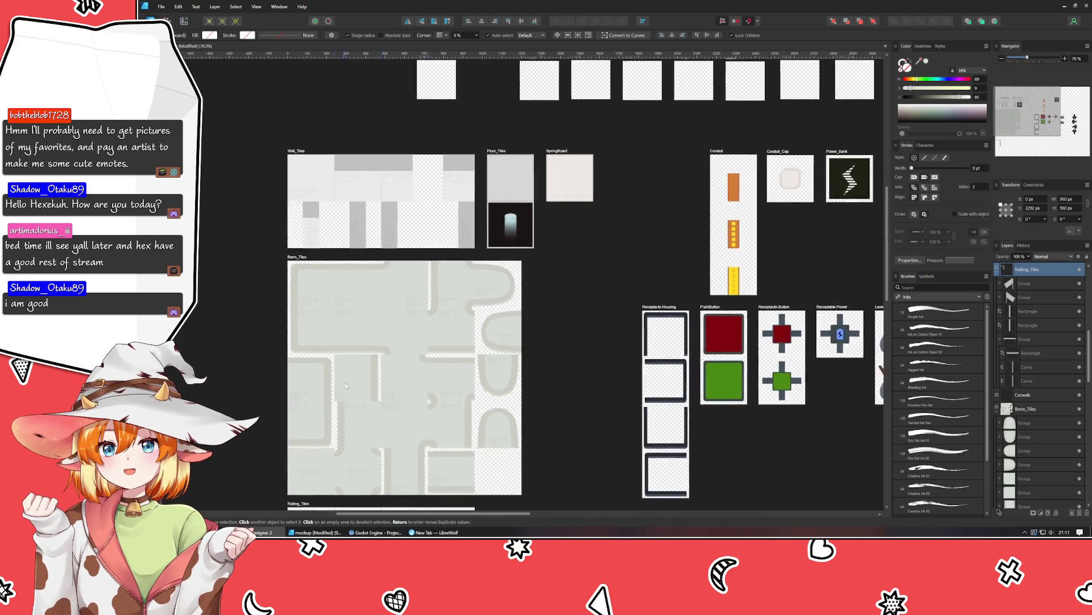
pyautogui.scroll(-4, 350, 320)
pyautogui.scroll(-4, 359, 284)
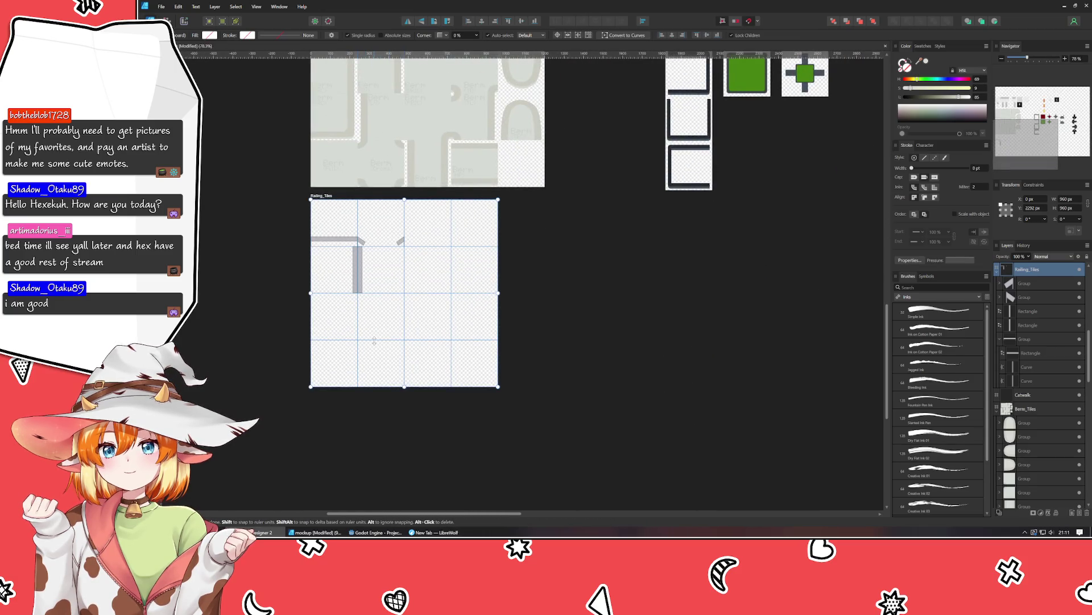
pyautogui.hotkey('ctrl', 'alt', 'g')
pyautogui.click(489, 300)
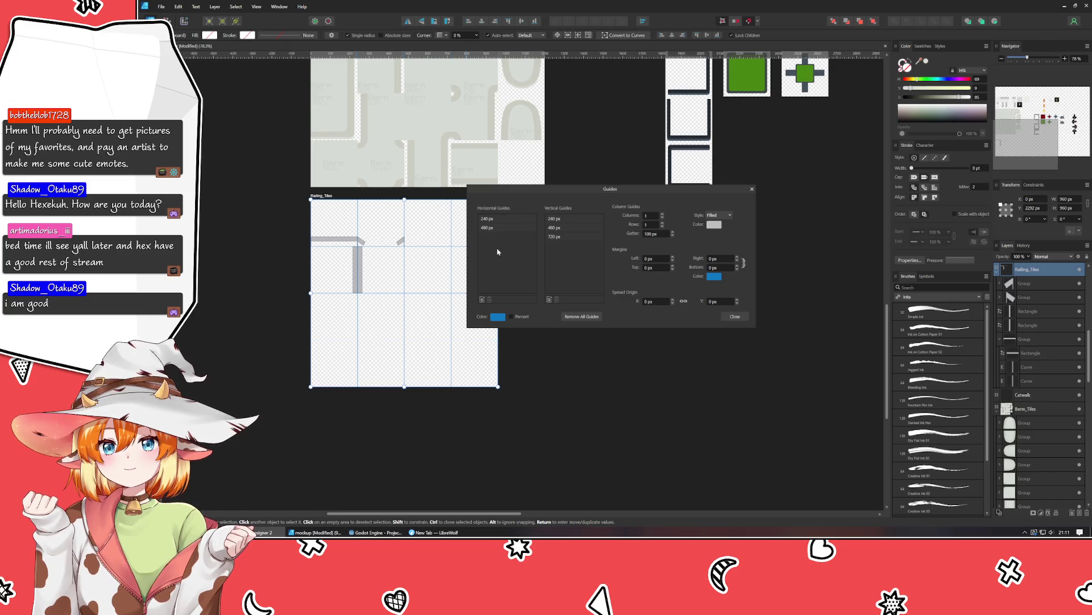
pyautogui.click(488, 227)
pyautogui.click(490, 300)
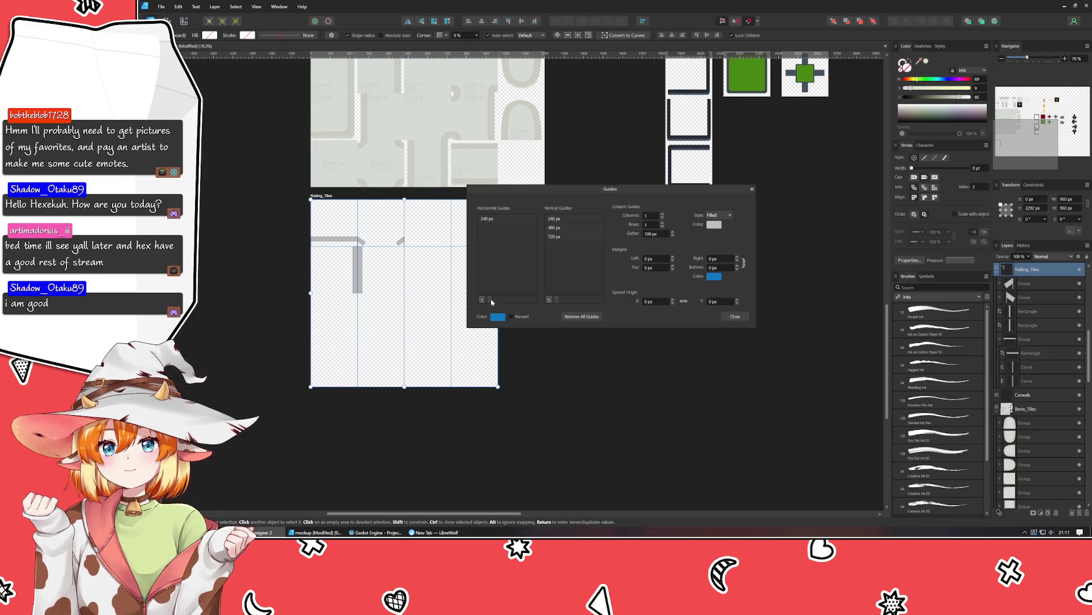
pyautogui.click(734, 316)
# Set the Railing_Tiles artboard height to 480 px.
pyautogui.click(1075, 208)
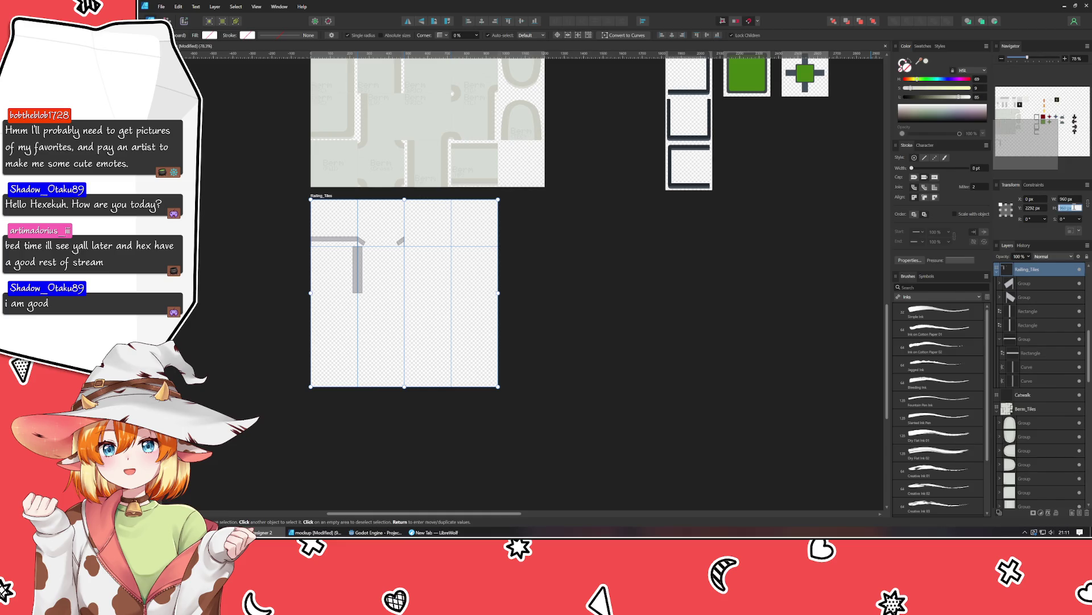
pyautogui.write('480')
pyautogui.press('Return')
pyautogui.scroll(-2, 595, 358)
pyautogui.scroll(3, 574, 386)
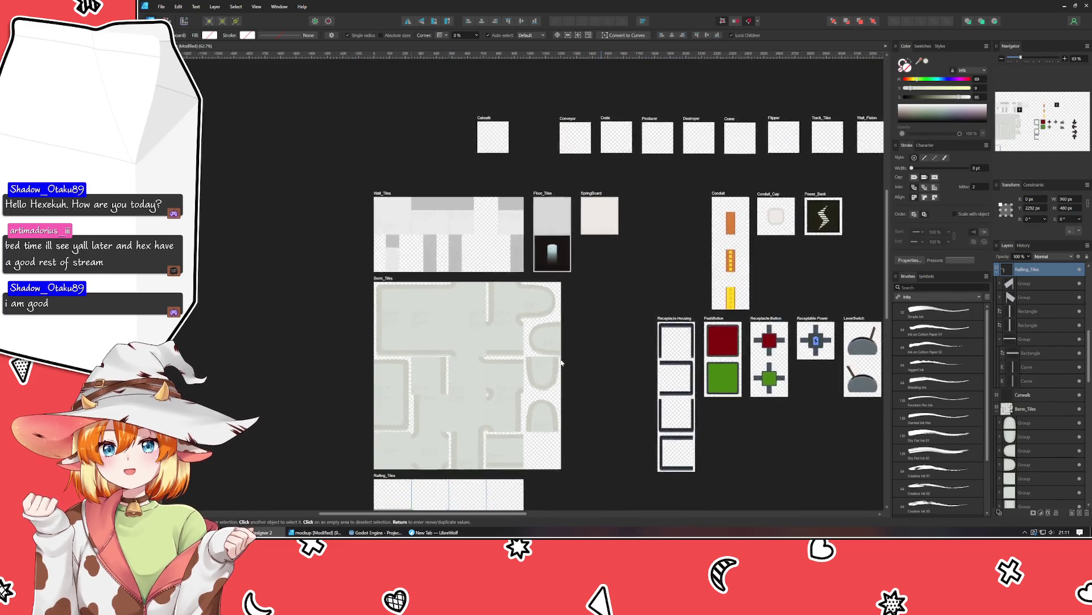
# Zoom out and pan across the artboards, then zoom back in on Railing_Tiles and deselect it.
pyautogui.scroll(-3, 551, 314)
pyautogui.scroll(2, 556, 317)
pyautogui.scroll(2, 646, 324)
pyautogui.hscroll(-2, 698, 317)
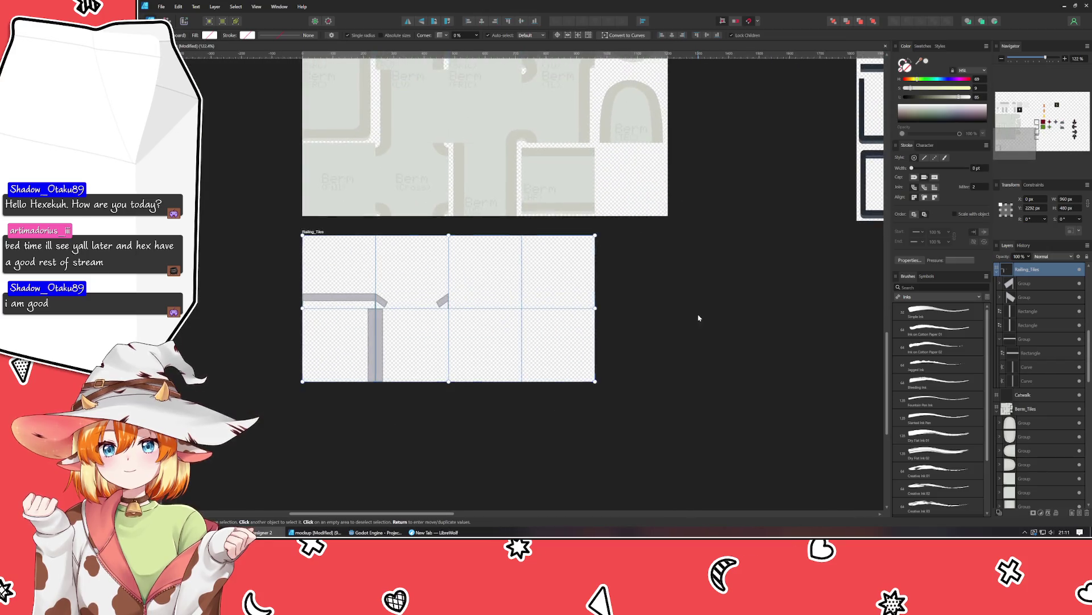
pyautogui.scroll(3, 699, 317)
pyautogui.hscroll(2, 698, 317)
pyautogui.hscroll(1, 604, 188)
pyautogui.scroll(-3, 635, 394)
pyautogui.hscroll(-2, 700, 237)
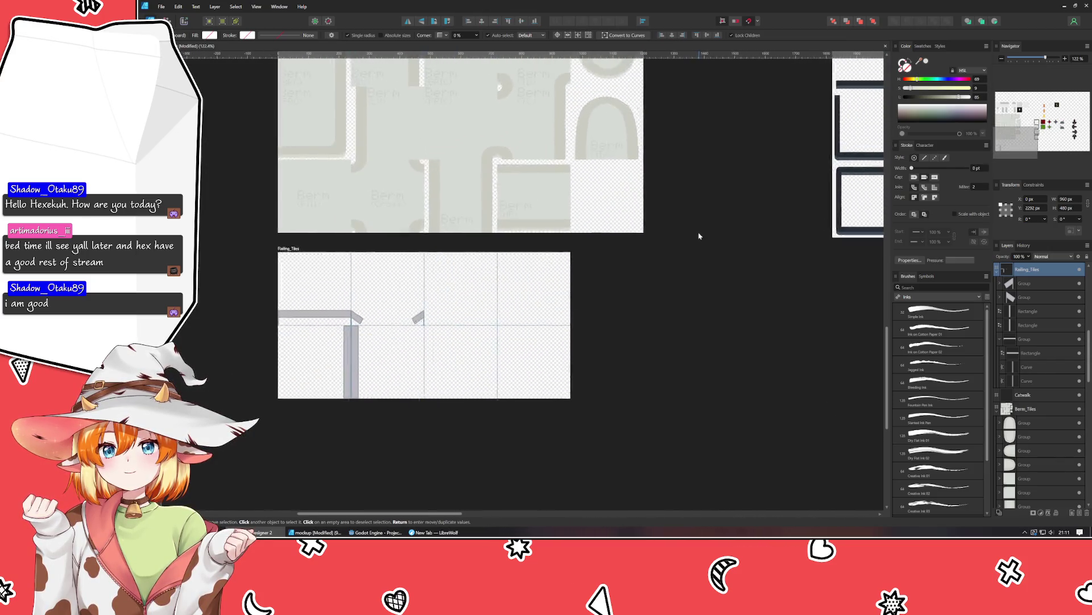
pyautogui.scroll(3, 690, 408)
pyautogui.scroll(1, 721, 378)
pyautogui.scroll(3, 721, 378)
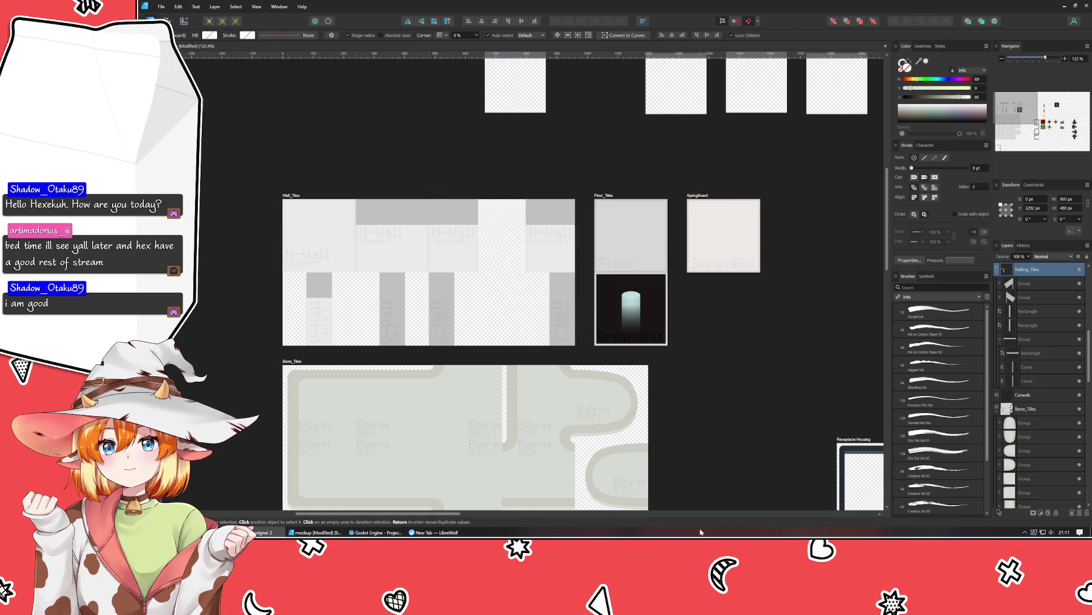
pyautogui.scroll(-2, 717, 437)
pyautogui.hscroll(-1, 718, 437)
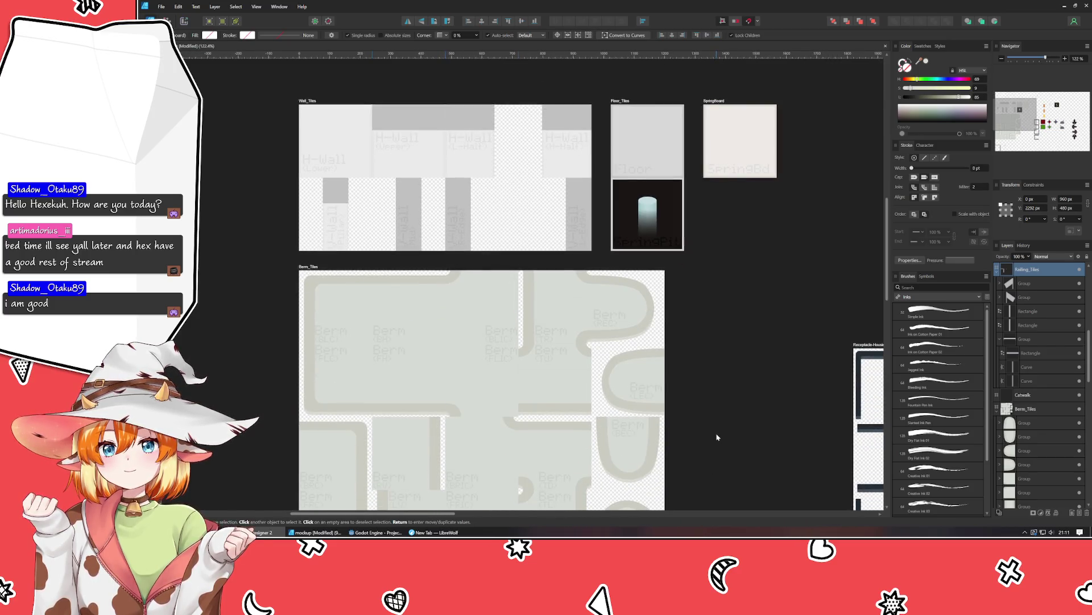
pyautogui.scroll(-1, 725, 398)
pyautogui.hscroll(-1, 724, 399)
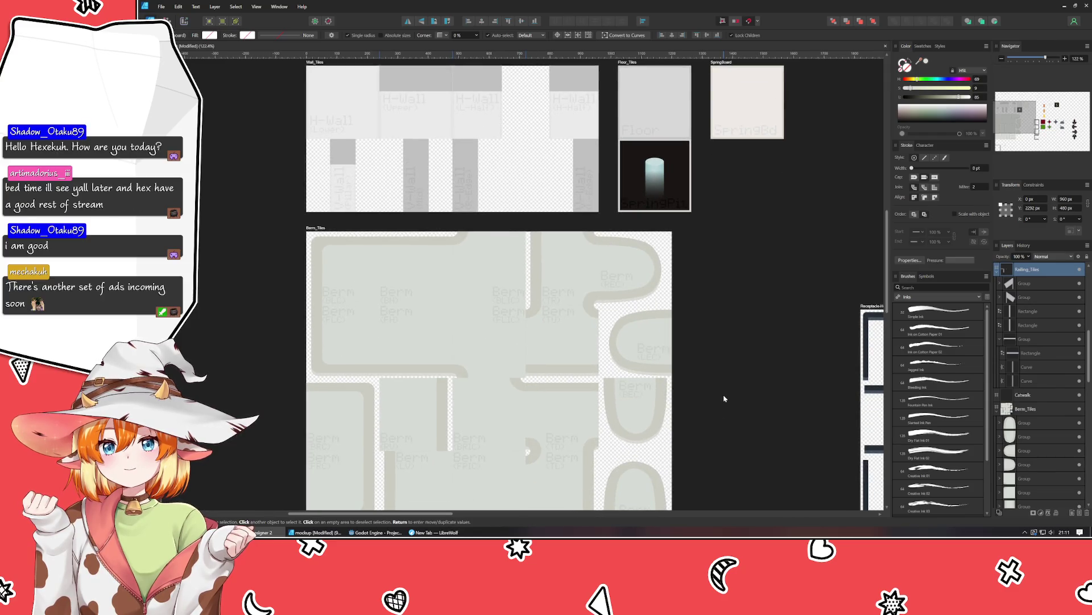
pyautogui.scroll(-4, 723, 231)
pyautogui.scroll(-7, 676, 186)
pyautogui.scroll(2, 673, 202)
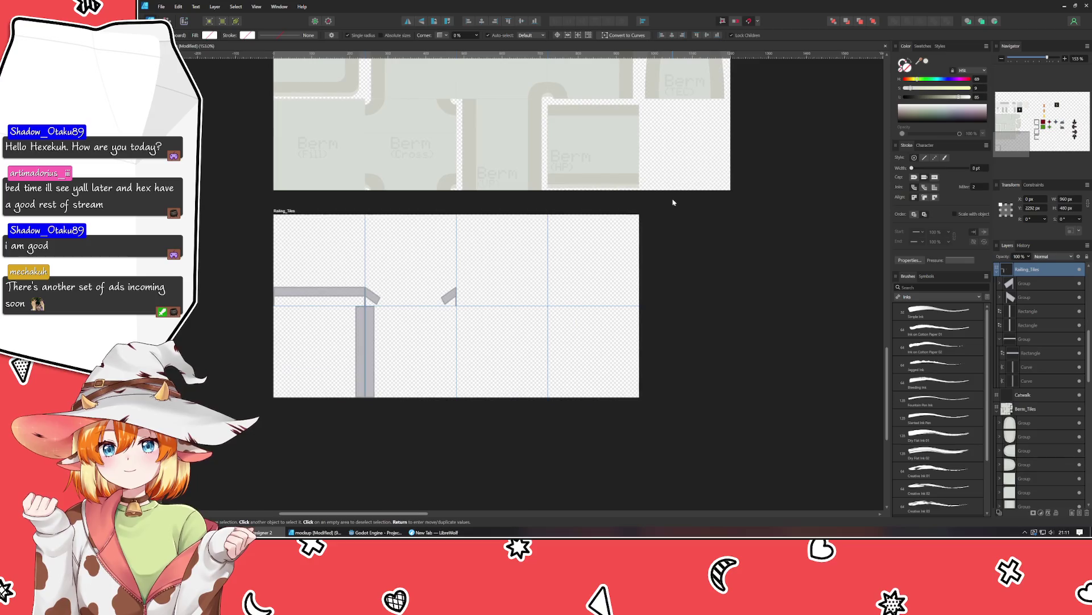
pyautogui.scroll(2, 673, 202)
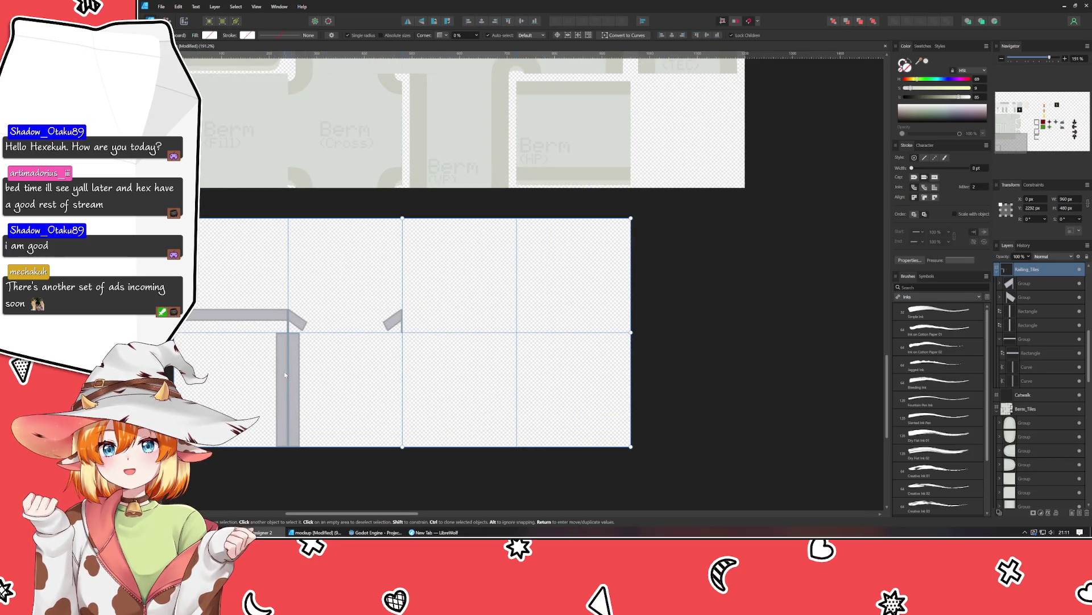
pyautogui.click(372, 368)
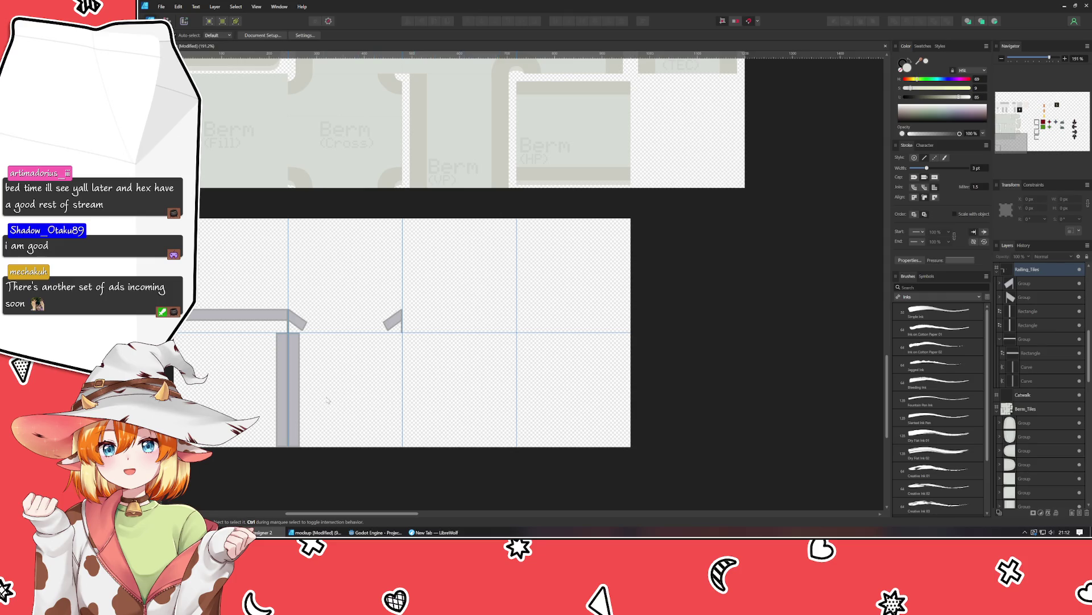
# Alt-drag a copy of the angled-end rail group into the second tile at X=480.
pyautogui.click(299, 400)
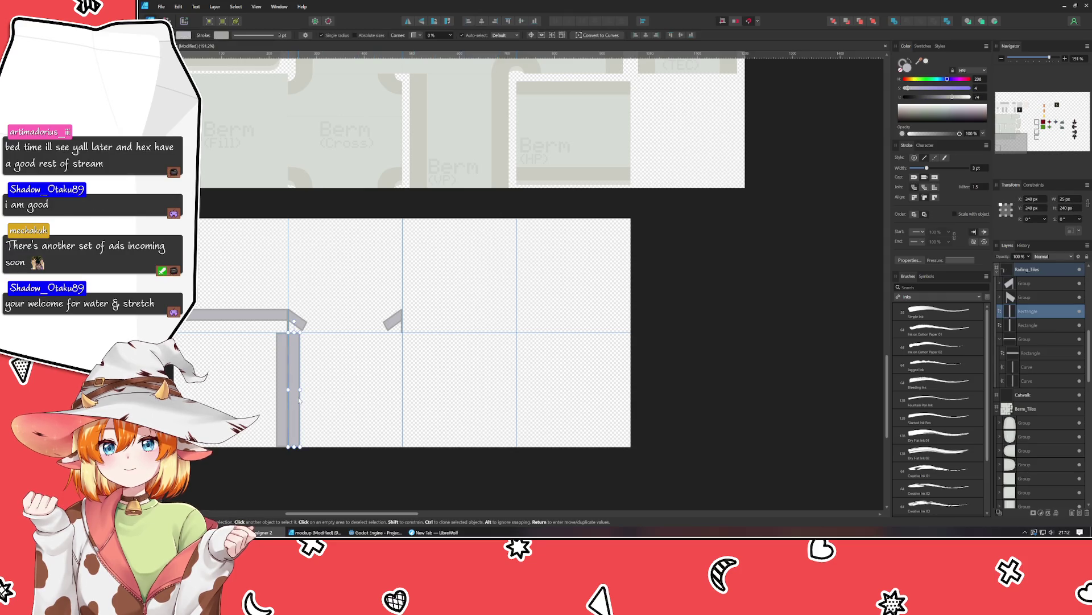
pyautogui.click(211, 314)
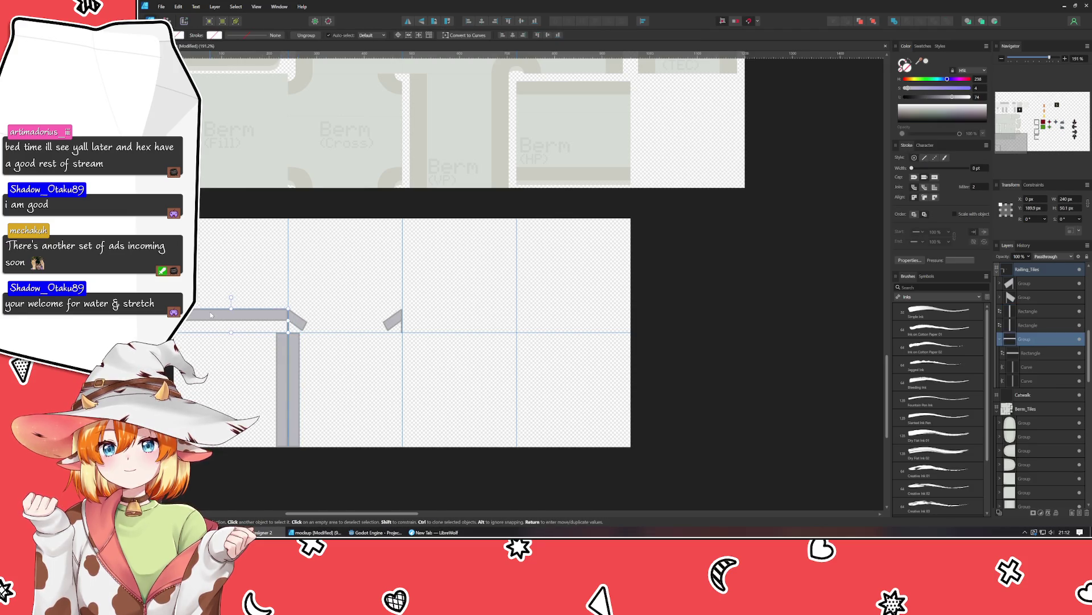
pyautogui.moveTo(210, 315); pyautogui.dragTo(441, 315)
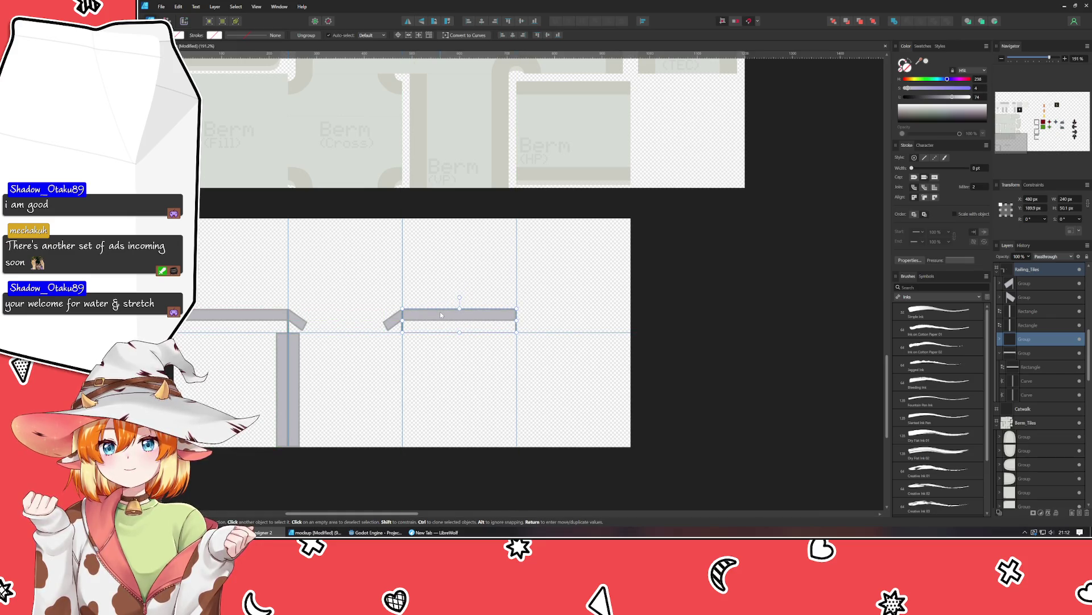
# Duplicate the straight bar, rotate it -90°, snap it to the top edge and shorten it.
pyautogui.doubleClick(478, 318)
pyautogui.hotkey('ctrl', 'j')
pyautogui.moveTo(460, 297); pyautogui.dragTo(563, 310)
pyautogui.moveTo(460, 334); pyautogui.dragTo(511, 294)
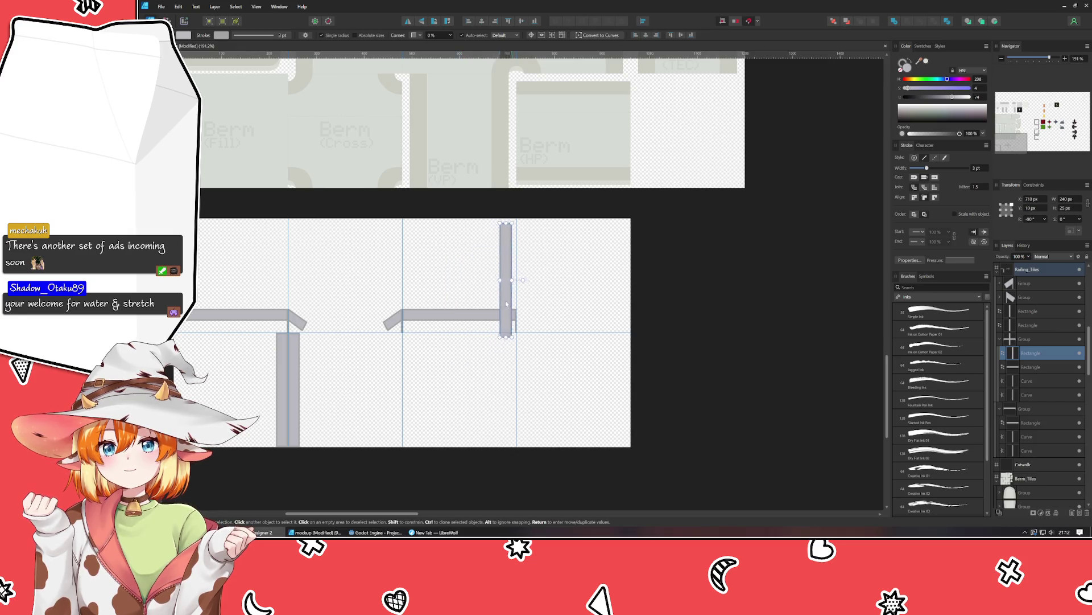
pyautogui.moveTo(510, 332); pyautogui.dragTo(516, 320)
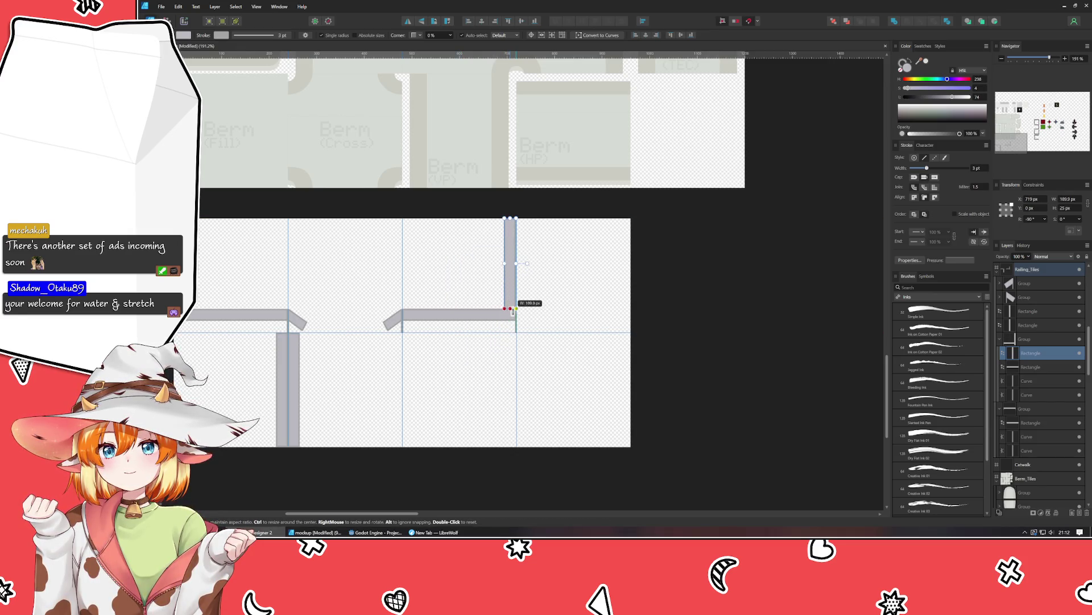
pyautogui.scroll(5, 517, 320)
pyautogui.keyDown('shift'); pyautogui.click(464, 316); pyautogui.keyUp('shift')
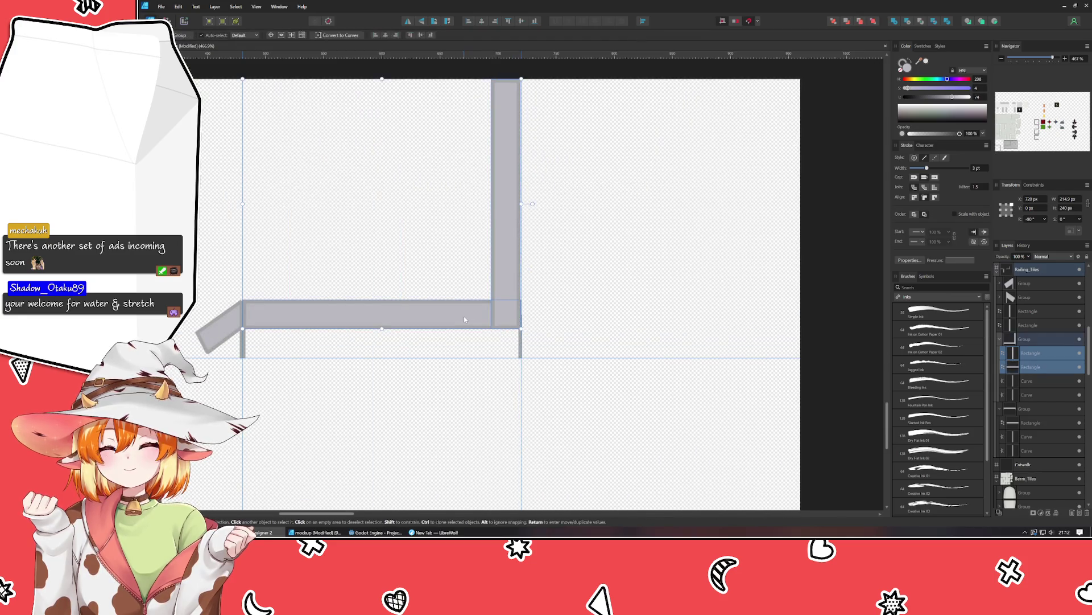
# Combine the vertical and horizontal bars into one L-shaped curve with Geometry Add.
pyautogui.click(504, 233)
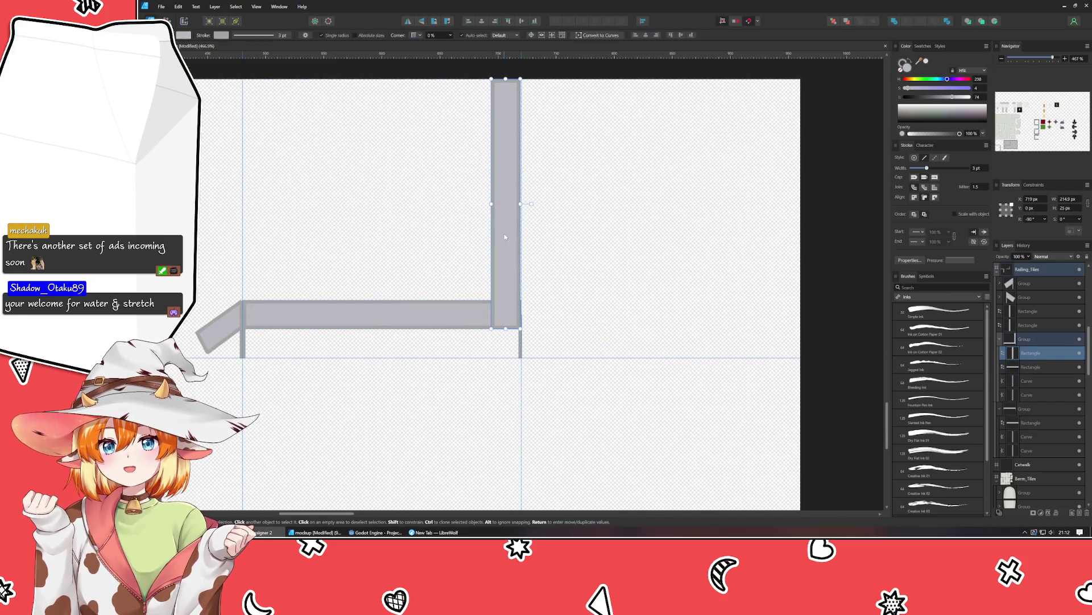
pyautogui.moveTo(504, 233); pyautogui.dragTo(508, 232)
pyautogui.click(554, 245)
pyautogui.click(513, 214)
pyautogui.scroll(2, 514, 214)
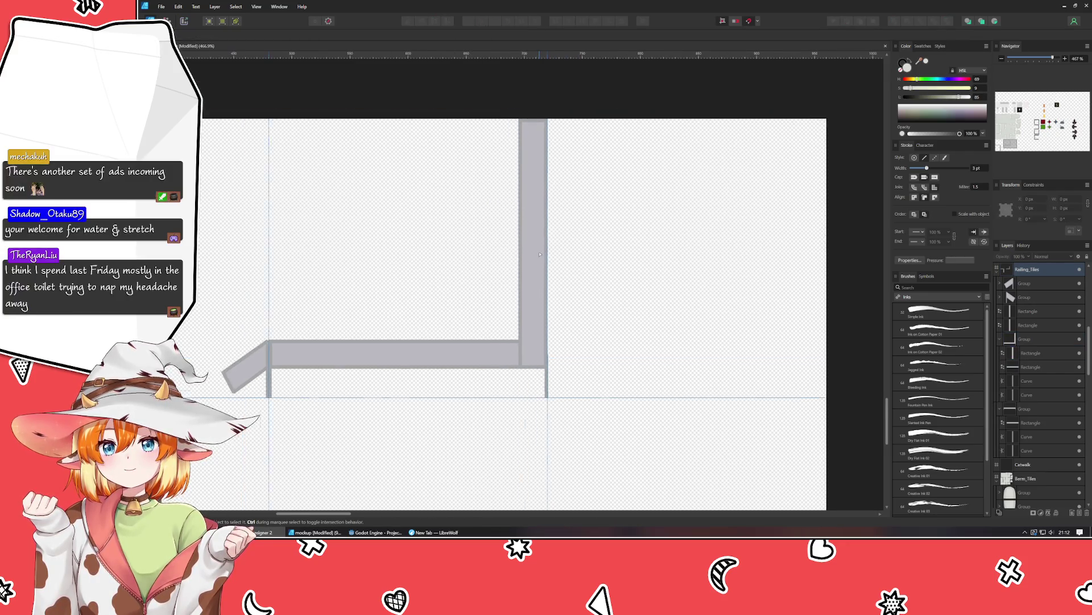
pyautogui.keyDown('shift'); pyautogui.click(436, 357); pyautogui.keyUp('shift')
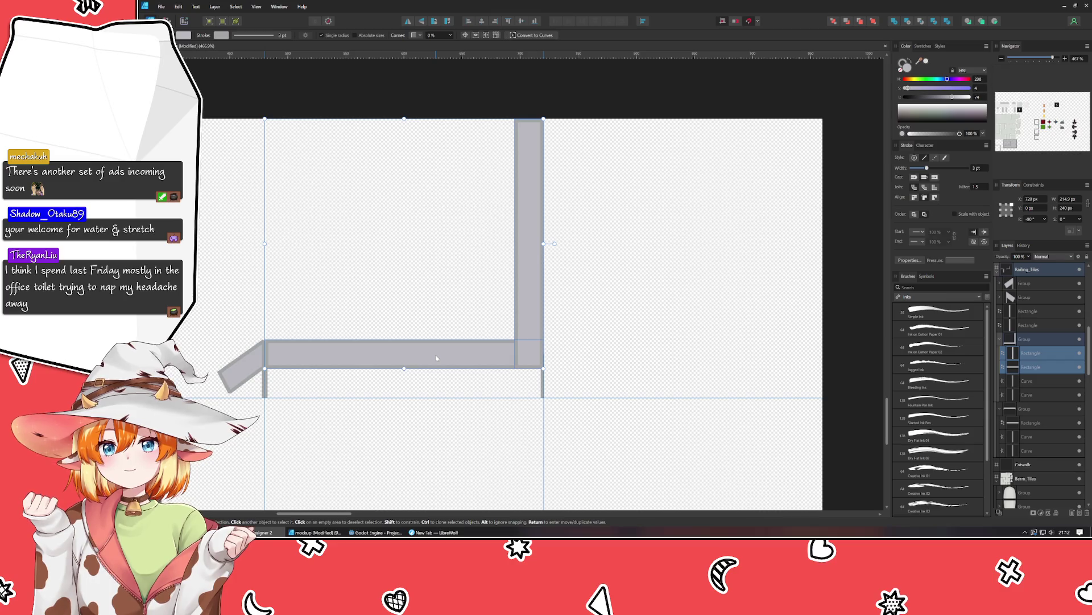
pyautogui.hotkey('ctrl', 'shift', 'a')
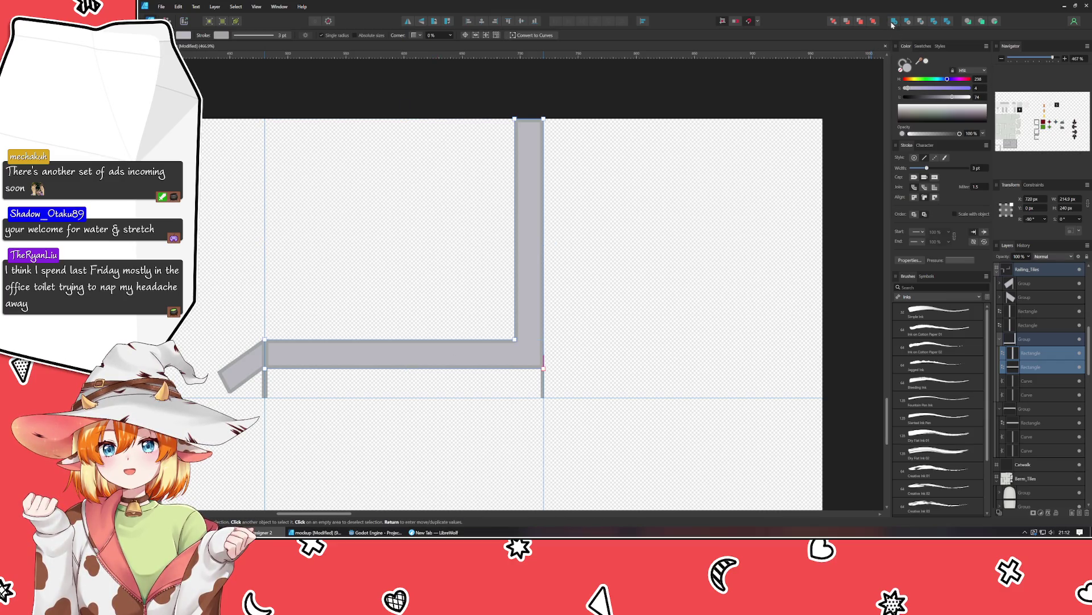
pyautogui.press('a')
pyautogui.press('Escape')
pyautogui.scroll(2, 516, 365)
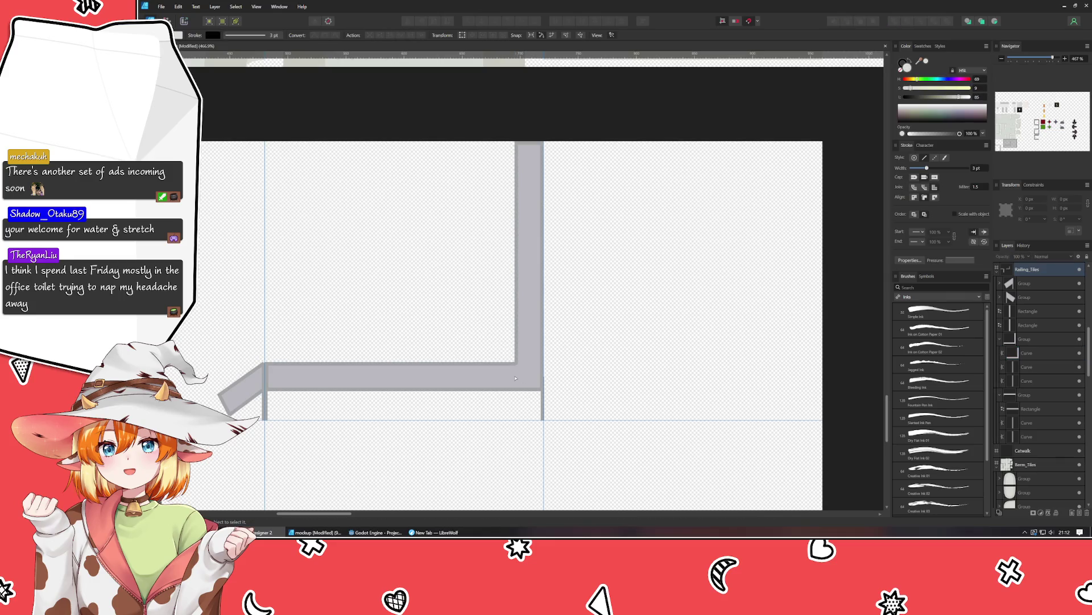
pyautogui.scroll(3, 516, 378)
pyautogui.click(568, 440)
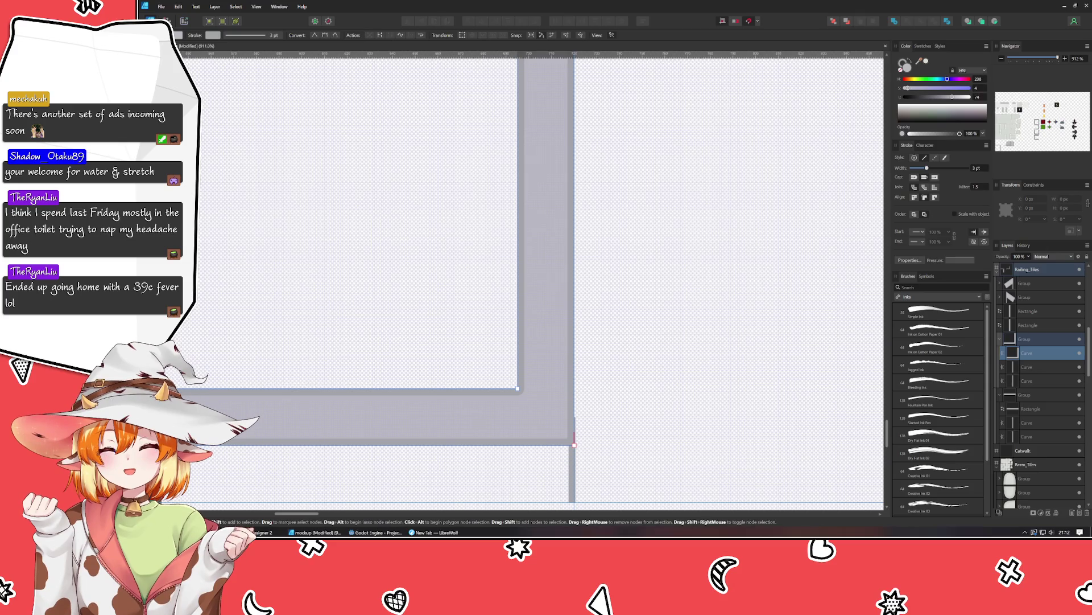
# Round the L rail's inner bend to about 5 px and outer bend to about 10 px.
pyautogui.press('c')
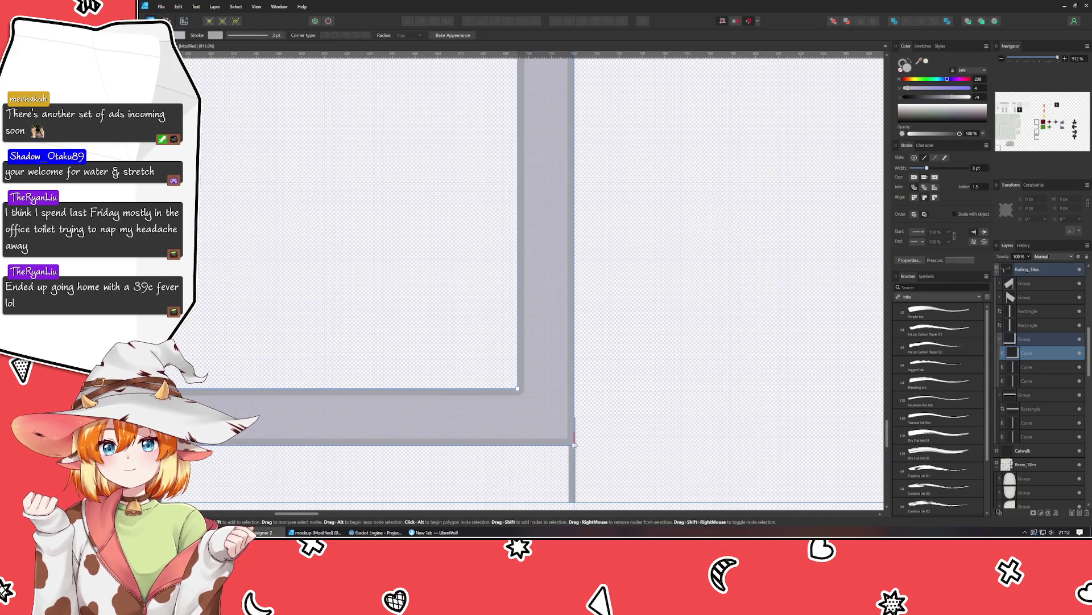
pyautogui.moveTo(560, 436); pyautogui.dragTo(554, 420)
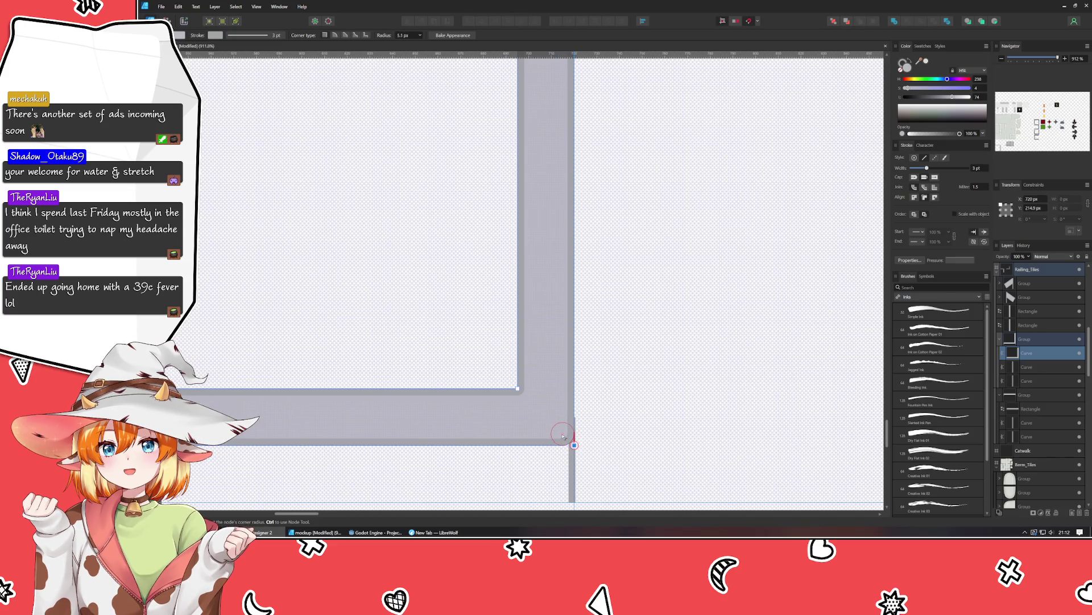
pyautogui.click(519, 389)
pyautogui.moveTo(518, 389); pyautogui.dragTo(505, 378)
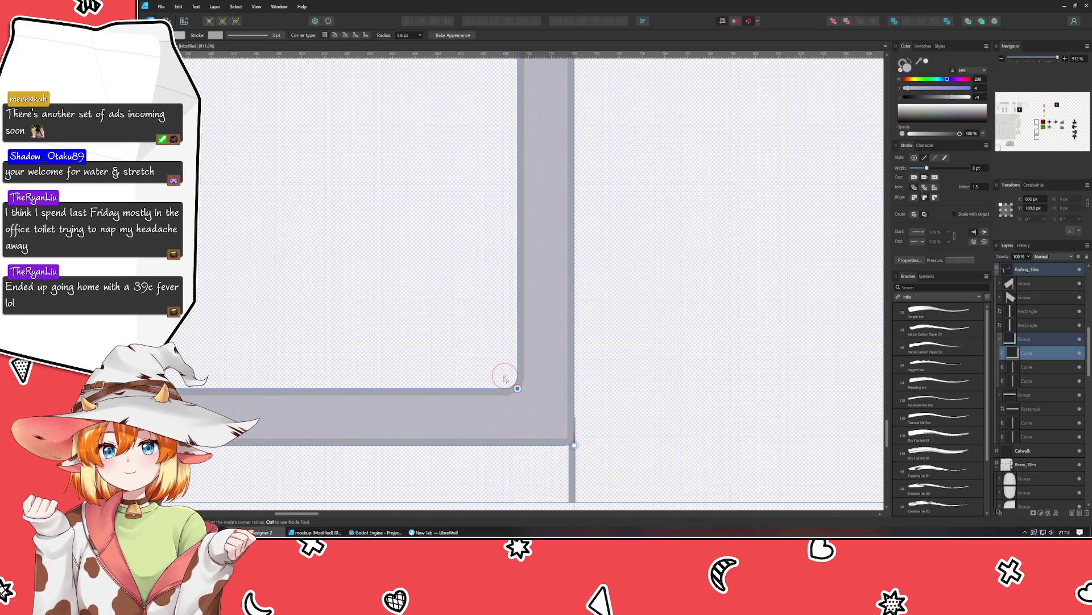
pyautogui.click(622, 377)
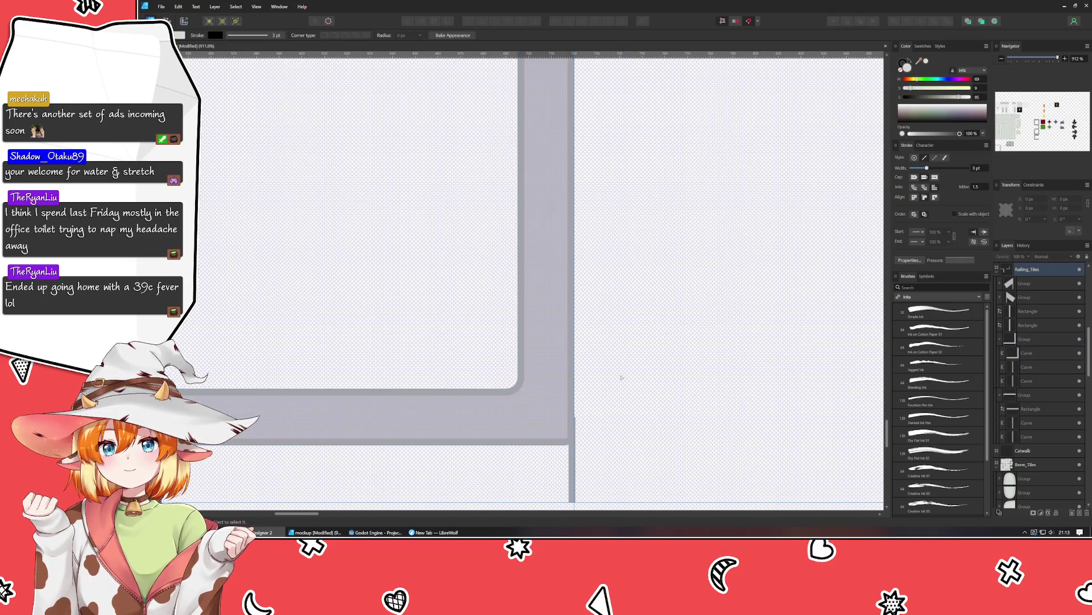
pyautogui.scroll(-3, 621, 378)
pyautogui.scroll(3, 621, 377)
pyautogui.click(576, 442)
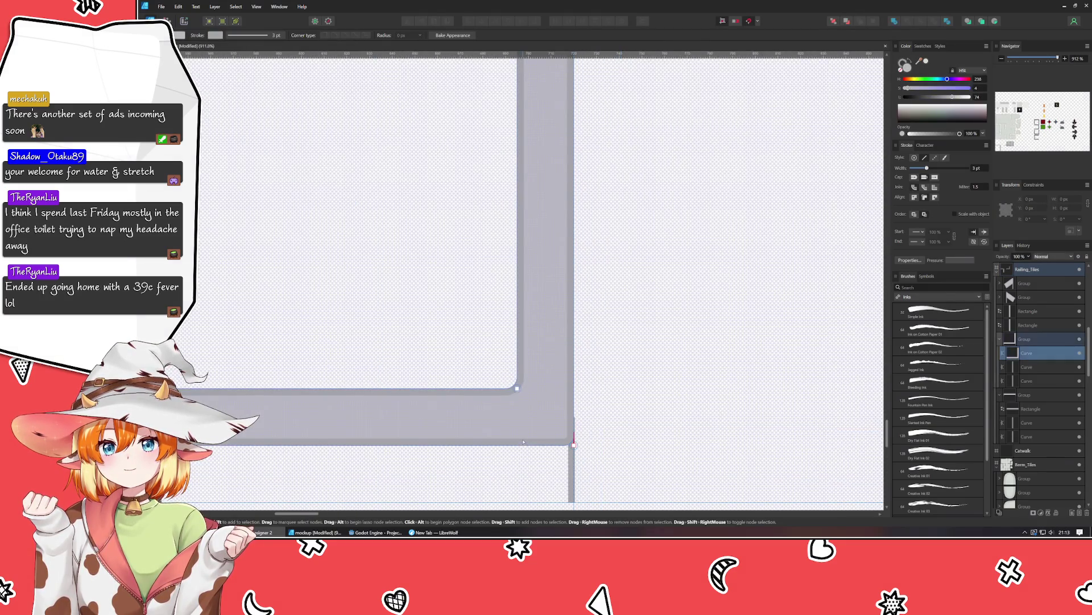
pyautogui.moveTo(573, 444); pyautogui.dragTo(552, 424)
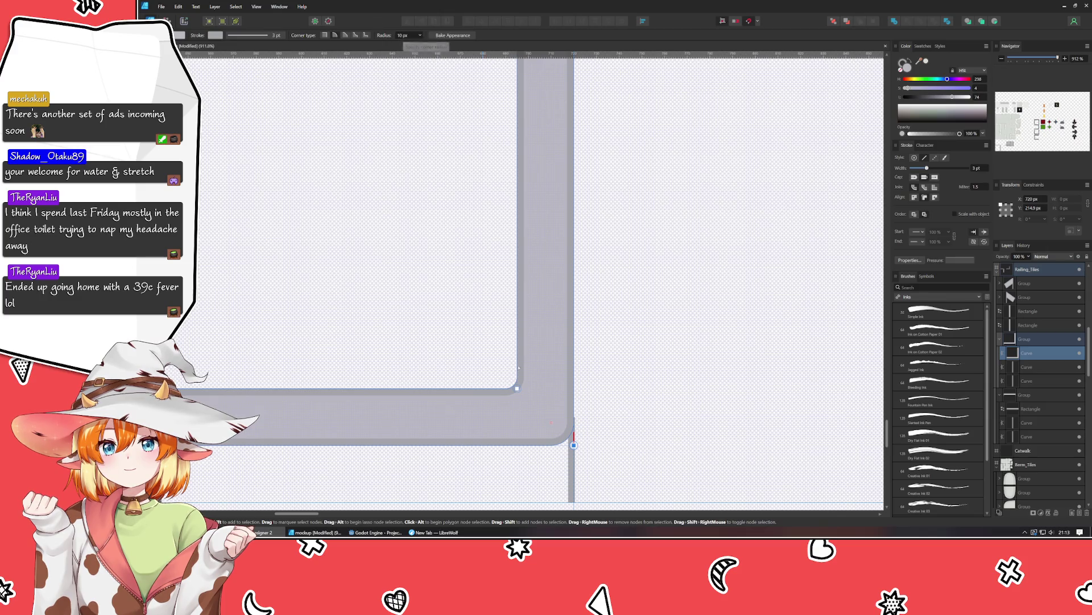
pyautogui.click(517, 388)
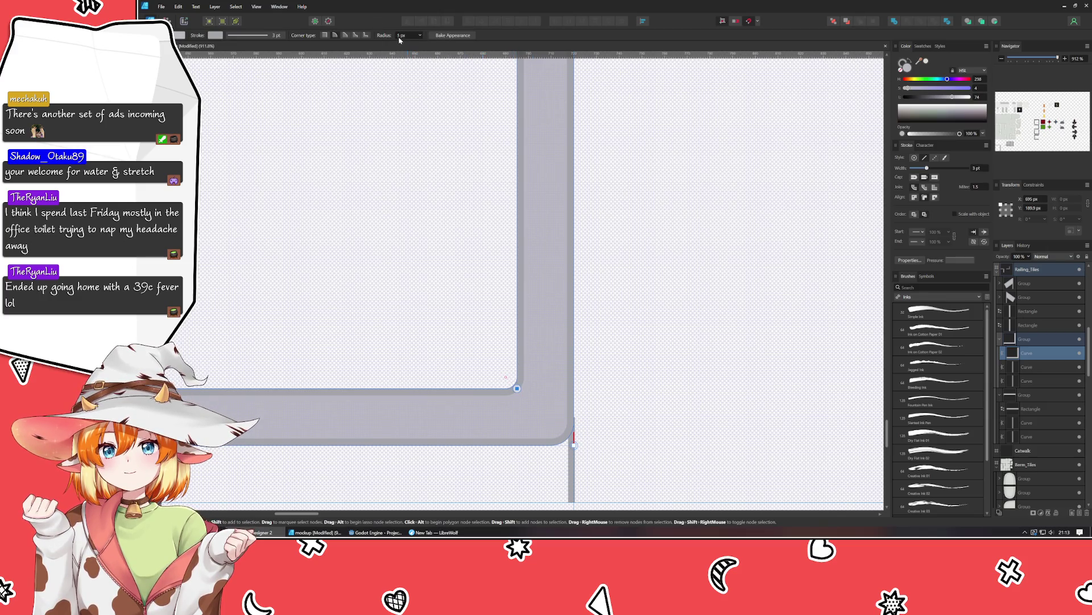
# Nudge the thin vertical edge line's end node 1 px left with the Node tool.
pyautogui.click(571, 424)
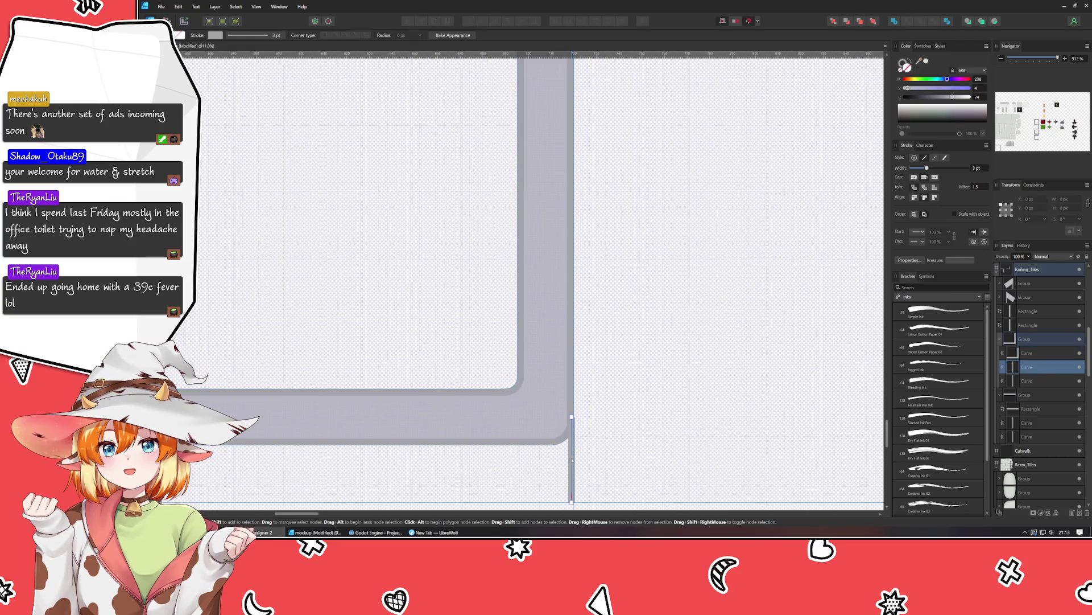
pyautogui.click(571, 417)
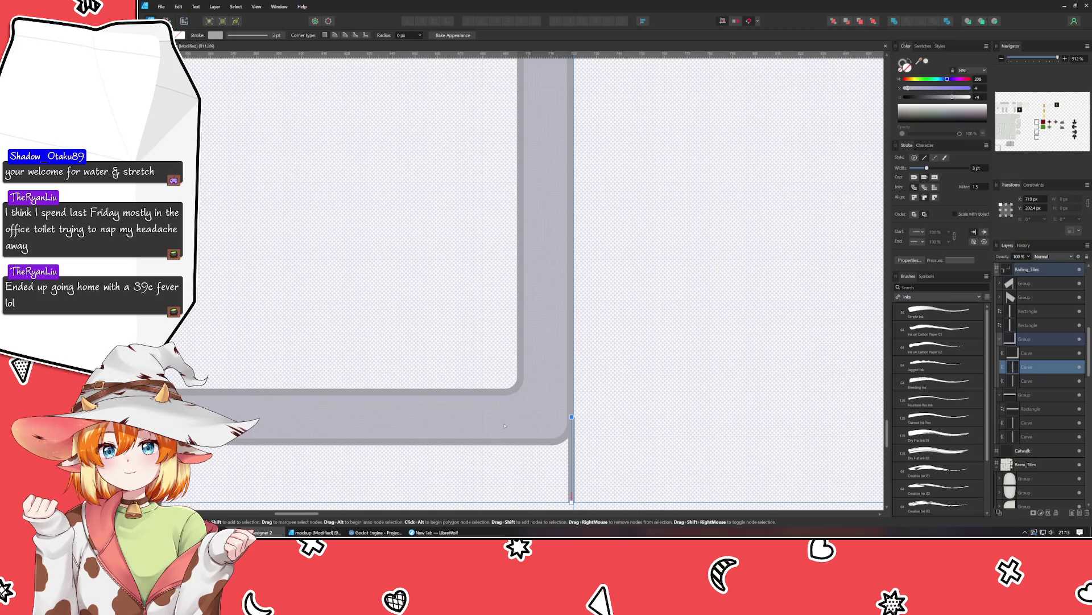
pyautogui.press('a')
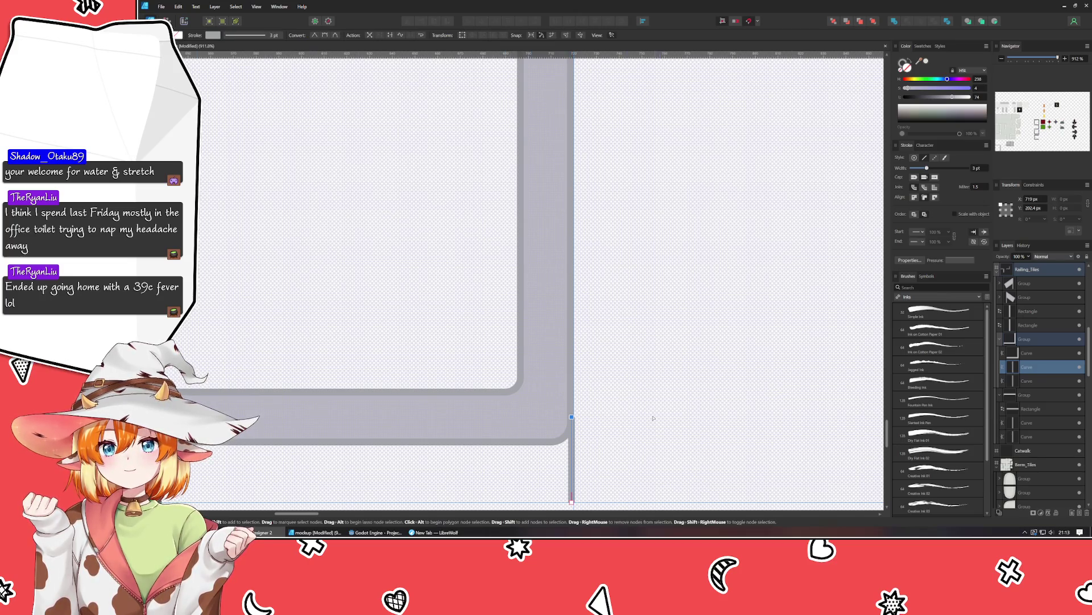
pyautogui.press('Left')
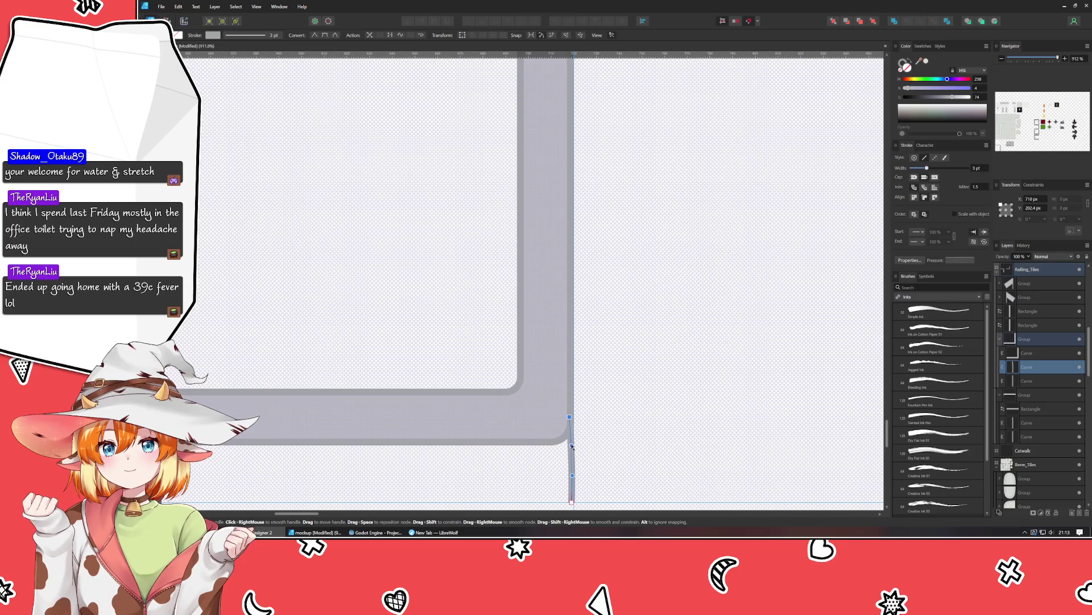
pyautogui.click(525, 404)
pyautogui.scroll(-2, 526, 404)
pyautogui.scroll(-1, 525, 403)
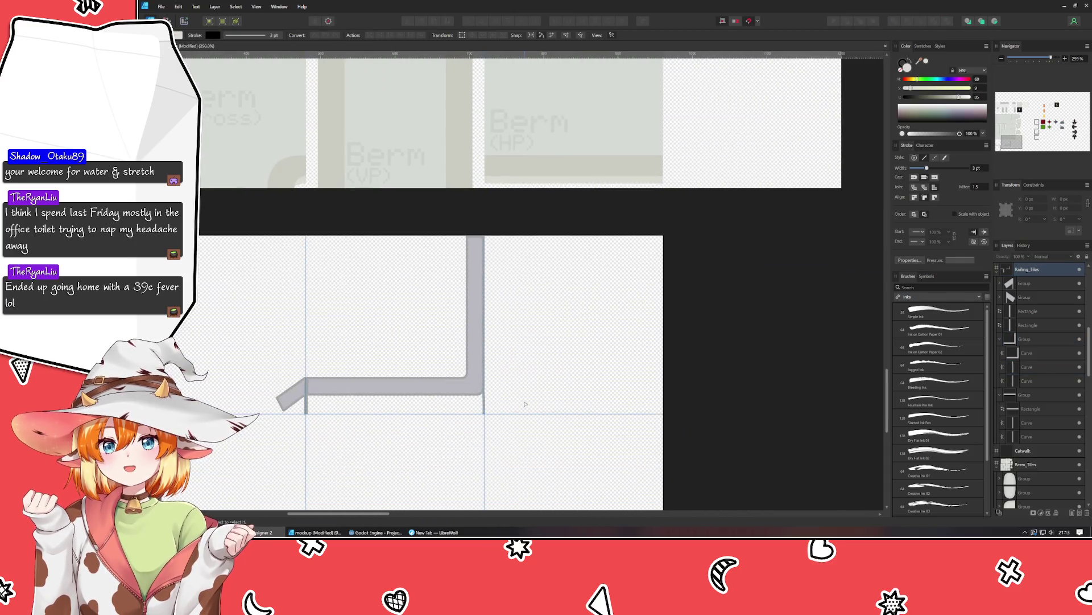
# Flip a copy of the L-shaped rail group horizontally and drag it into the tile to the right.
pyautogui.scroll(1, 525, 403)
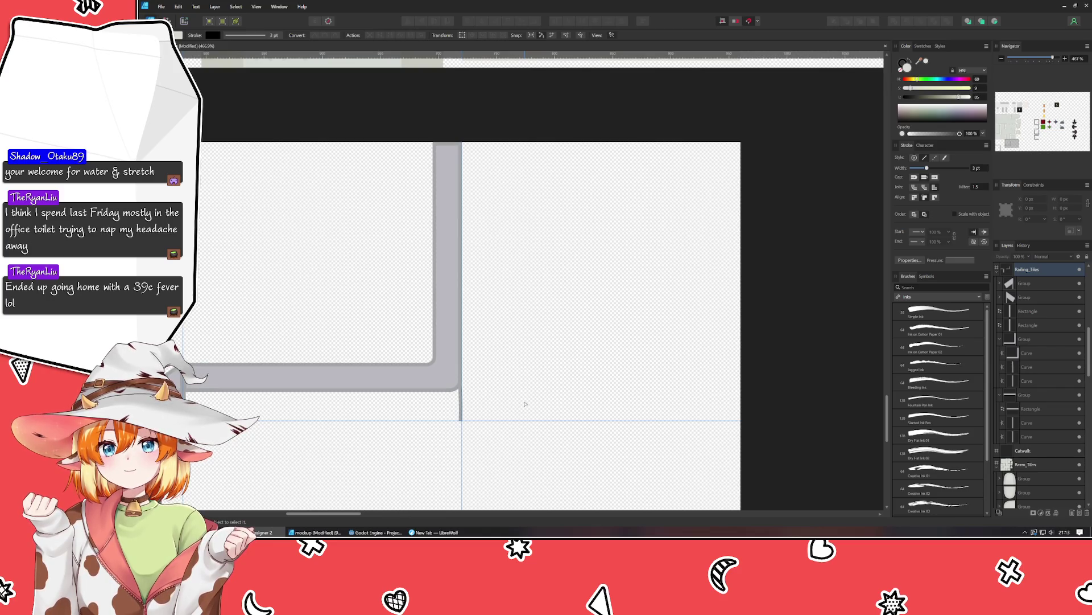
pyautogui.moveTo(525, 404); pyautogui.dragTo(573, 371)
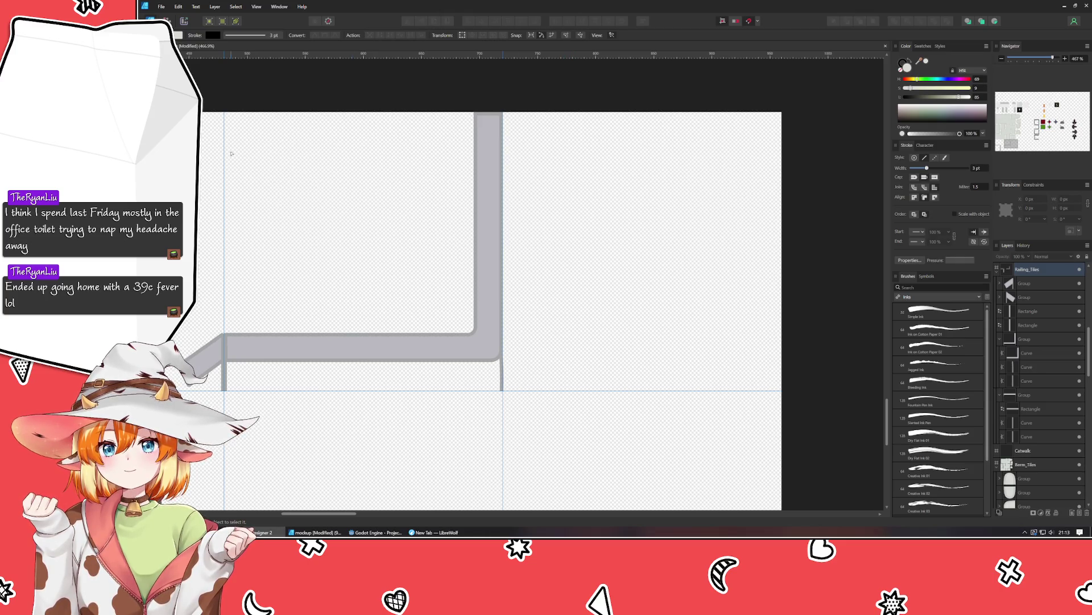
pyautogui.press('v')
pyautogui.click(429, 347)
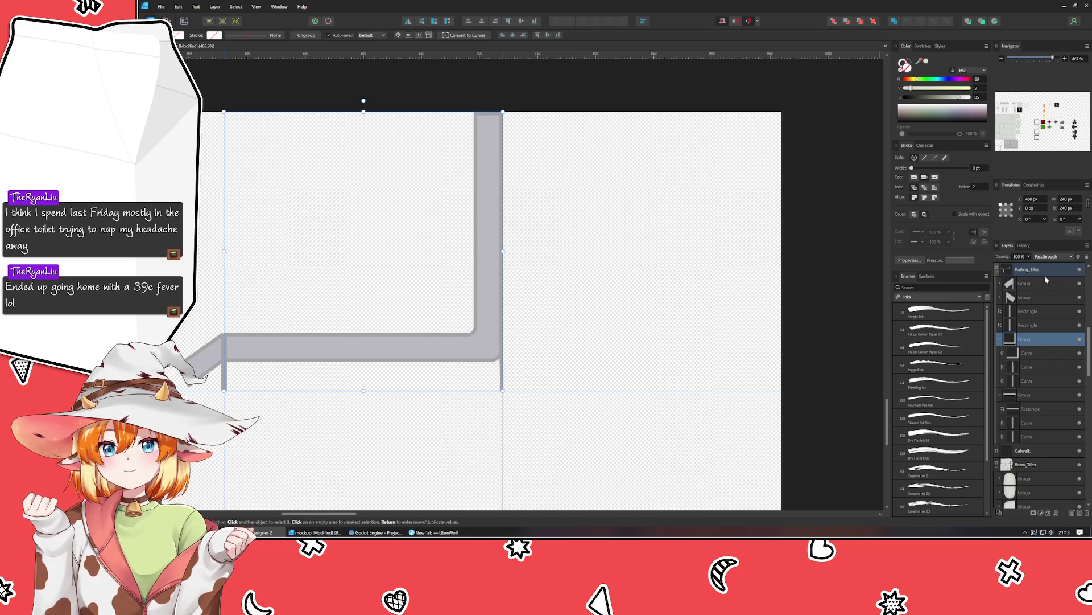
pyautogui.click(999, 270)
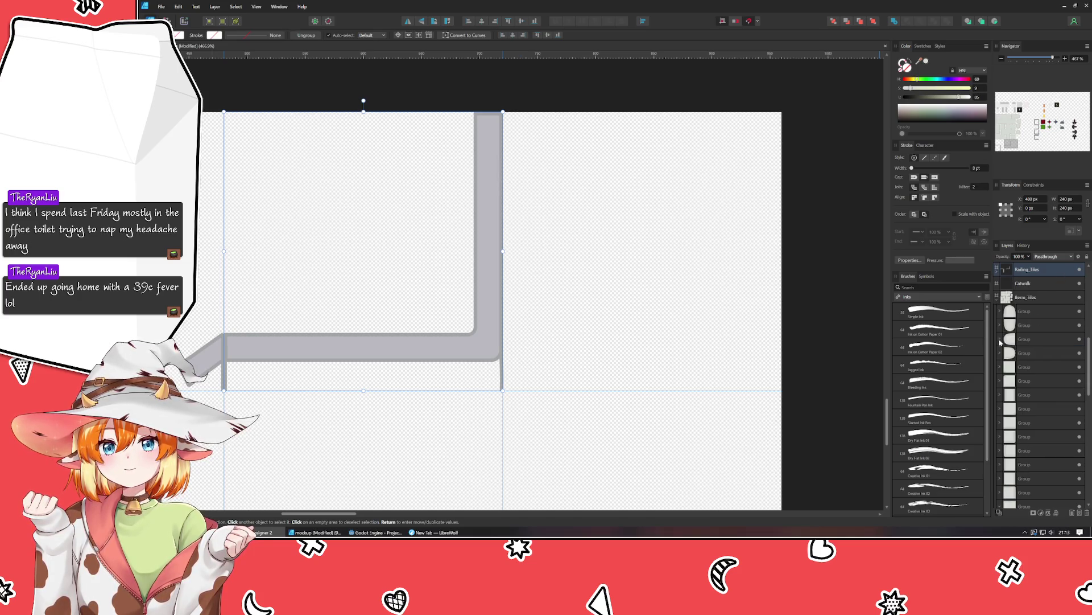
pyautogui.click(1000, 297)
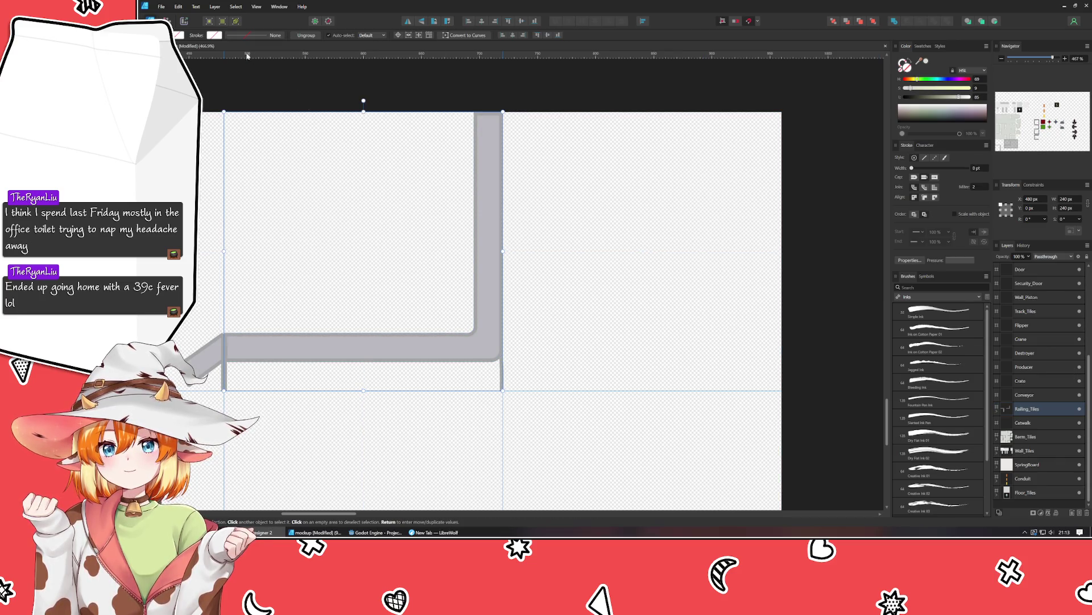
pyautogui.click(408, 21)
pyautogui.moveTo(268, 353)
pyautogui.mouseDown()
pyautogui.moveTo(602, 335)
pyautogui.moveTo(551, 348)
pyautogui.mouseUp()
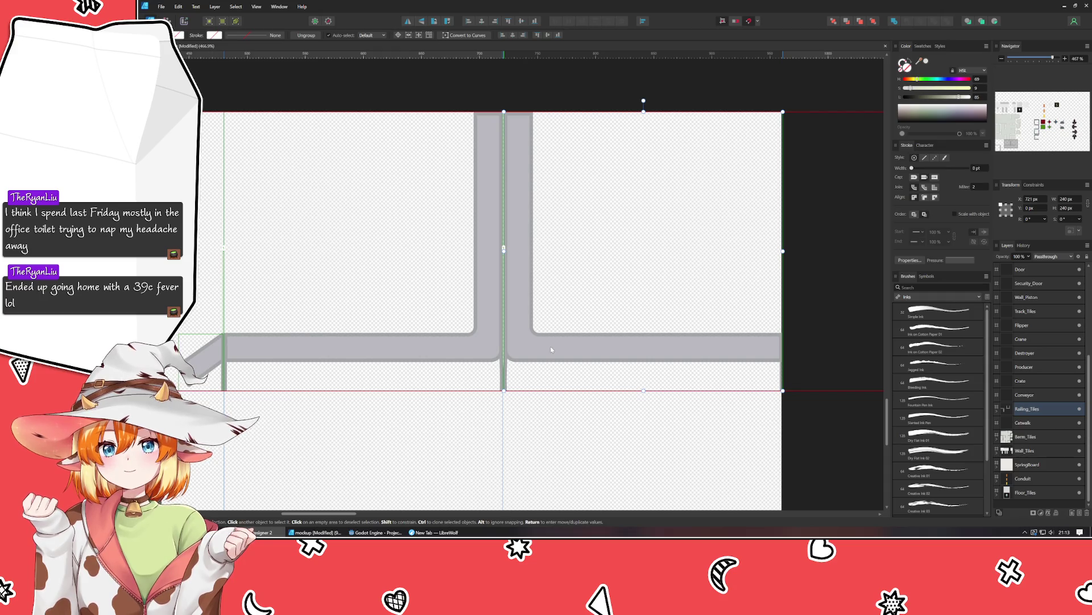
# Nudge the mirrored rail to X 720 px, then pan to show the other rail tiles.
pyautogui.moveTo(551, 349); pyautogui.dragTo(550, 349)
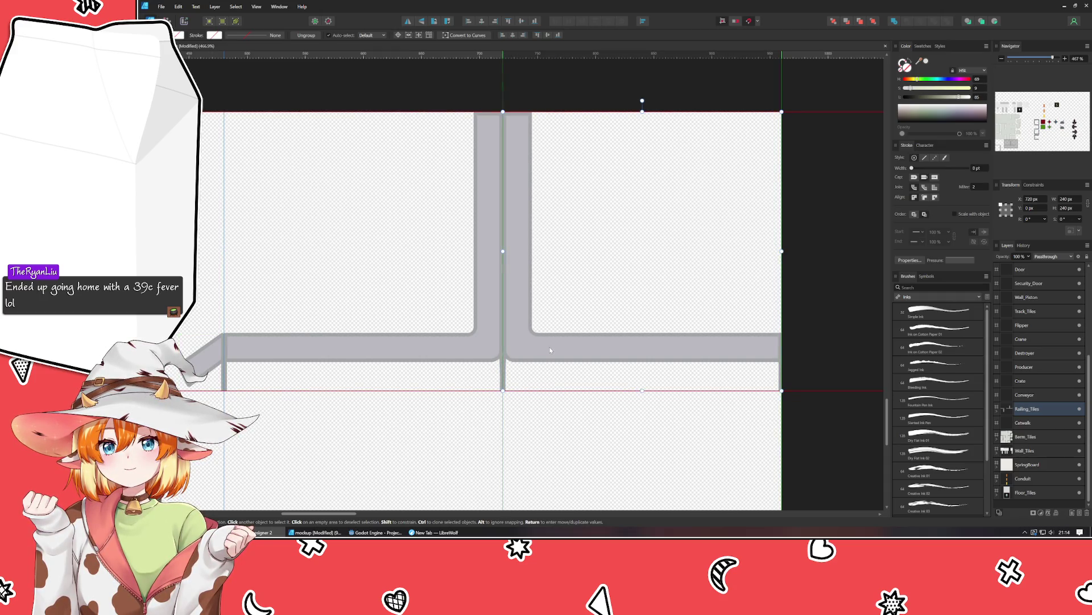
pyautogui.click(555, 448)
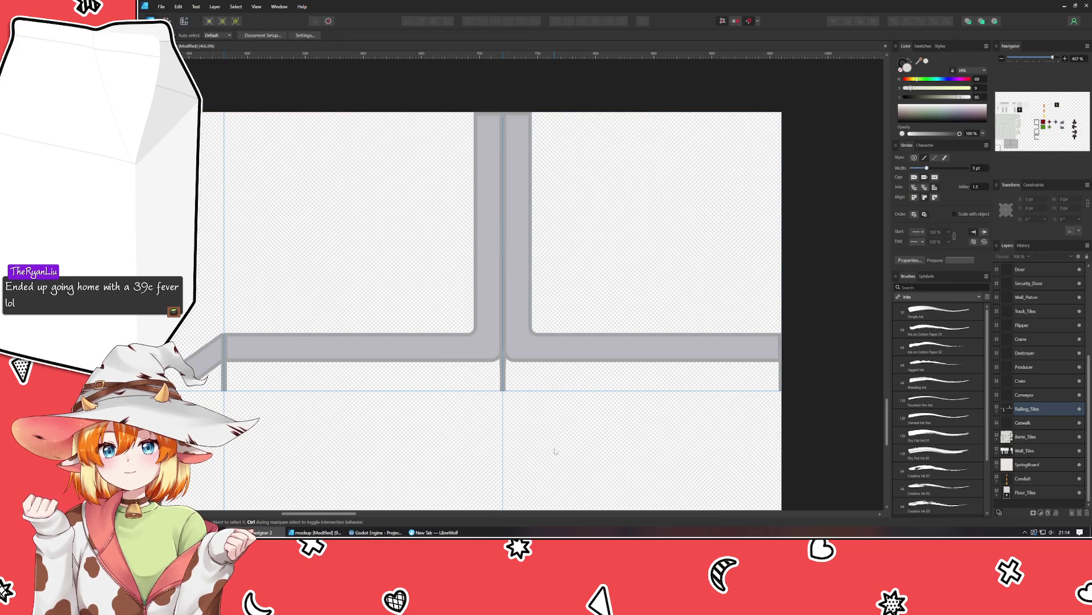
pyautogui.moveTo(555, 448); pyautogui.dragTo(611, 387)
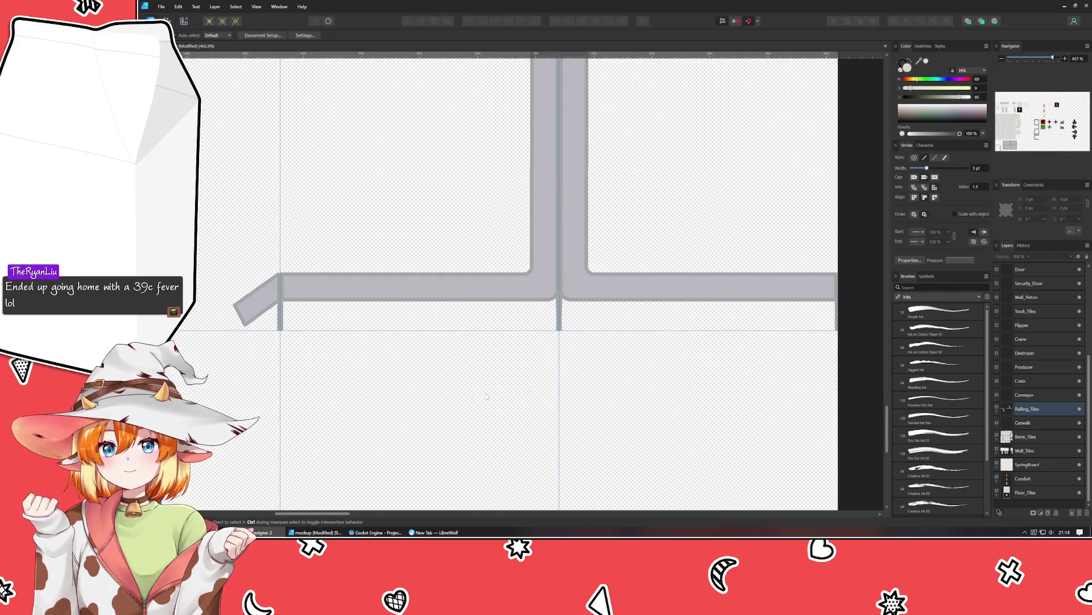
pyautogui.scroll(-2, 531, 393)
pyautogui.scroll(-2, 437, 297)
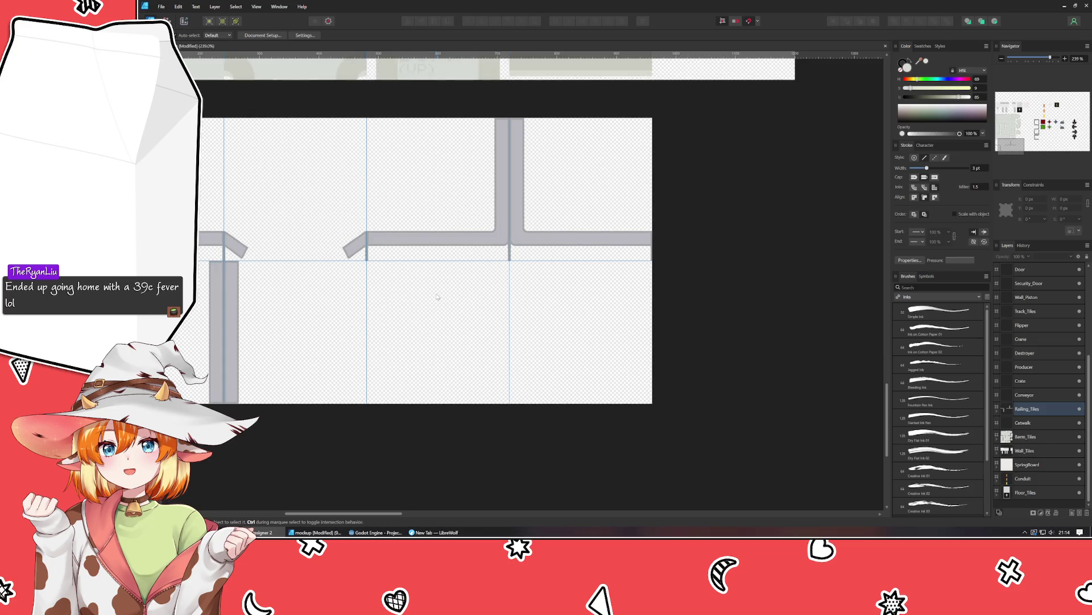
pyautogui.moveTo(437, 296); pyautogui.dragTo(506, 307)
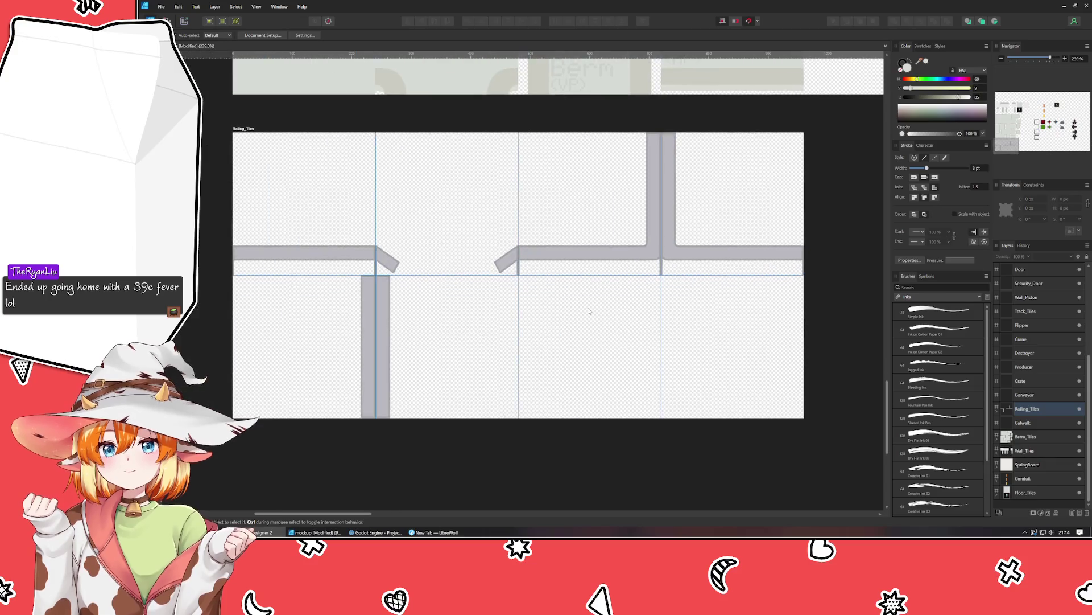
pyautogui.scroll(1, 506, 307)
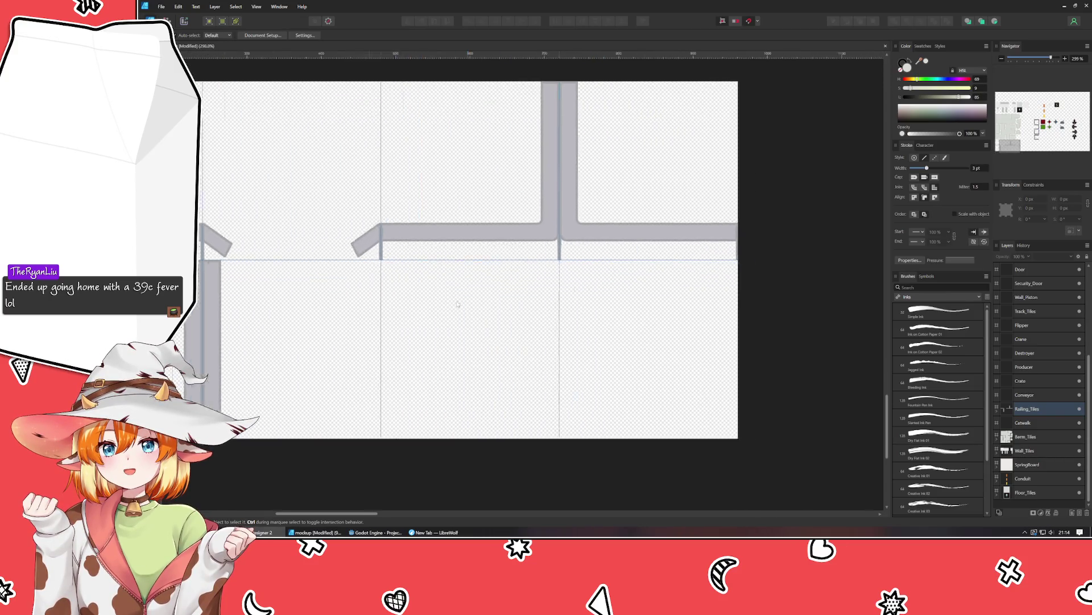
# Move the T-junction tiles down one tile row.
pyautogui.click(419, 228)
pyautogui.keyDown('shift'); pyautogui.click(533, 224); pyautogui.keyUp('shift')
pyautogui.moveTo(534, 224); pyautogui.dragTo(534, 403)
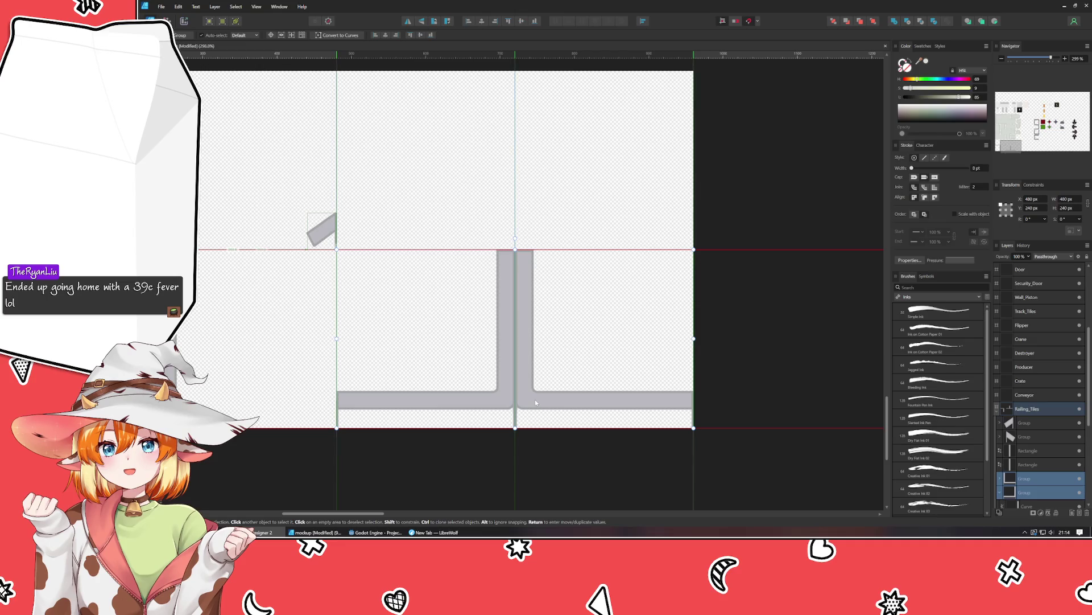
pyautogui.click(483, 447)
pyautogui.scroll(3, 484, 447)
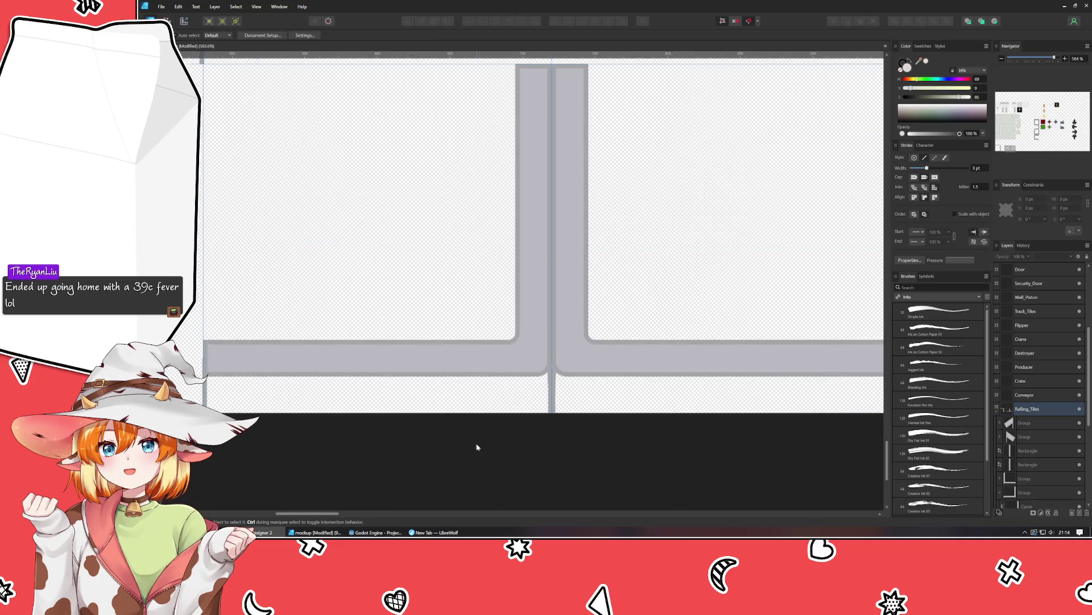
pyautogui.scroll(1, 300, 313)
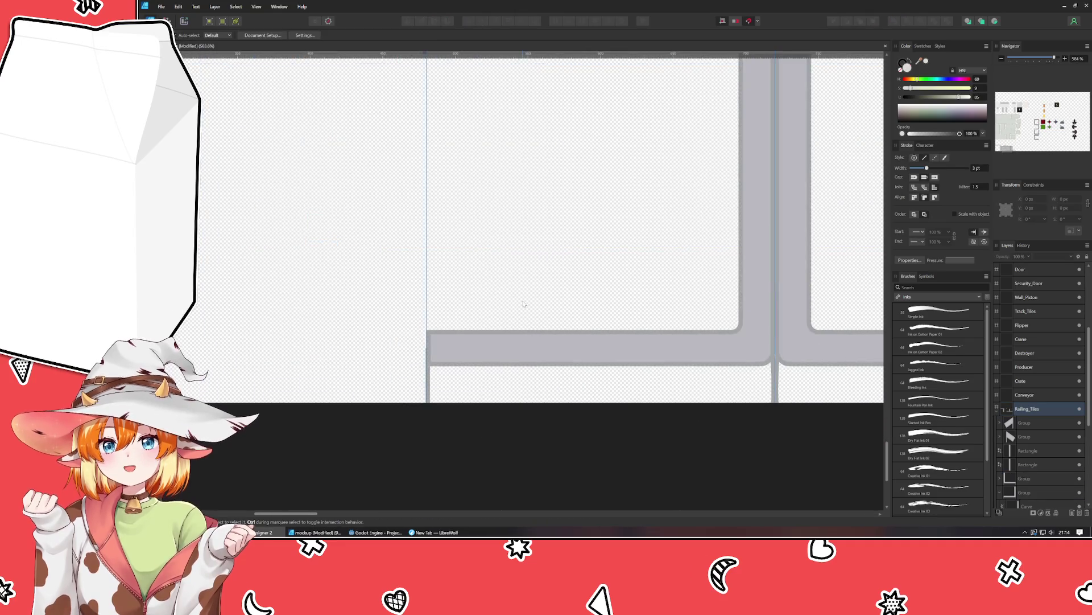
pyautogui.scroll(1, 397, 386)
pyautogui.scroll(1, 422, 385)
pyautogui.scroll(6, 464, 376)
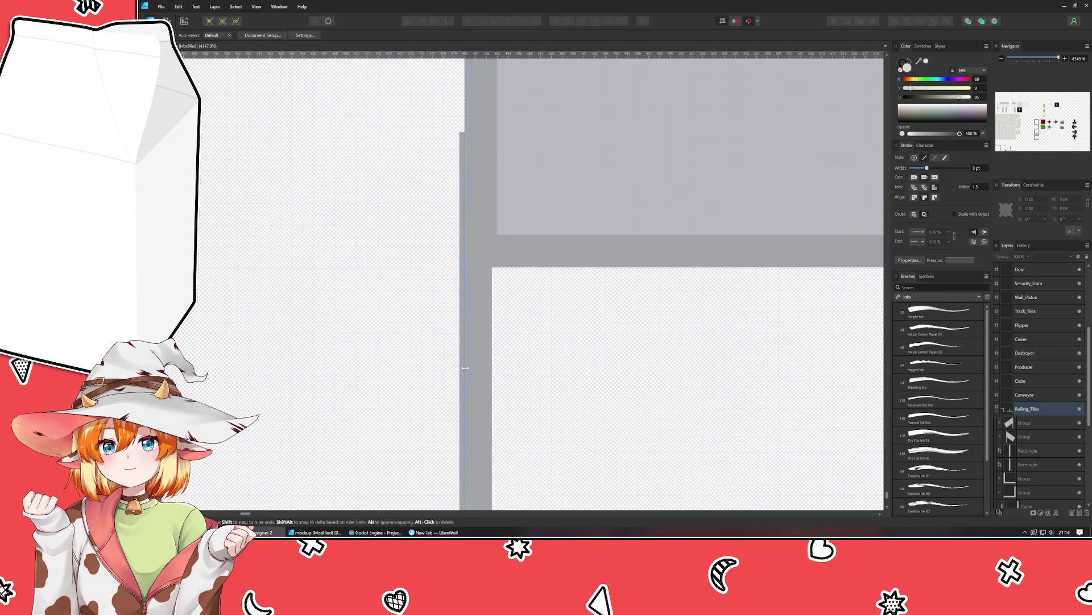
# Select the rail group at the junction and inspect the edge line inside it.
pyautogui.click(477, 371)
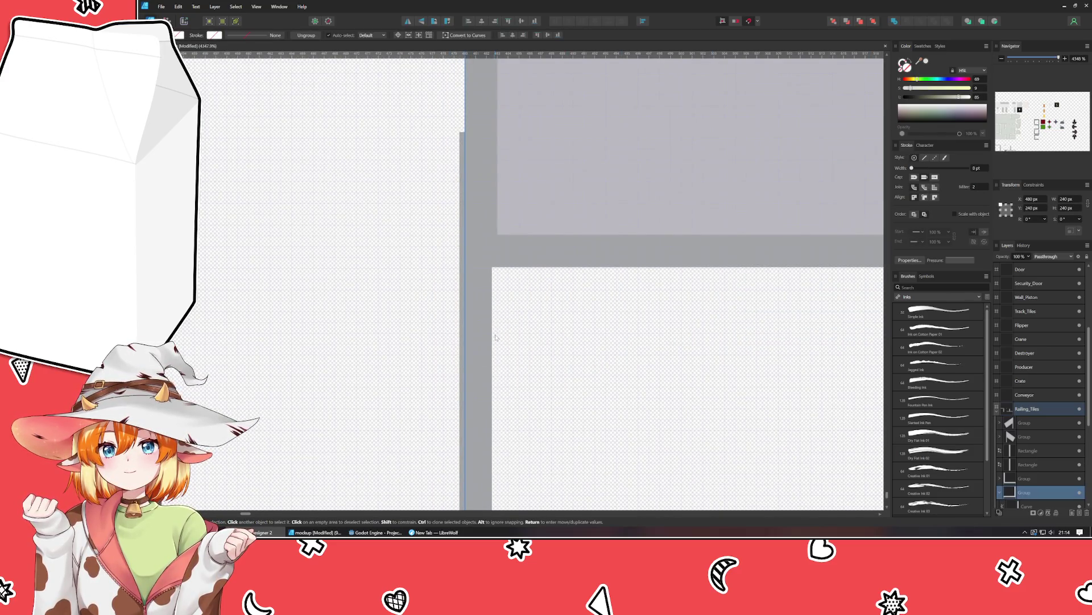
pyautogui.click(483, 343)
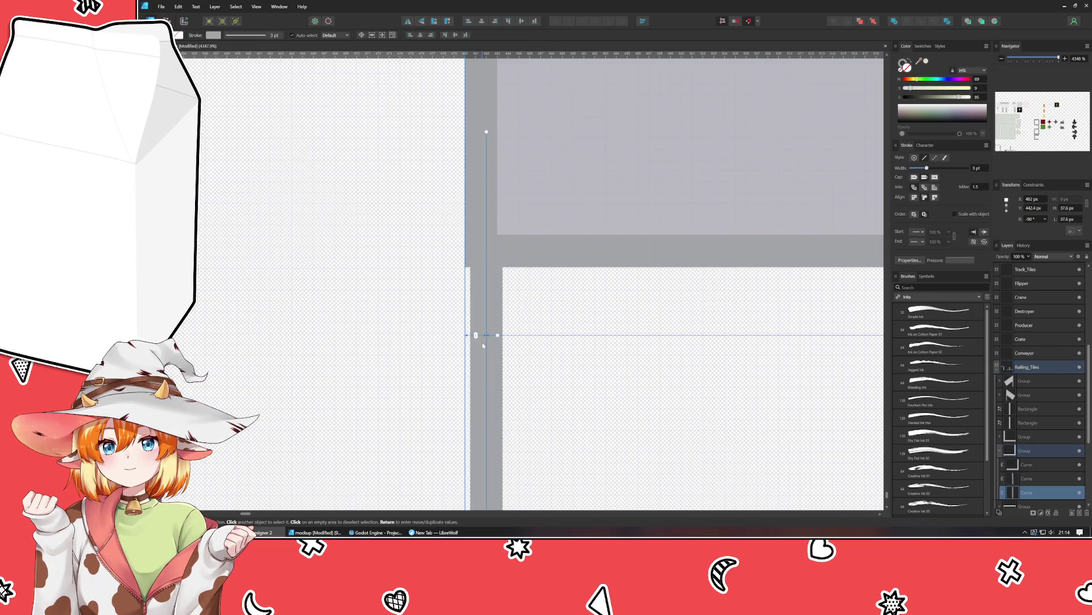
pyautogui.scroll(-1, 482, 345)
pyautogui.scroll(-1, 483, 345)
pyautogui.click(498, 385)
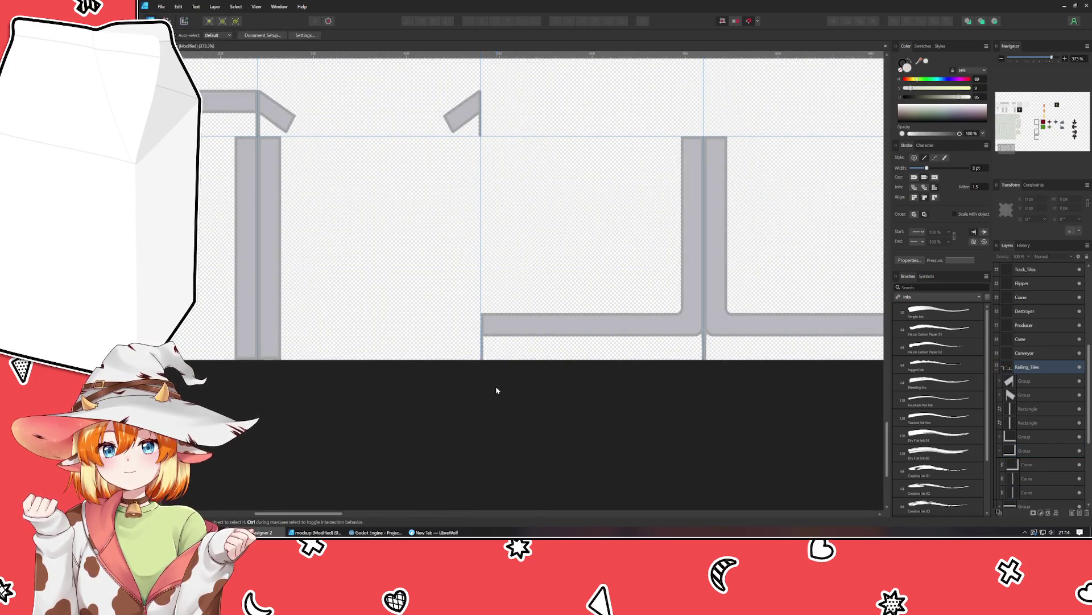
pyautogui.click(506, 326)
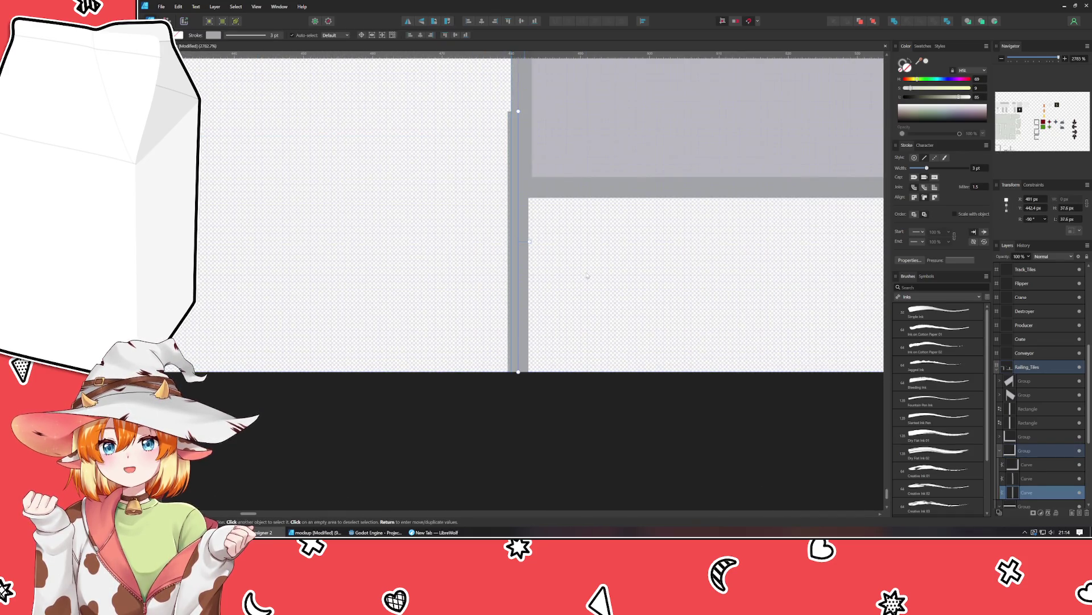
pyautogui.scroll(-1, 507, 407)
pyautogui.scroll(-2, 486, 486)
pyautogui.scroll(-10, 486, 486)
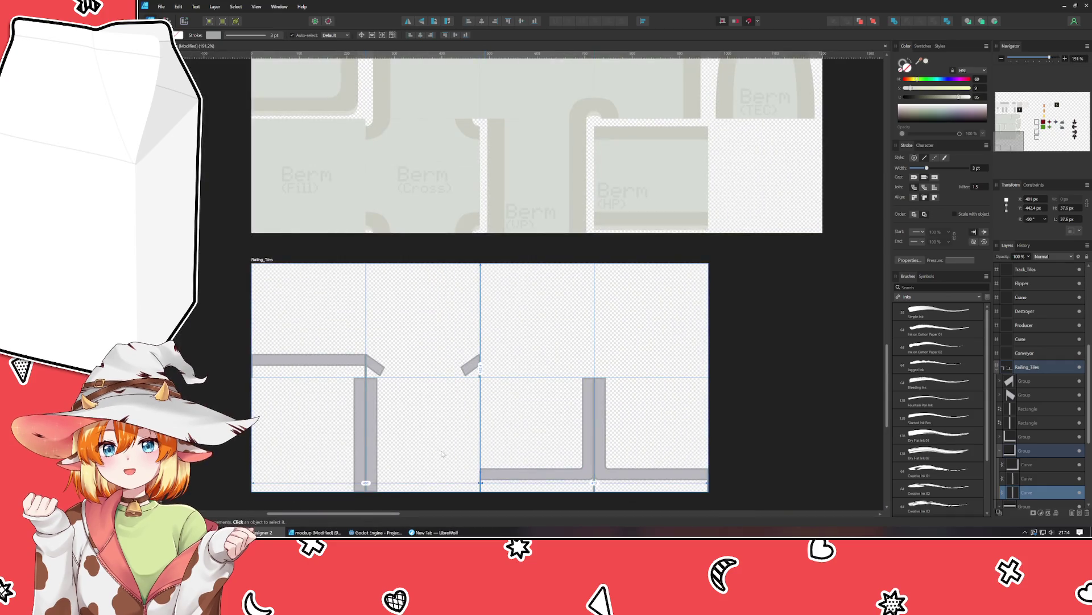
pyautogui.scroll(6, 444, 453)
pyautogui.scroll(1, 512, 362)
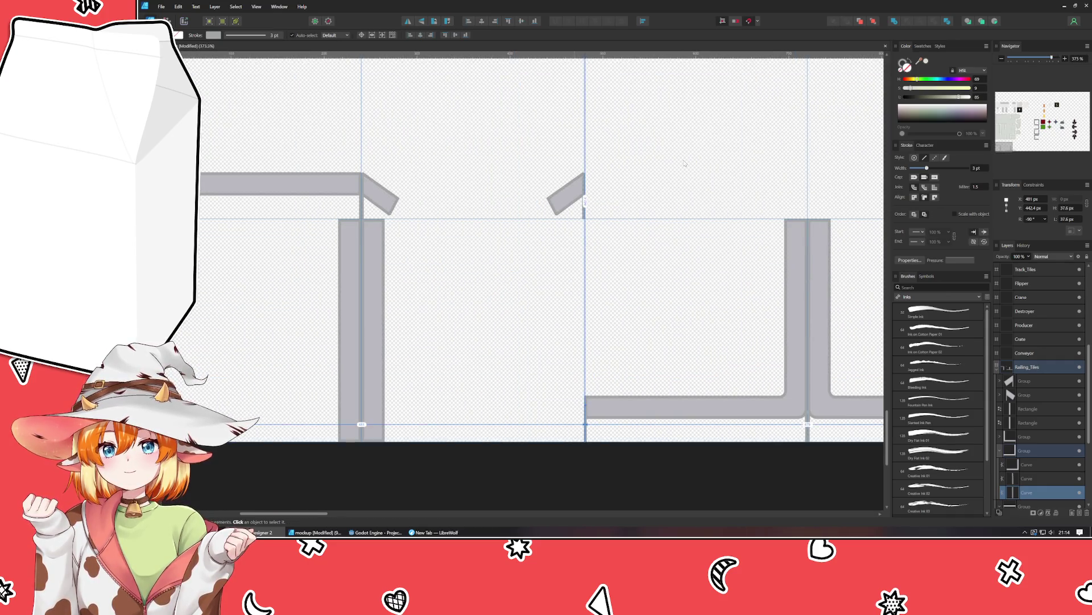
pyautogui.scroll(3, 602, 310)
# Clear the selection and undo the last two edits.
pyautogui.click(575, 363)
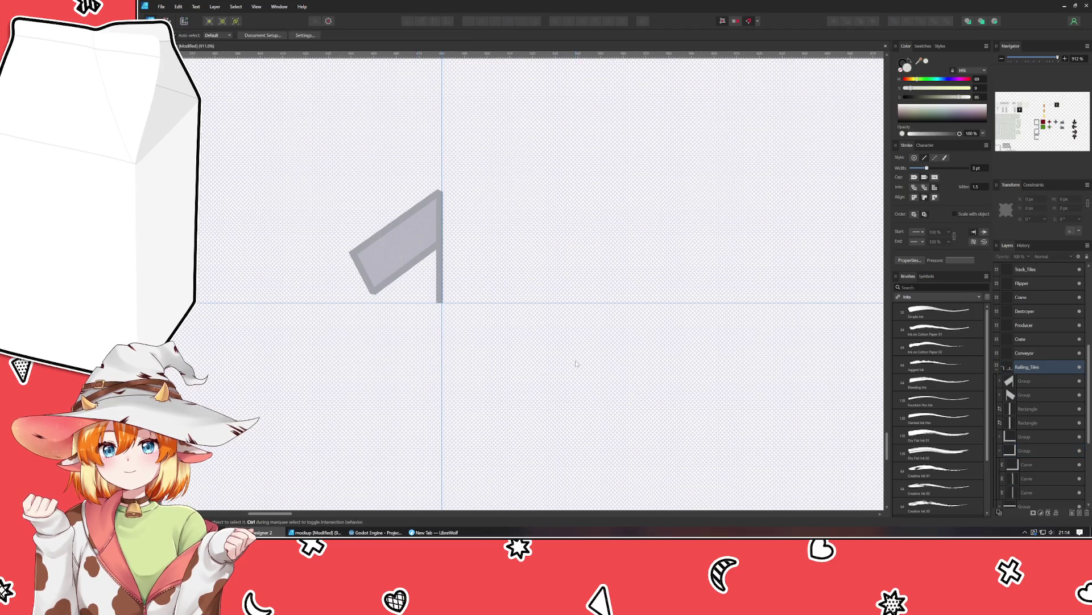
pyautogui.scroll(-8, 576, 363)
pyautogui.hotkey('ctrl', 'z')
pyautogui.hotkey('ctrl', 'z')
pyautogui.hotkey('ctrl', 'z')
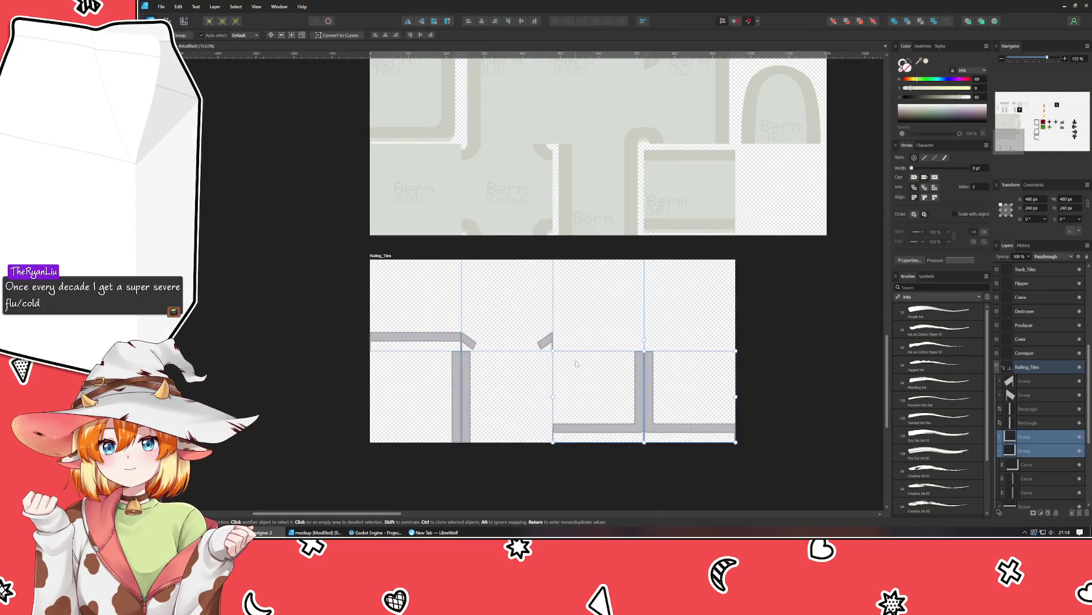
pyautogui.hotkey('ctrl', 'z')
# Flip the middle rail tile group vertically and drag it down below the top row.
pyautogui.click(593, 471)
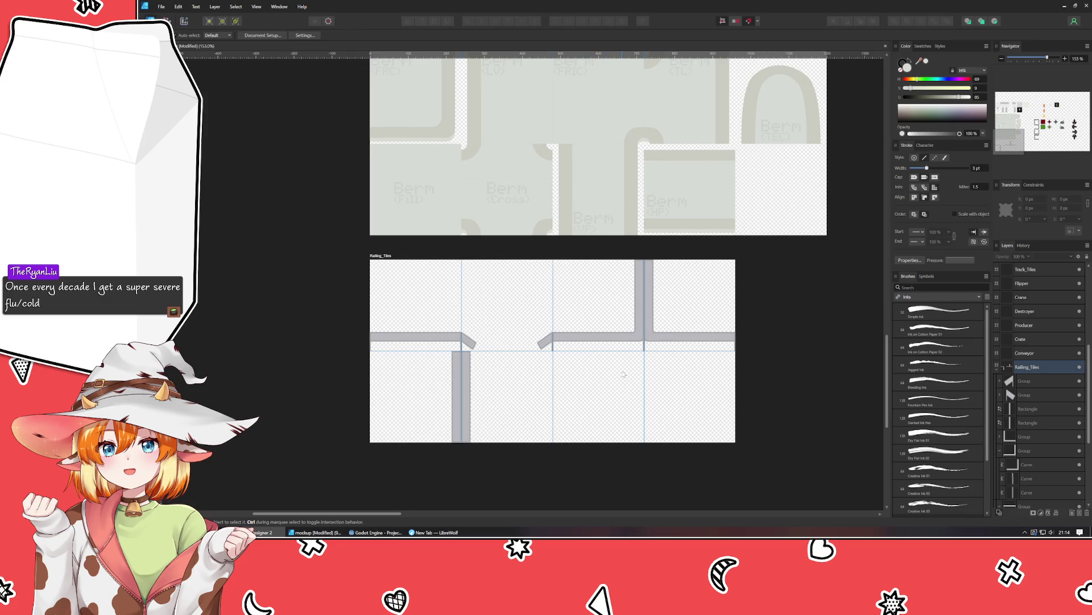
pyautogui.scroll(1, 623, 374)
pyautogui.scroll(2, 603, 347)
pyautogui.scroll(2, 585, 319)
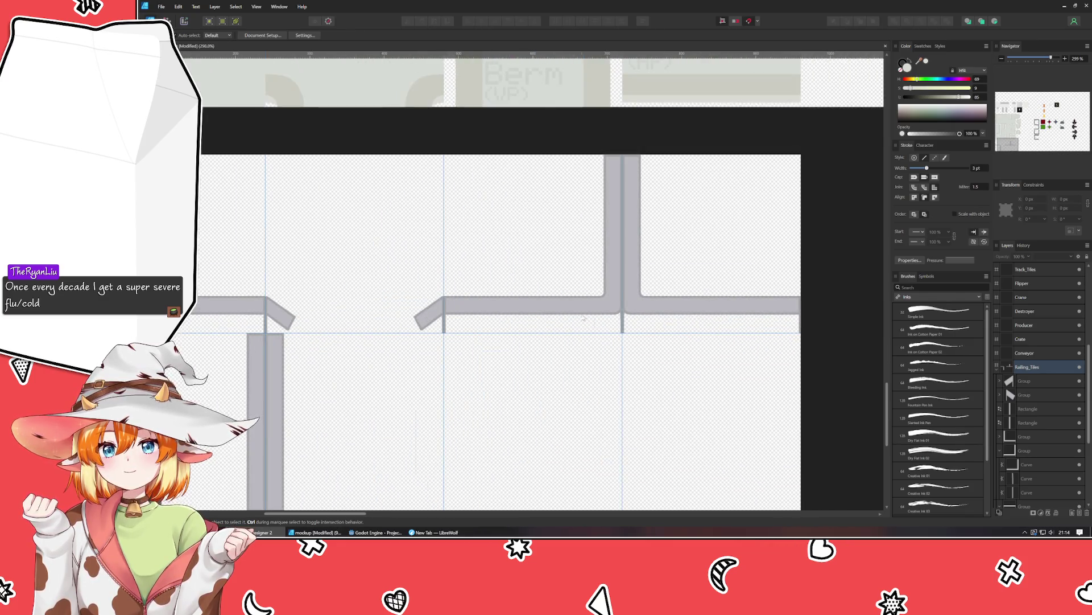
pyautogui.scroll(-2, 585, 319)
pyautogui.click(511, 227)
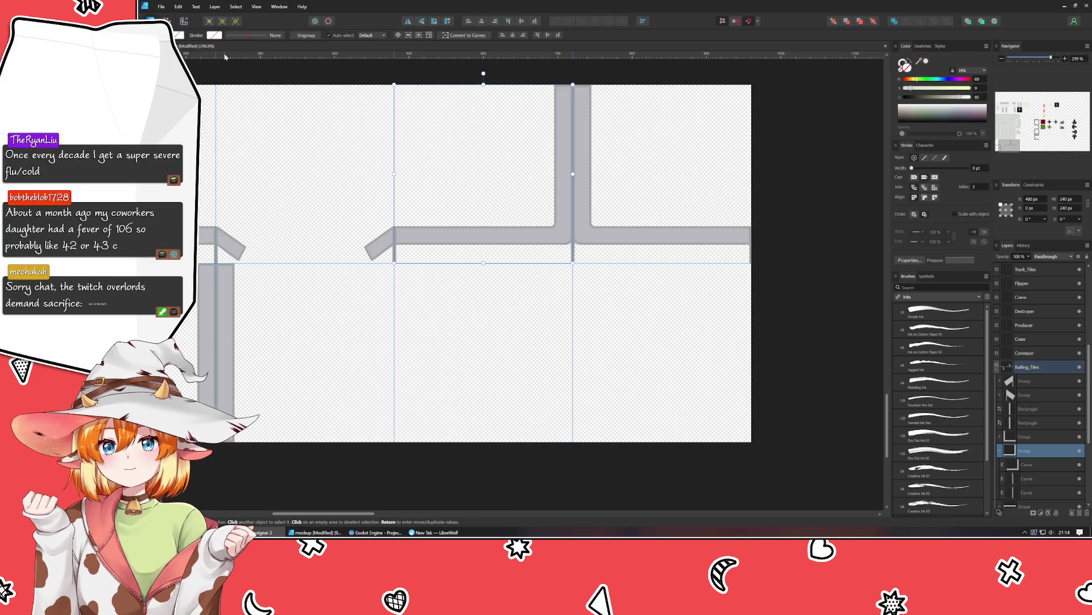
pyautogui.click(421, 21)
pyautogui.moveTo(502, 165); pyautogui.dragTo(501, 313)
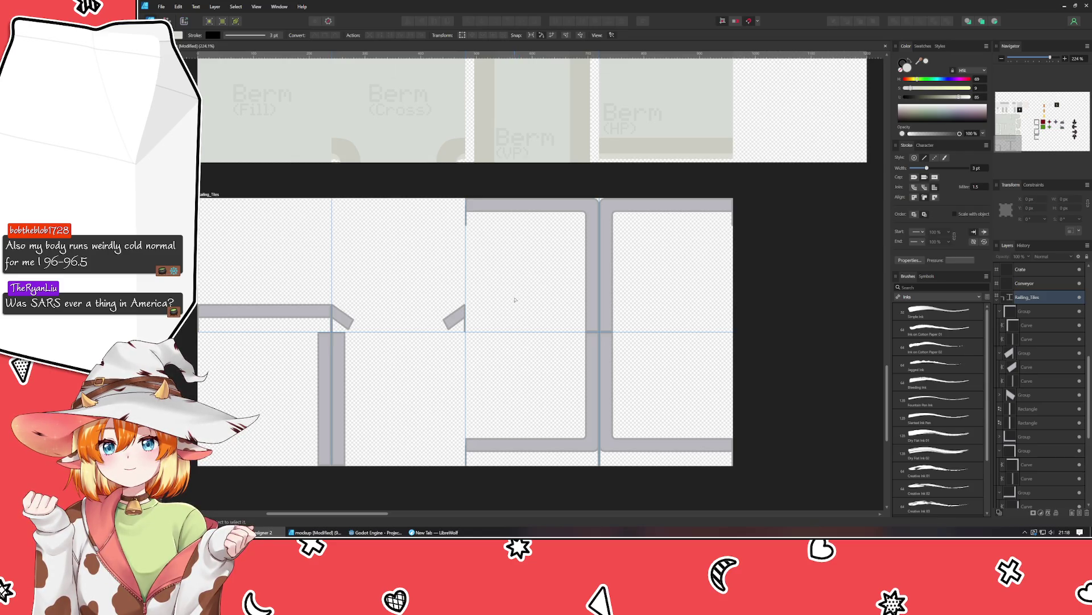
pyautogui.click(514, 300)
pyautogui.click(760, 313)
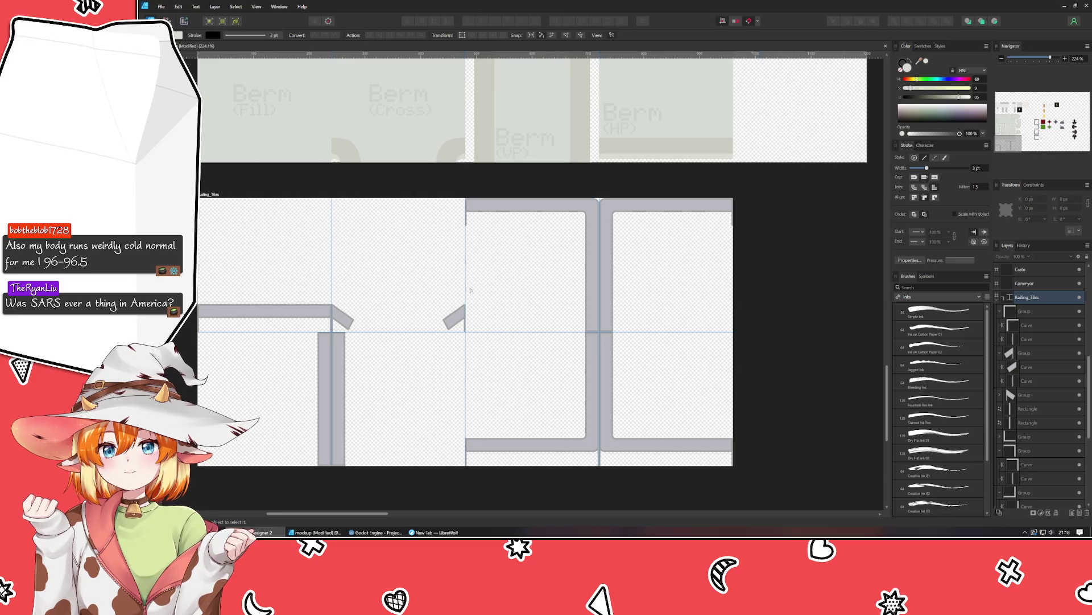
pyautogui.scroll(2, 445, 282)
pyautogui.moveTo(444, 282)
pyautogui.mouseDown()
pyautogui.moveTo(568, 313)
pyautogui.moveTo(504, 278)
pyautogui.moveTo(528, 268)
pyautogui.mouseUp()
pyautogui.scroll(-2, 575, 312)
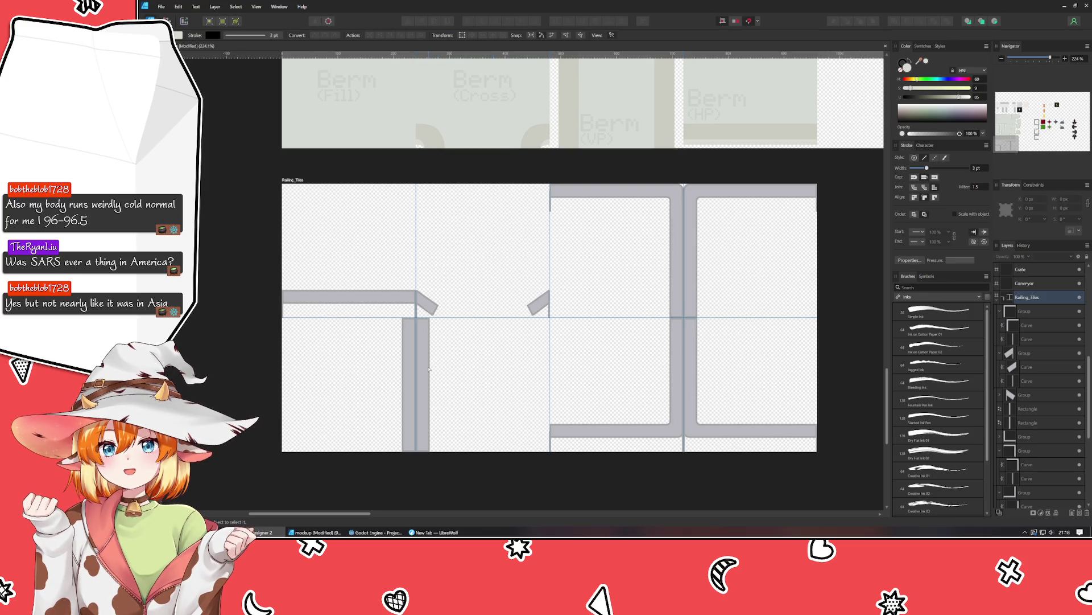
pyautogui.click(422, 370)
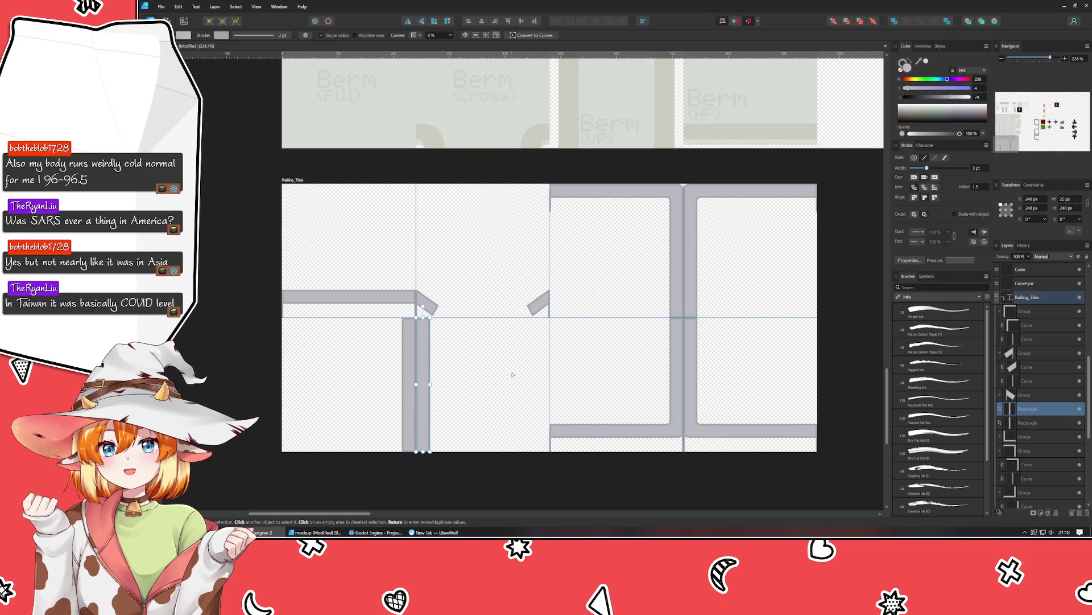
pyautogui.click(494, 372)
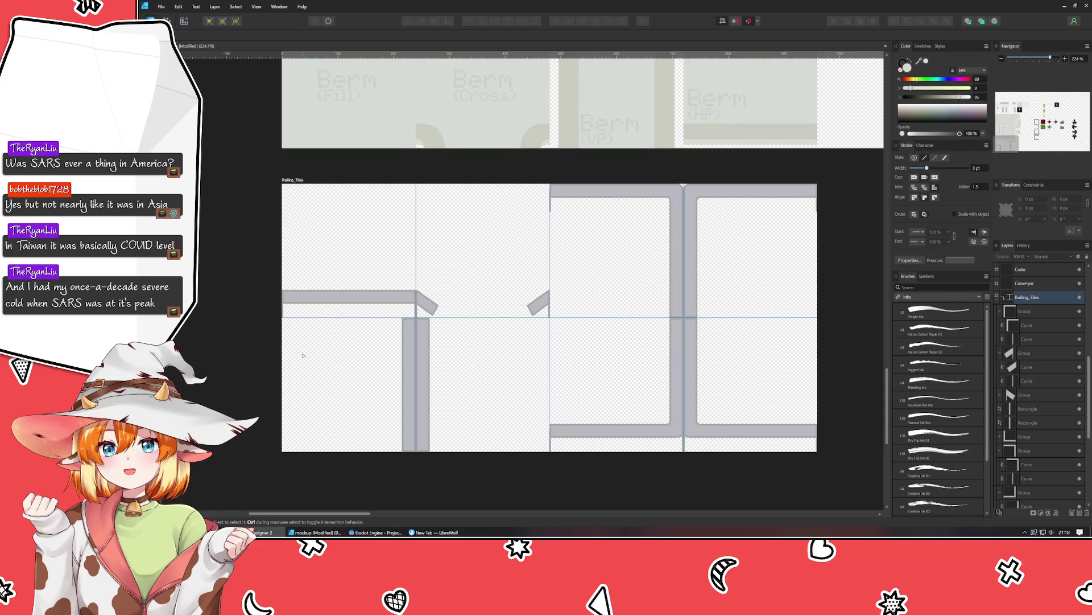
pyautogui.press('v')
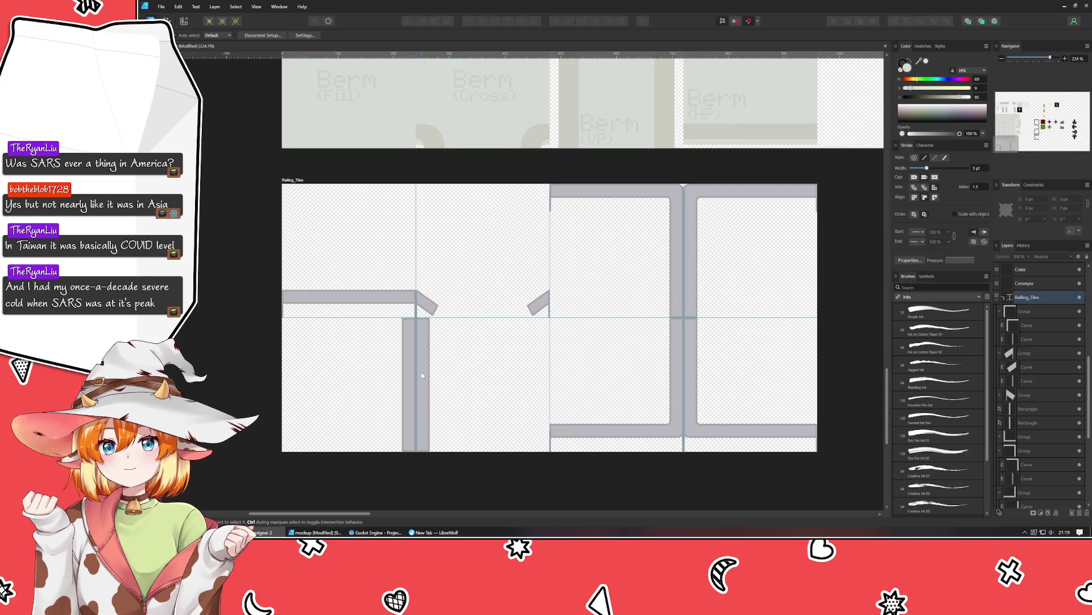
pyautogui.scroll(-2, 514, 394)
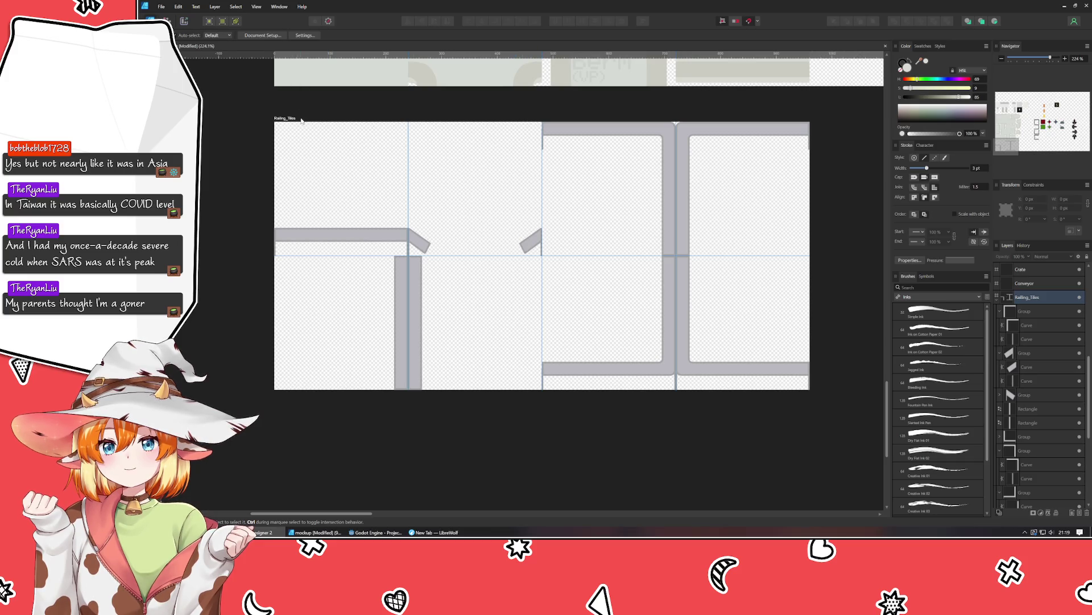
# Set the Railing_Tiles artboard height to 960 px.
pyautogui.click(301, 120)
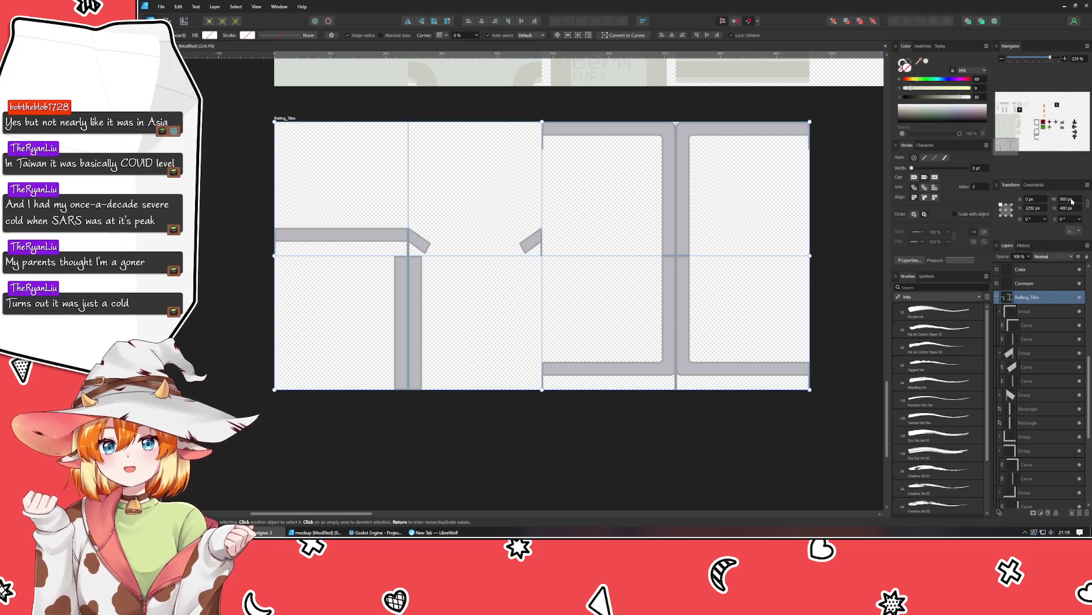
pyautogui.write('960')
pyautogui.press('Return')
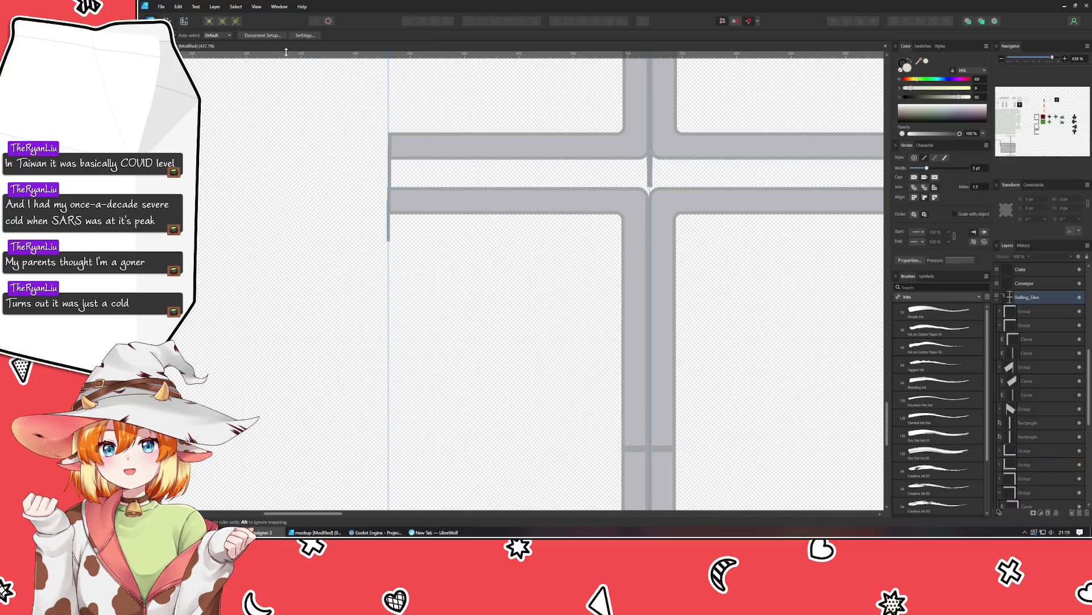
# Add horizontal guides for the new rows, including one at 720 px.
pyautogui.moveTo(304, 55); pyautogui.dragTo(269, 188)
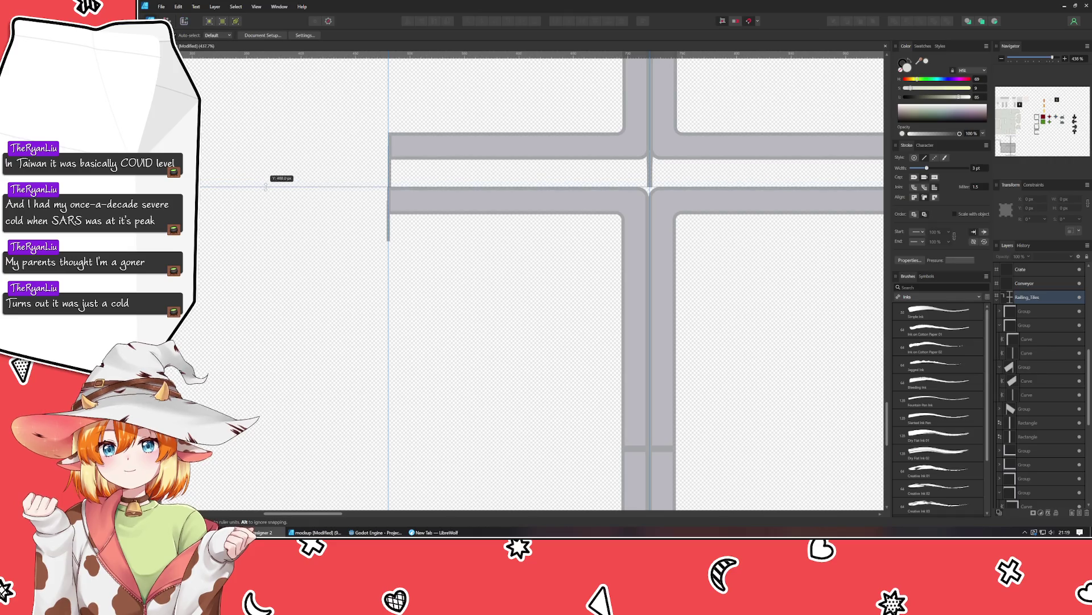
pyautogui.scroll(-3, 269, 191)
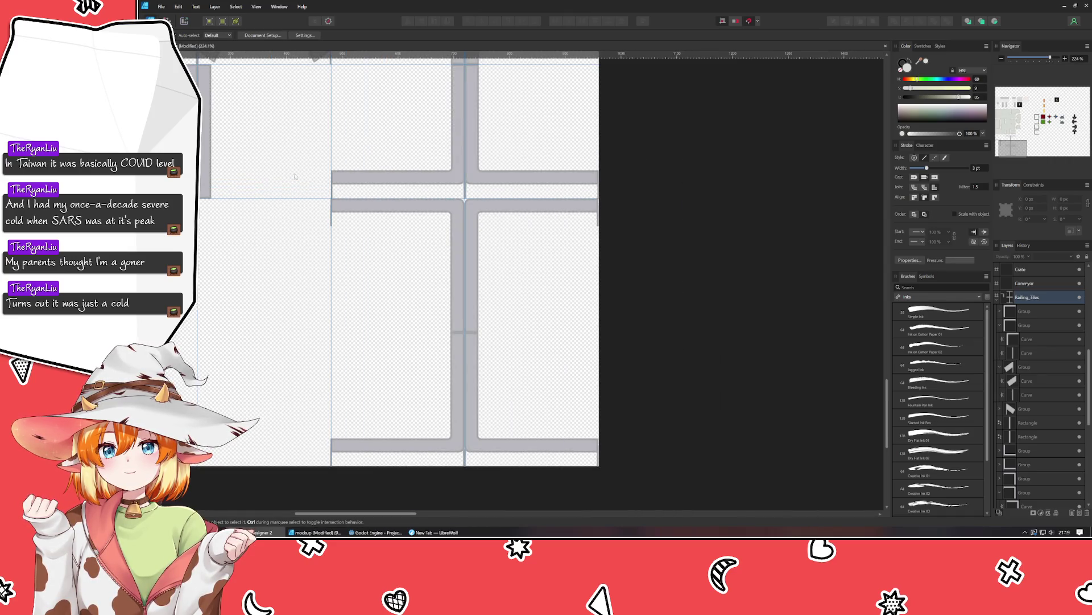
pyautogui.moveTo(272, 55); pyautogui.dragTo(250, 332)
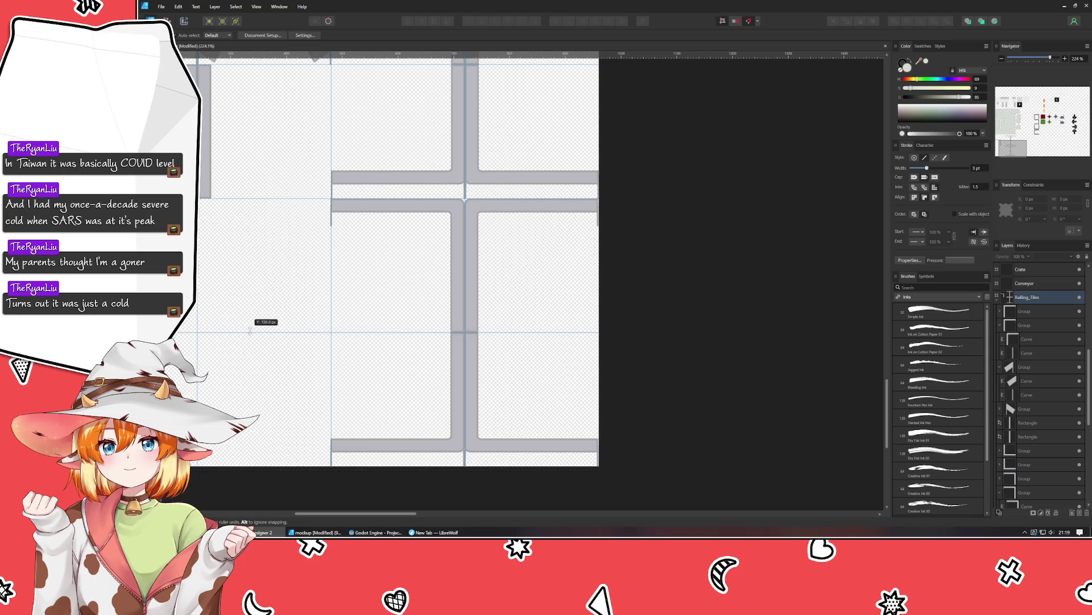
pyautogui.moveTo(251, 333); pyautogui.dragTo(250, 333)
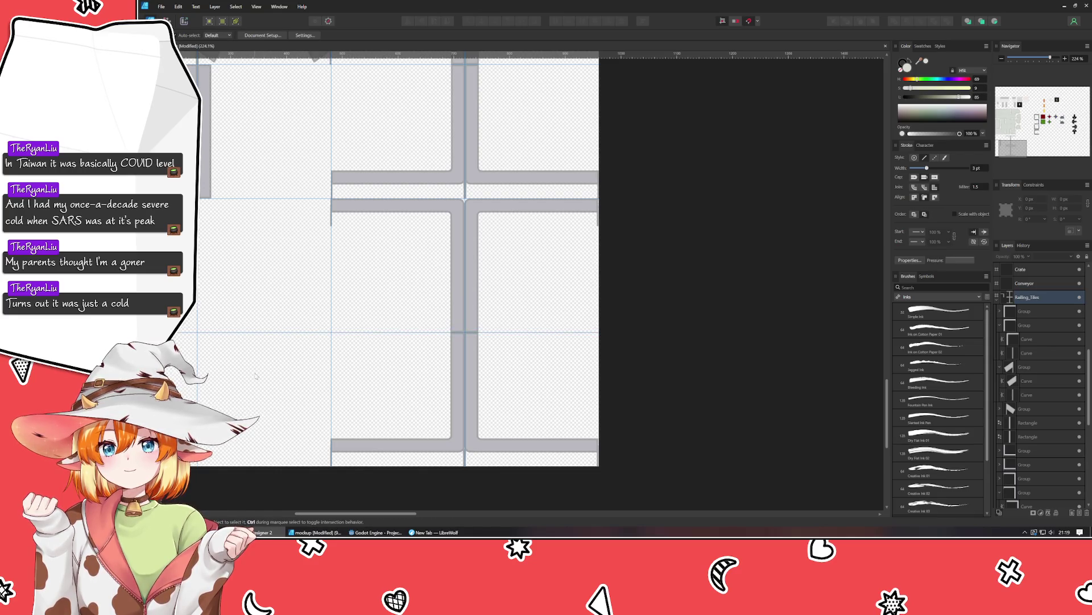
pyautogui.scroll(2, 256, 375)
pyautogui.hscroll(-2, 256, 375)
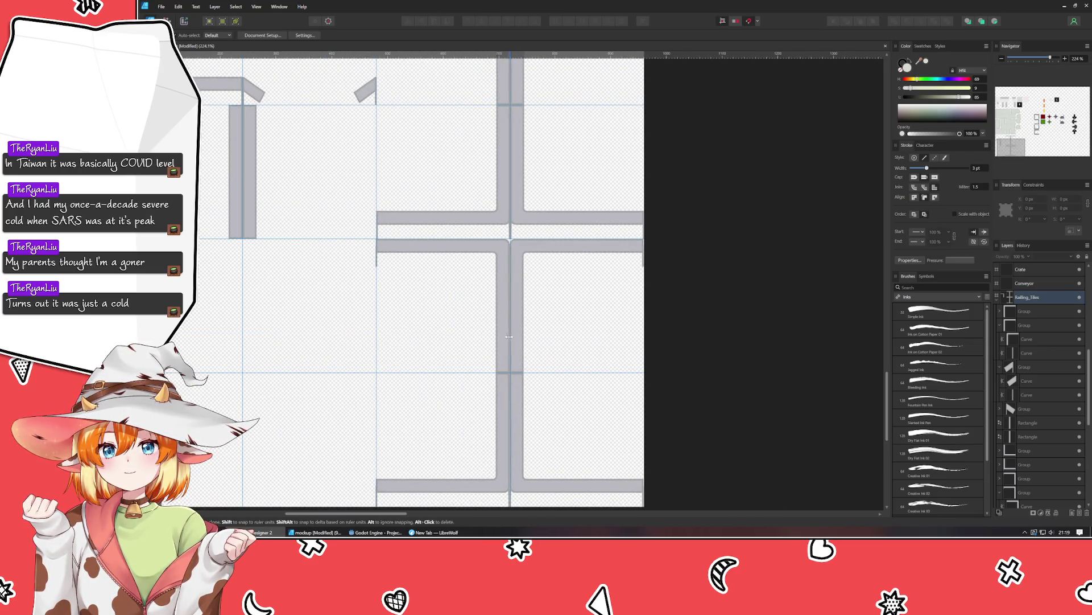
# Duplicate the horizontal rail bar into the lower middle tile.
pyautogui.click(497, 351)
pyautogui.scroll(2, 398, 227)
pyautogui.hscroll(-2, 399, 227)
pyautogui.click(234, 171)
pyautogui.moveTo(233, 178); pyautogui.dragTo(499, 445)
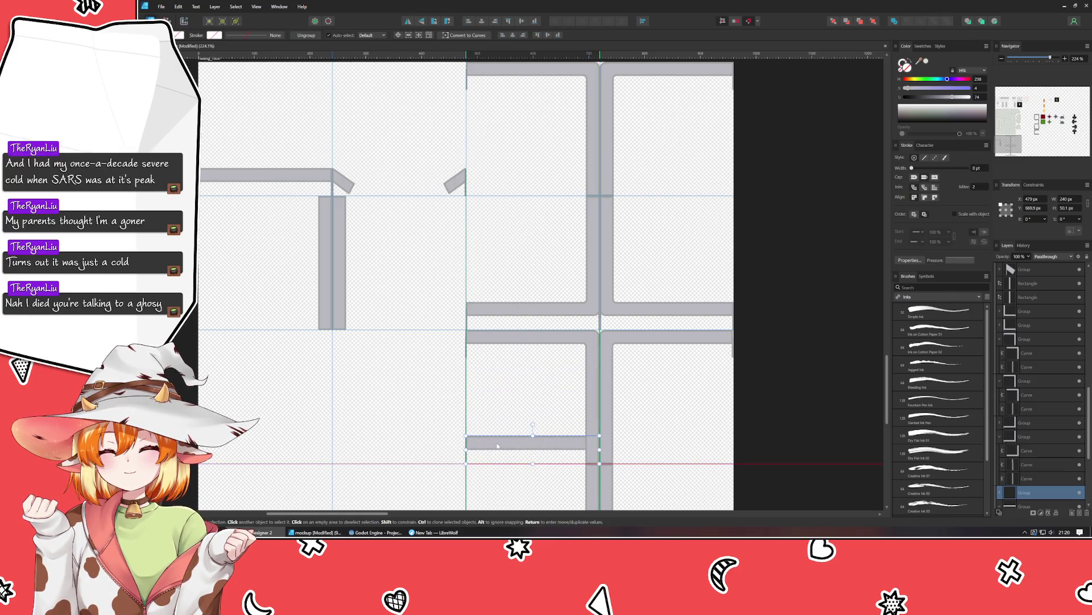
# Align the copied horizontal bar to x 480 px.
pyautogui.scroll(3, 494, 464)
pyautogui.hscroll(2, 467, 461)
pyautogui.hscroll(1, 432, 458)
pyautogui.hscroll(2, 398, 453)
pyautogui.hscroll(2, 364, 447)
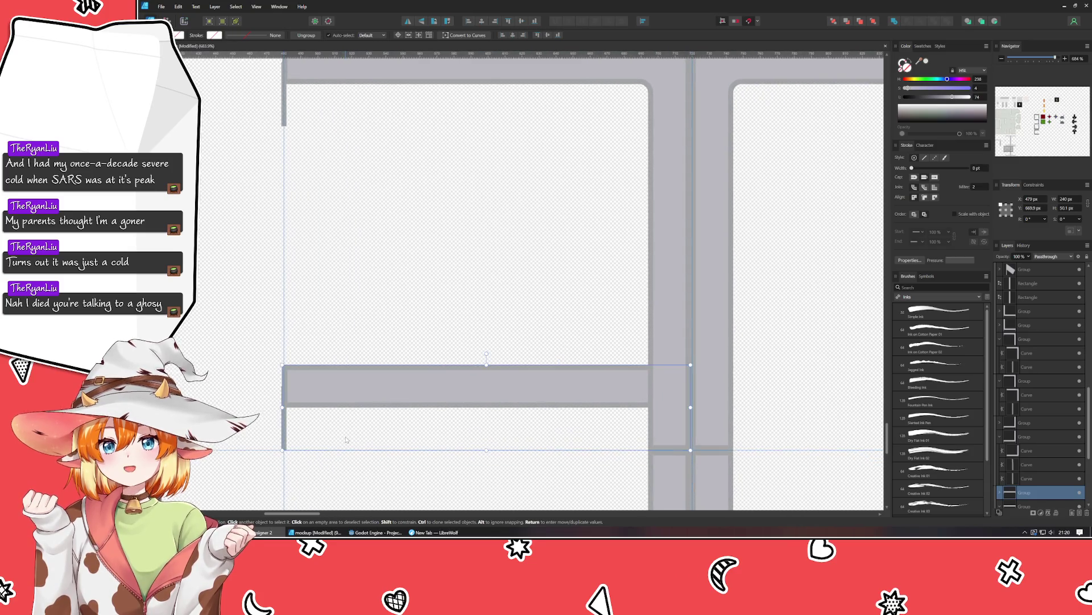
pyautogui.hscroll(1, 341, 441)
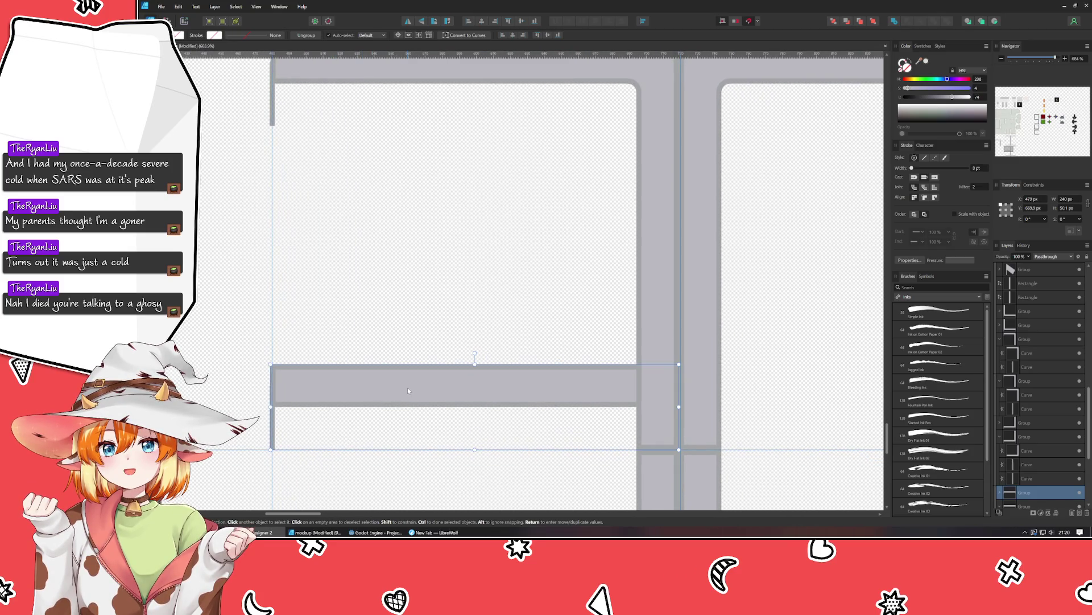
pyautogui.moveTo(409, 390); pyautogui.dragTo(409, 391)
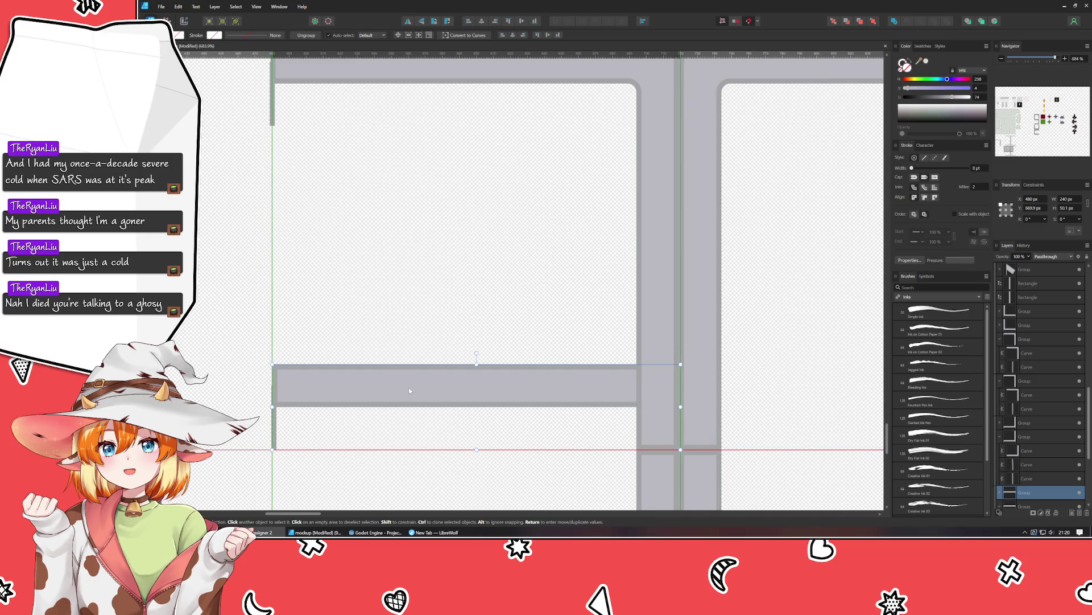
# Shorten the upside-down corner rail by pulling its vertical end's bottom node up.
pyautogui.click(390, 314)
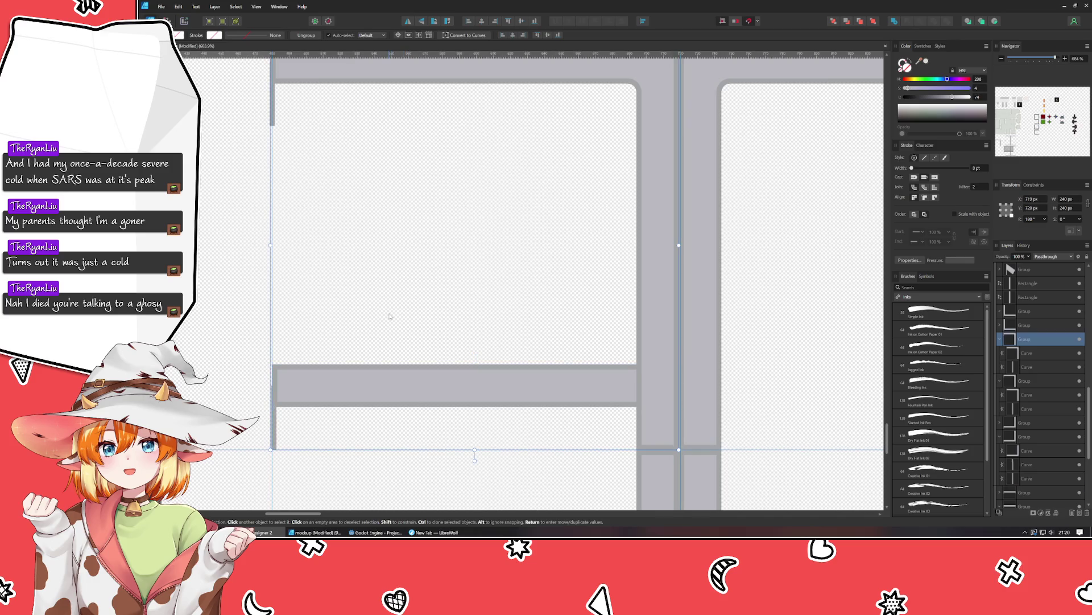
pyautogui.doubleClick(642, 430)
pyautogui.moveTo(779, 438)
pyautogui.mouseDown()
pyautogui.moveTo(629, 461)
pyautogui.moveTo(672, 399)
pyautogui.moveTo(673, 408)
pyautogui.mouseUp()
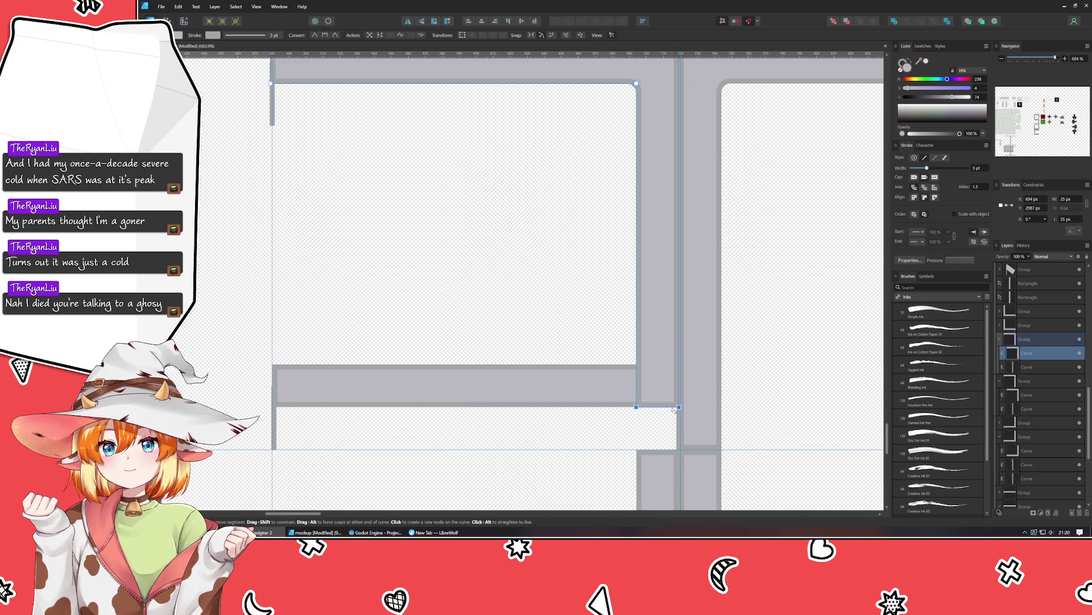
pyautogui.keyDown('shift'); pyautogui.click(475, 366); pyautogui.keyUp('shift')
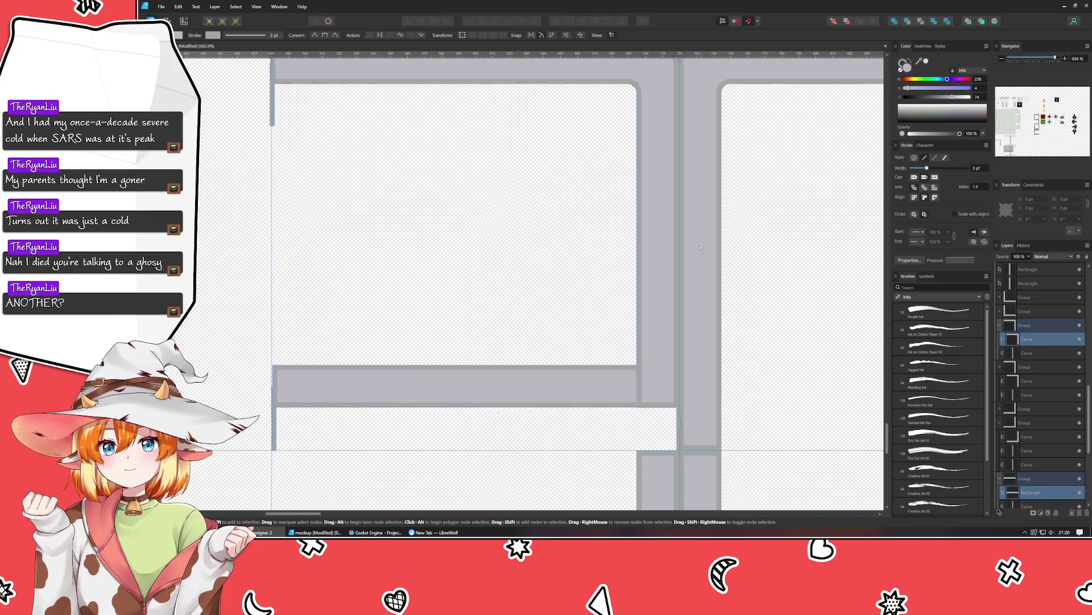
pyautogui.moveTo(703, 246); pyautogui.dragTo(644, 309)
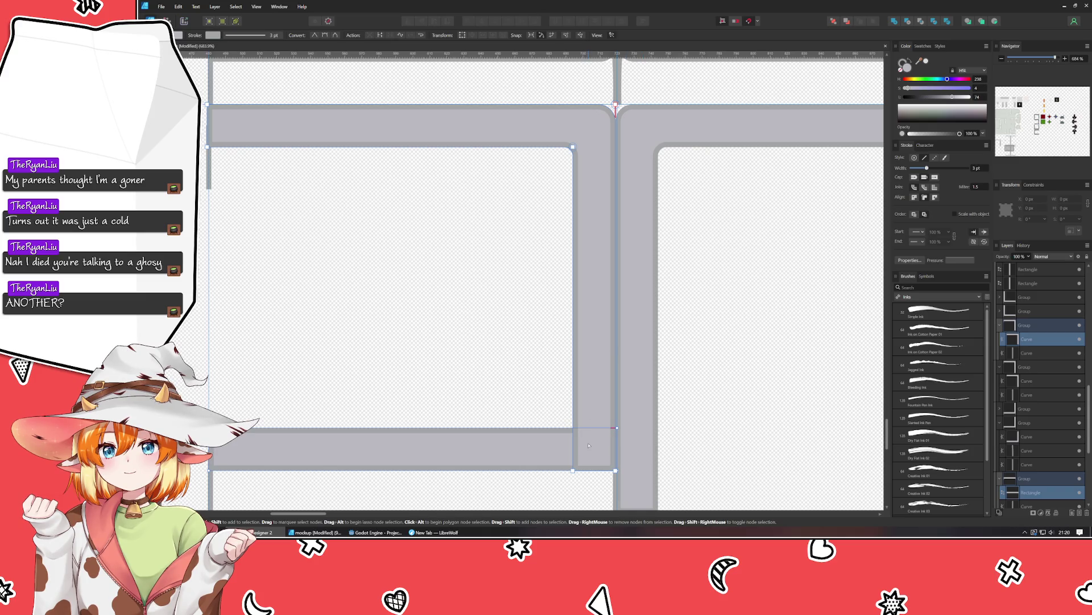
pyautogui.scroll(3, 589, 445)
pyautogui.scroll(3, 597, 456)
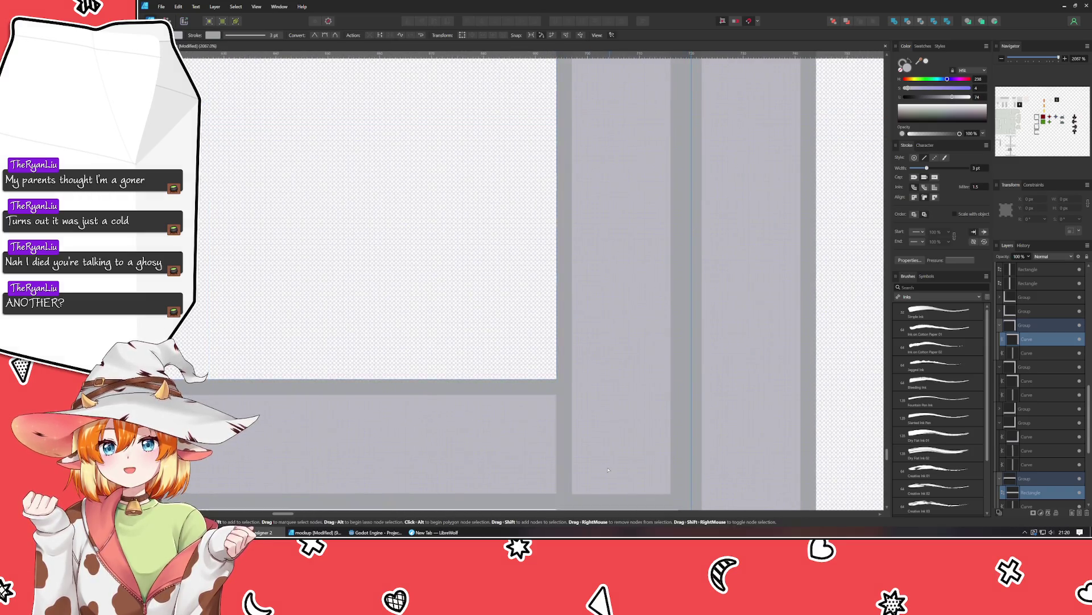
pyautogui.moveTo(610, 470); pyautogui.dragTo(520, 431)
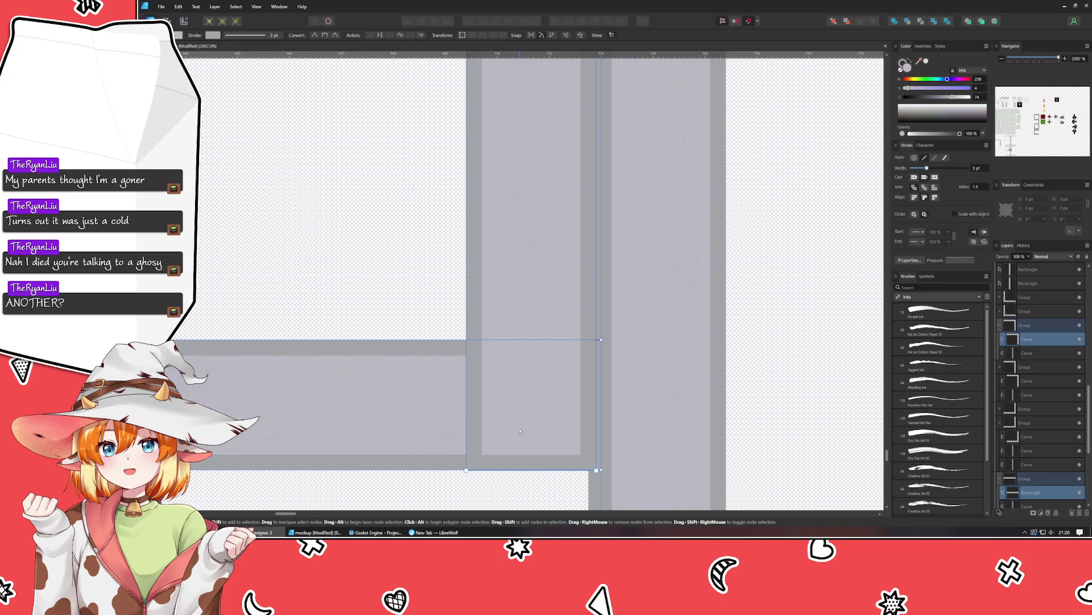
pyautogui.click(520, 430)
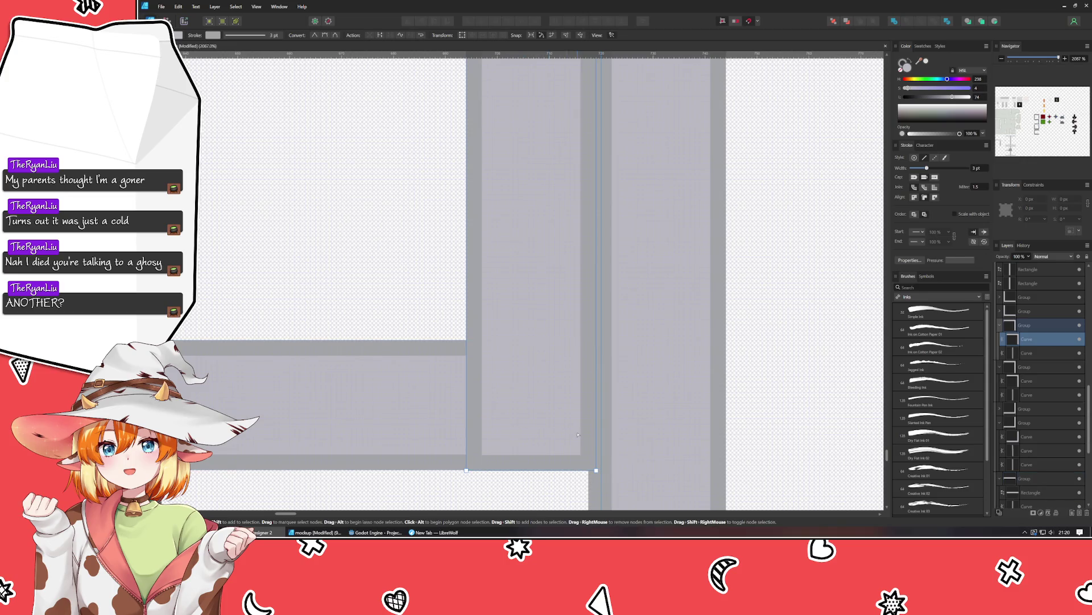
pyautogui.scroll(-6, 572, 338)
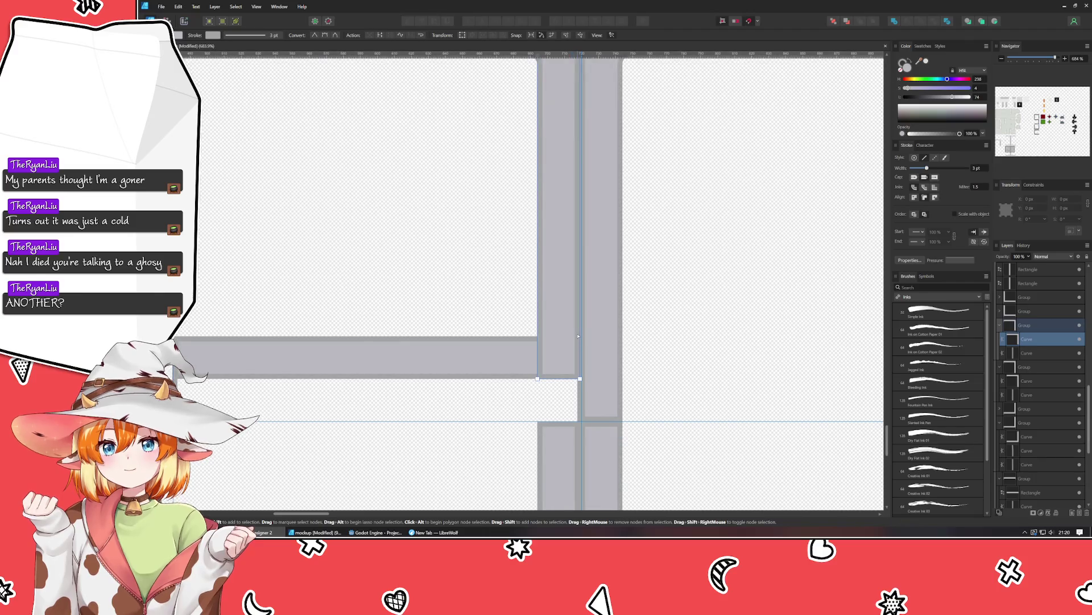
pyautogui.click(651, 246)
# Nudge the three cross-junction tile groups 1 px right onto the grid.
pyautogui.scroll(-5, 632, 301)
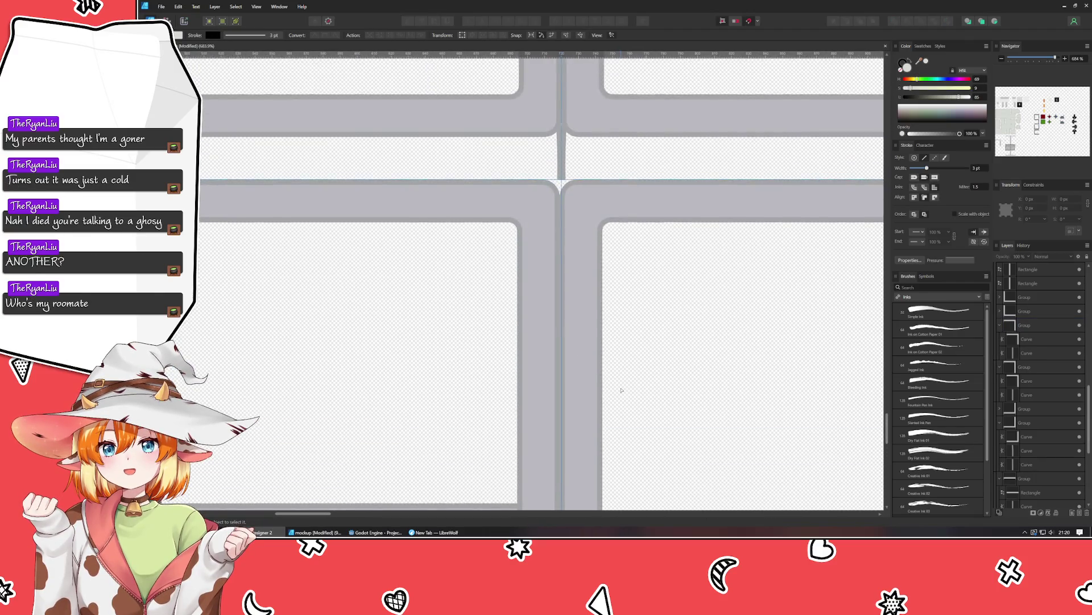
pyautogui.click(519, 328)
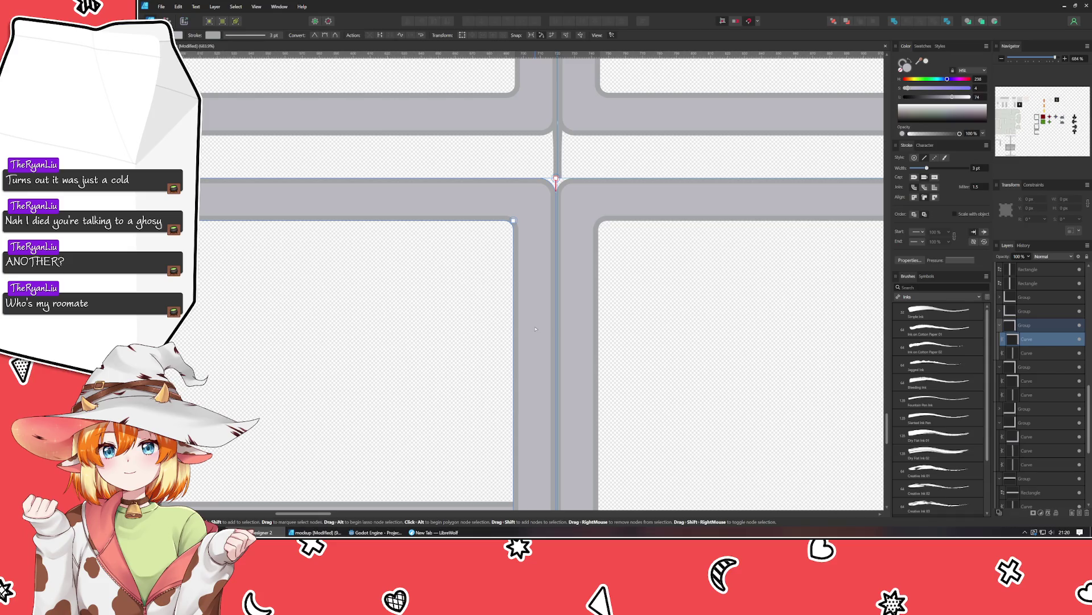
pyautogui.scroll(-5, 519, 329)
pyautogui.press('v')
pyautogui.click(534, 393)
pyautogui.keyDown('shift'); pyautogui.click(547, 447); pyautogui.keyUp('shift')
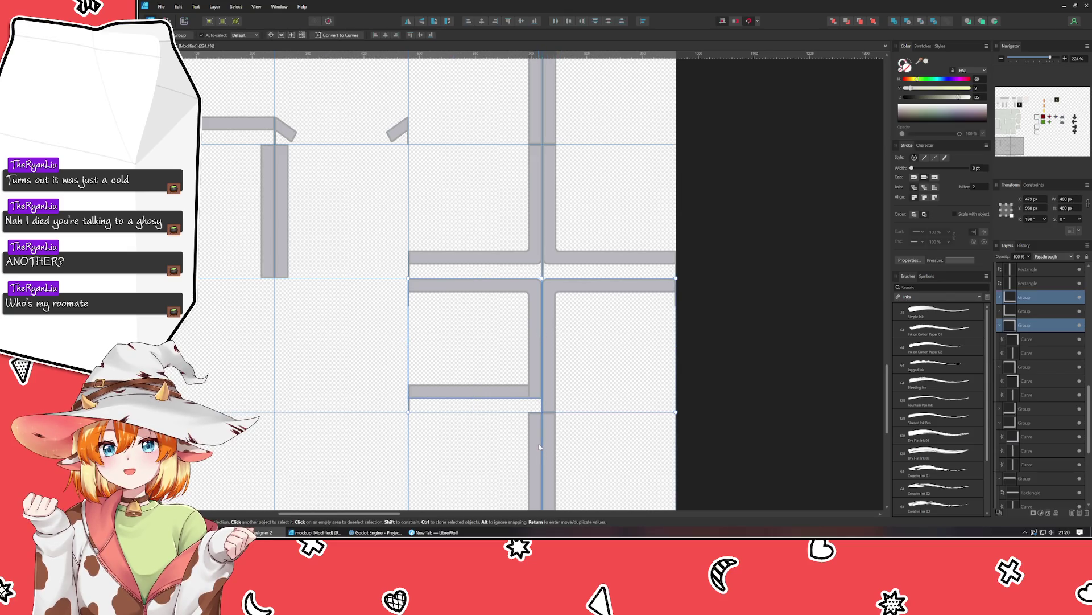
pyautogui.keyDown('shift'); pyautogui.click(540, 447); pyautogui.keyUp('shift')
pyautogui.press('Right')
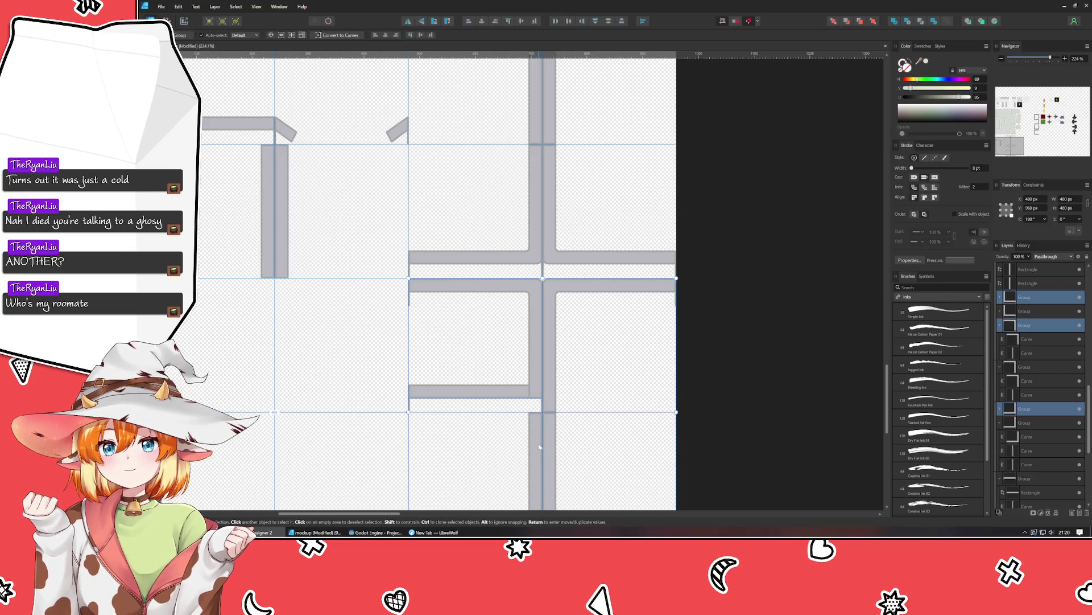
# Thin the vertical divider line to a 2 pt stroke.
pyautogui.scroll(5, 402, 335)
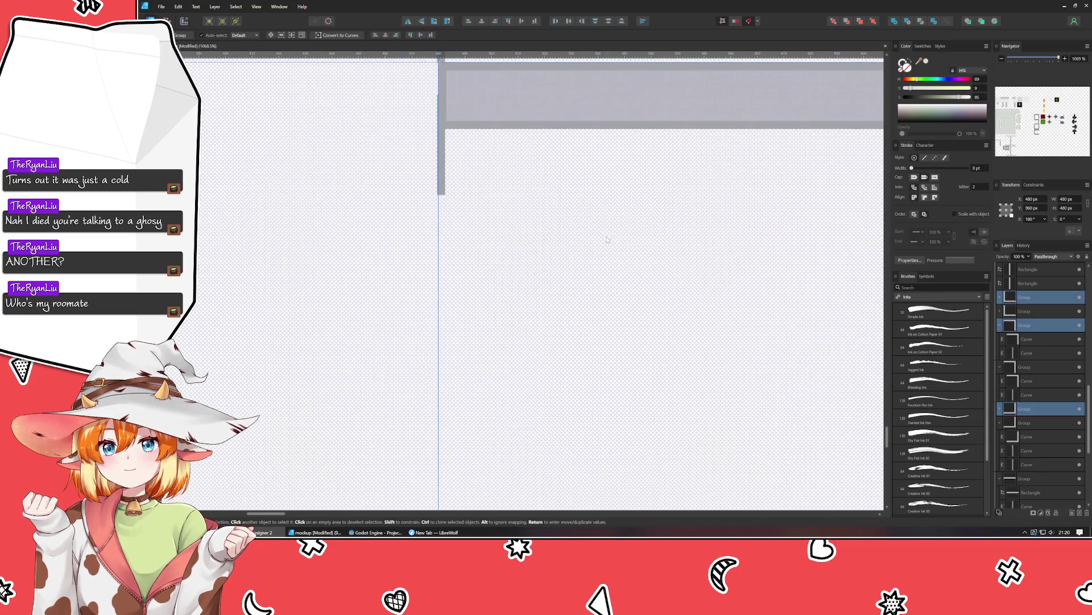
pyautogui.scroll(2, 643, 284)
pyautogui.click(672, 331)
pyautogui.scroll(1, 672, 317)
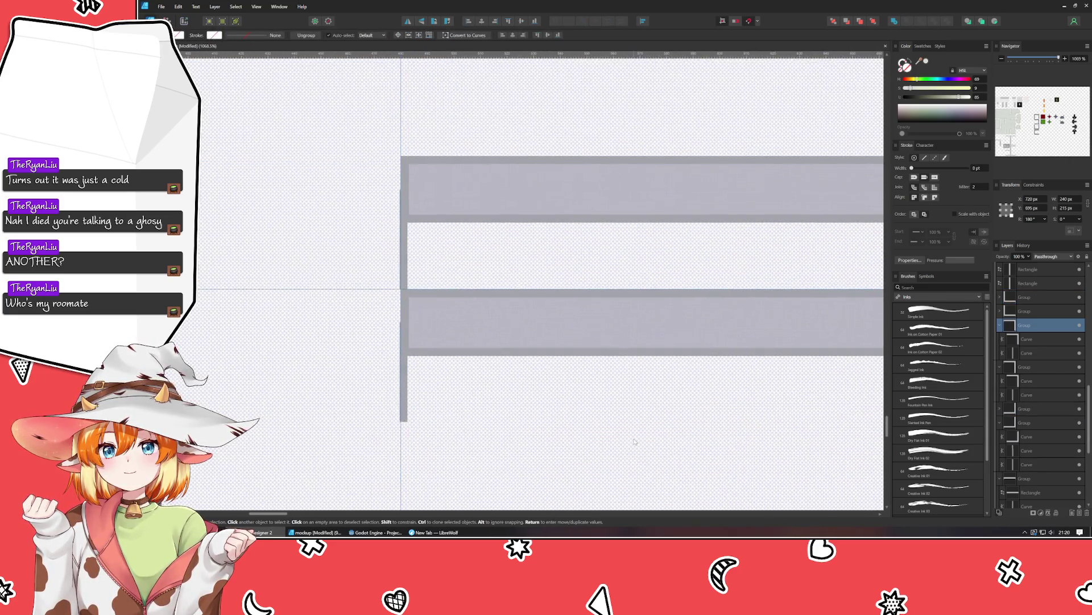
pyautogui.hscroll(-2, 672, 327)
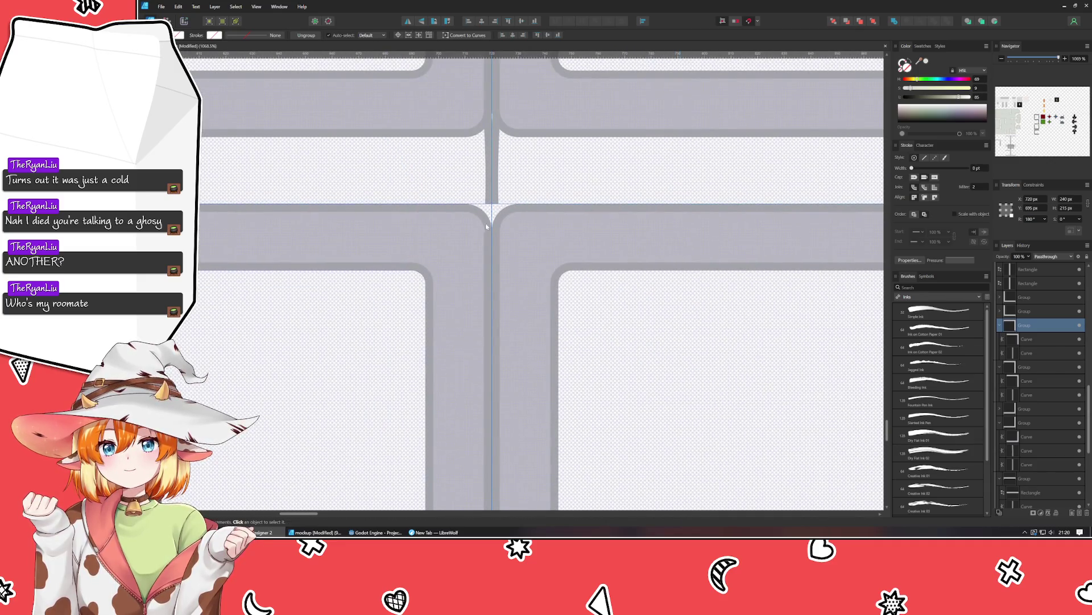
pyautogui.click(673, 327)
pyautogui.hscroll(-3, 674, 319)
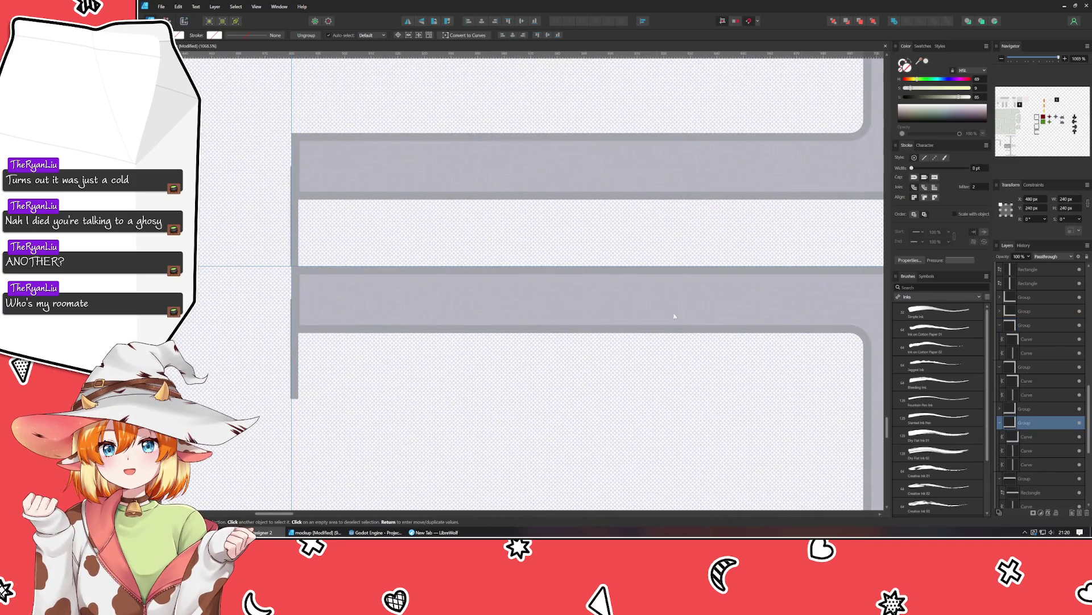
pyautogui.click(296, 251)
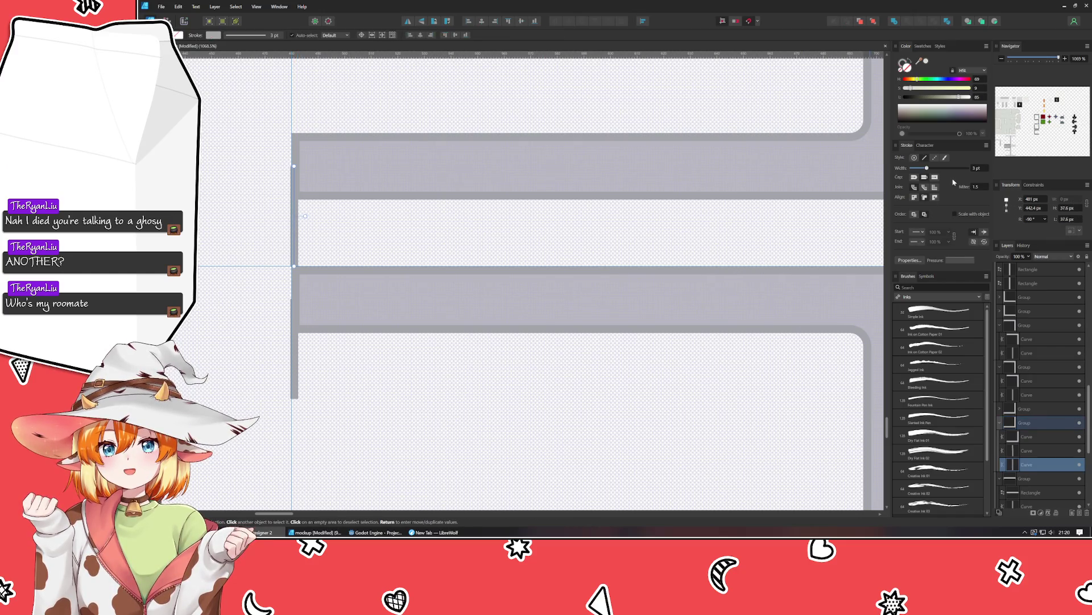
pyautogui.scroll(-1, 989, 171)
pyautogui.click(523, 239)
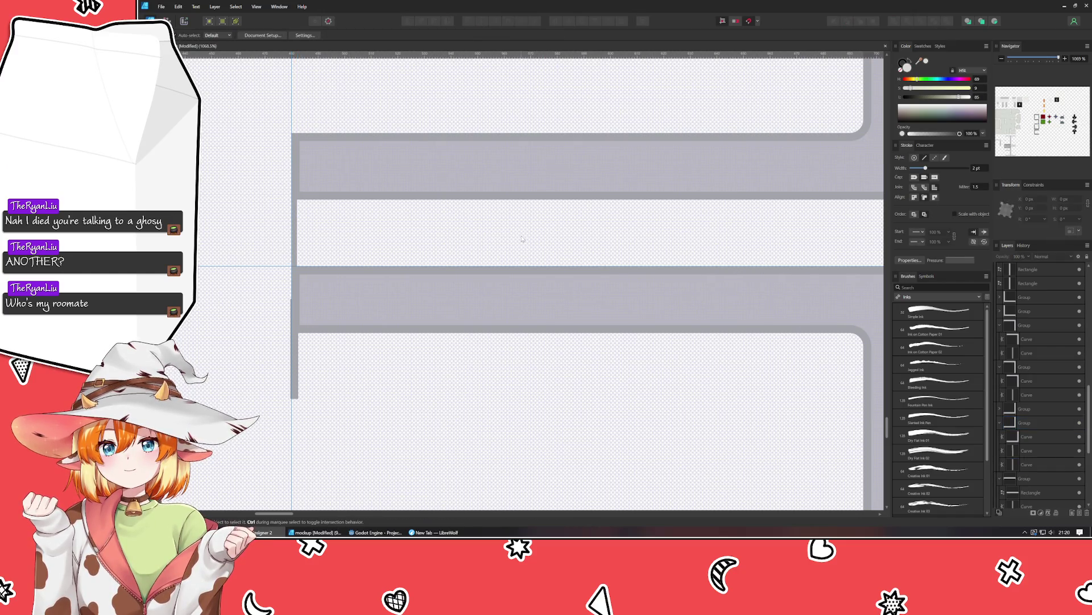
# Select the T-junction's vertical divider curve and the line beside the angled shape.
pyautogui.click(295, 357)
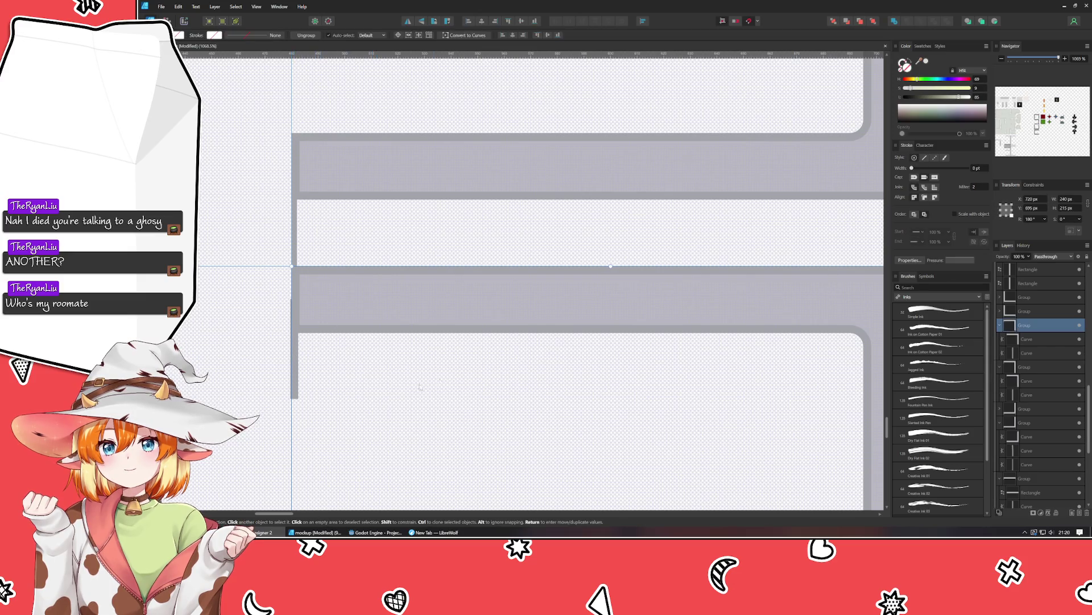
pyautogui.doubleClick(297, 393)
pyautogui.scroll(-1, 989, 170)
pyautogui.scroll(-3, 599, 286)
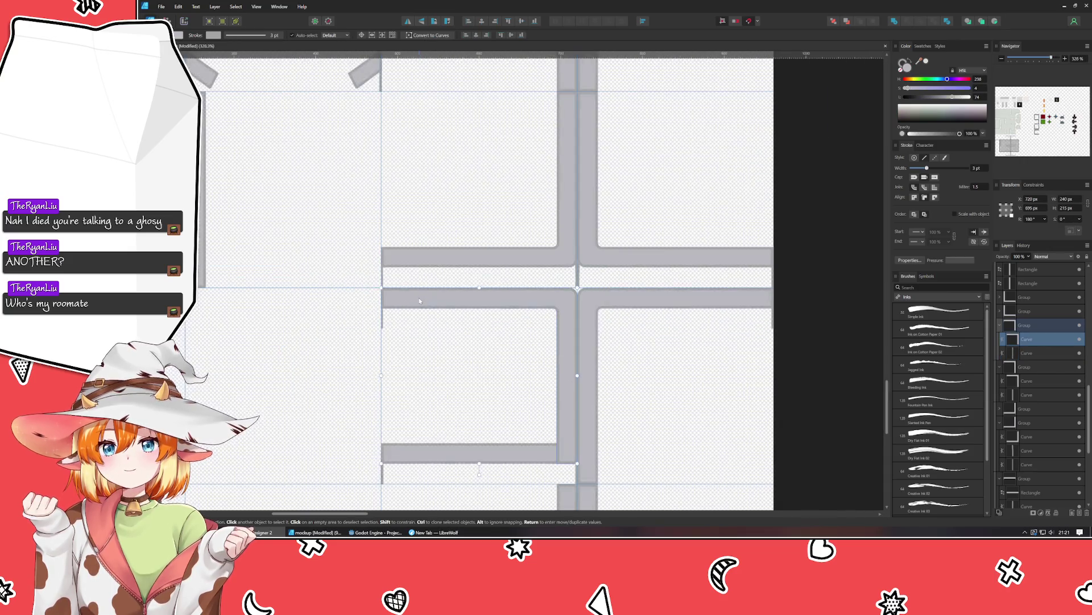
pyautogui.scroll(4, 599, 286)
pyautogui.click(574, 171)
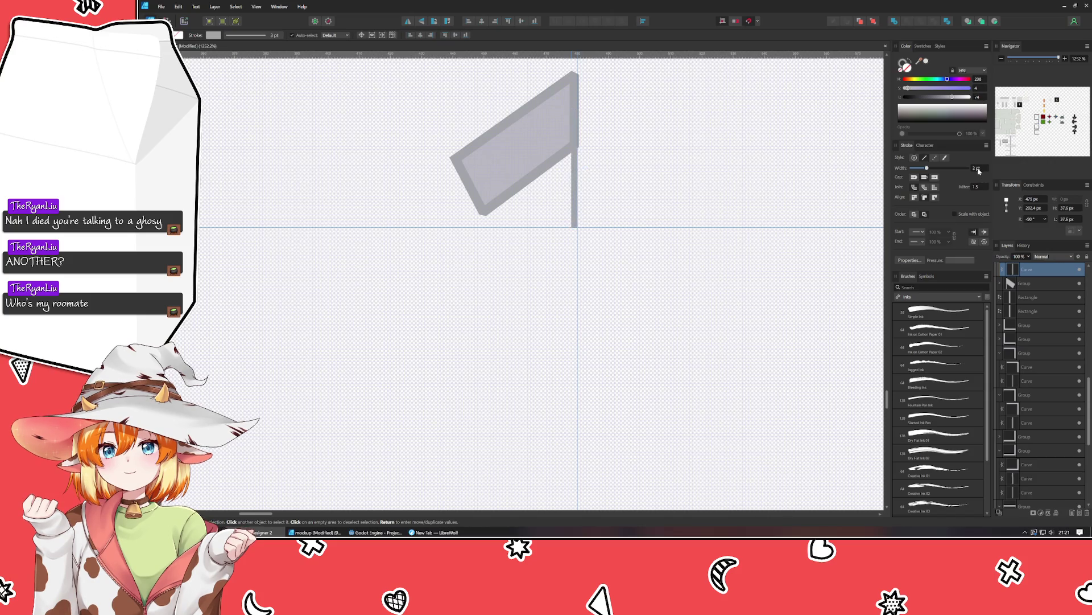
# Shift the angled rail-end's top and lower-right nodes onto the vertical tile guide.
pyautogui.click(534, 164)
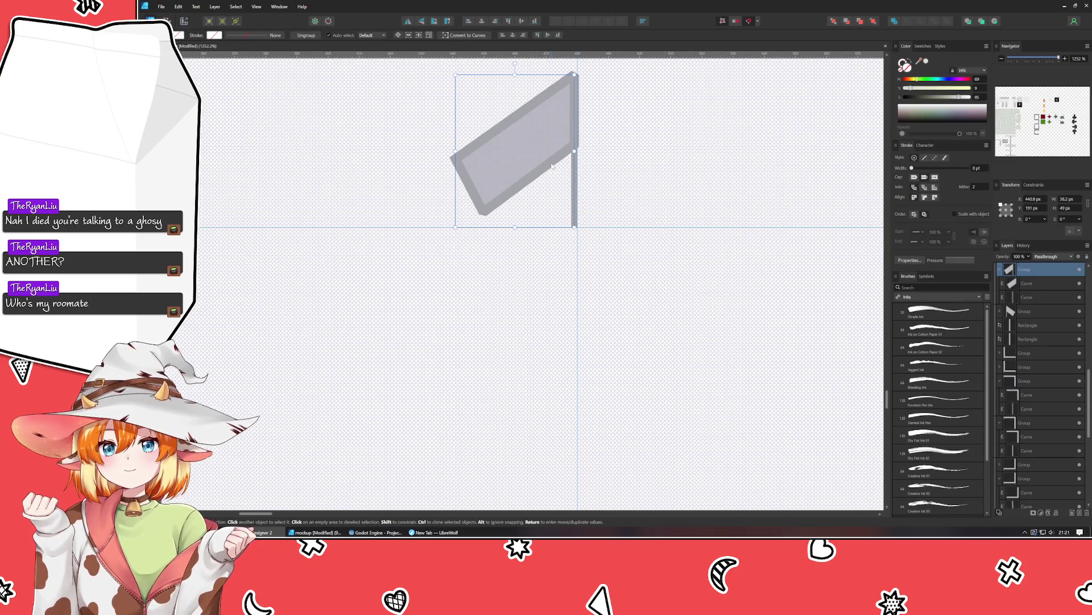
pyautogui.doubleClick(552, 165)
pyautogui.press('a')
pyautogui.click(574, 75)
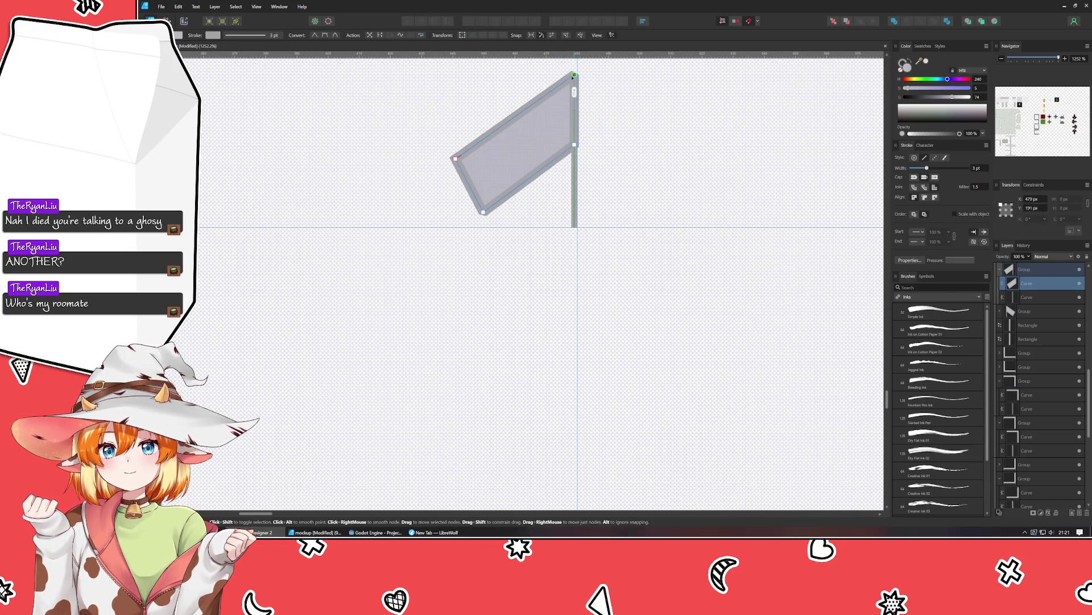
pyautogui.moveTo(573, 77); pyautogui.dragTo(572, 77)
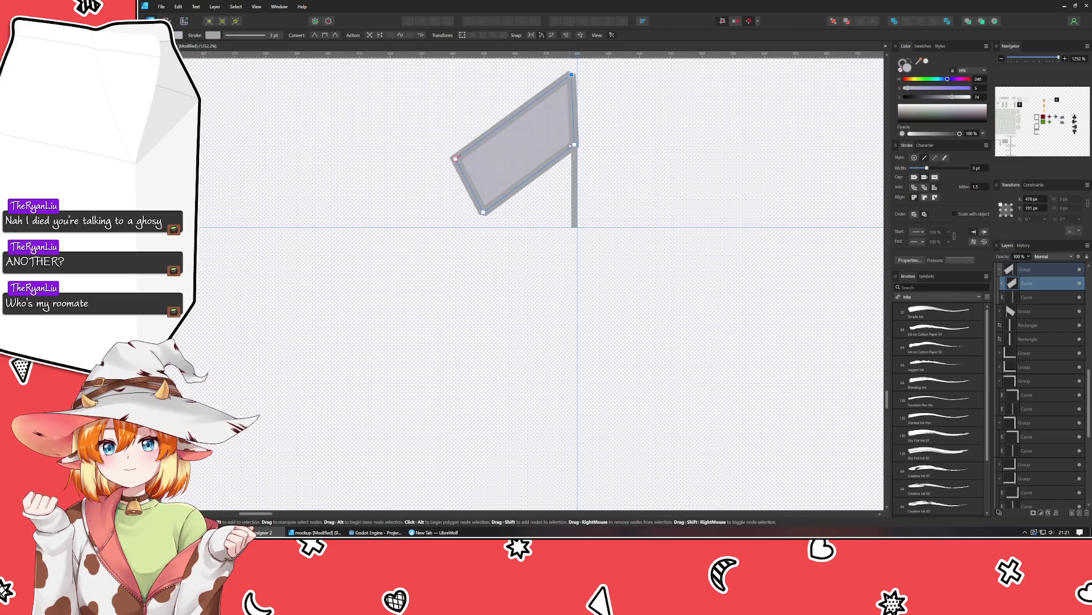
pyautogui.moveTo(575, 145); pyautogui.dragTo(571, 144)
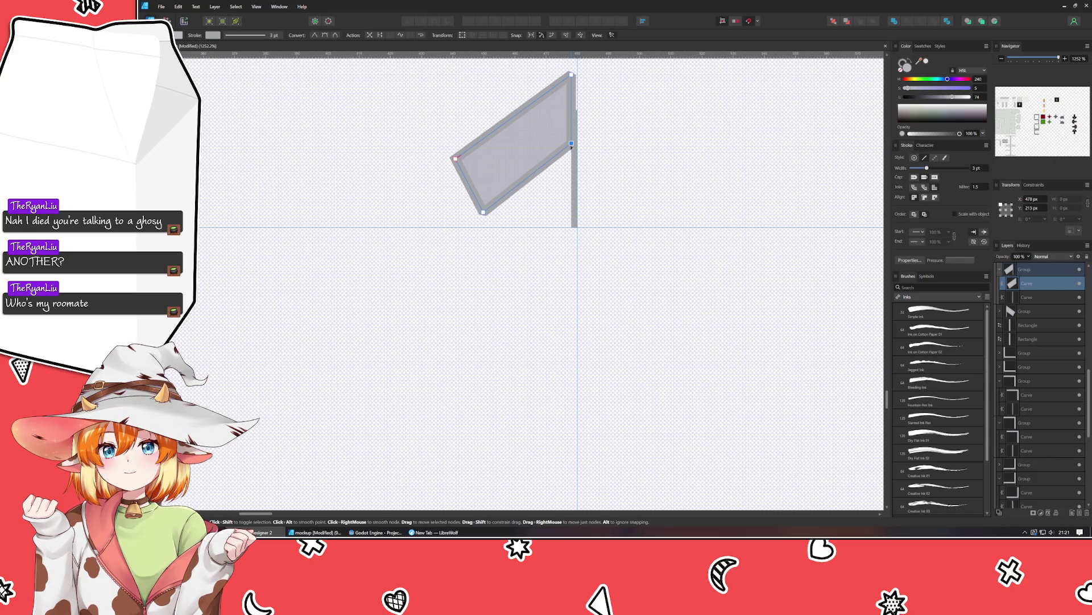
pyautogui.moveTo(559, 73)
pyautogui.mouseDown()
pyautogui.moveTo(591, 155)
pyautogui.moveTo(574, 144)
pyautogui.mouseUp()
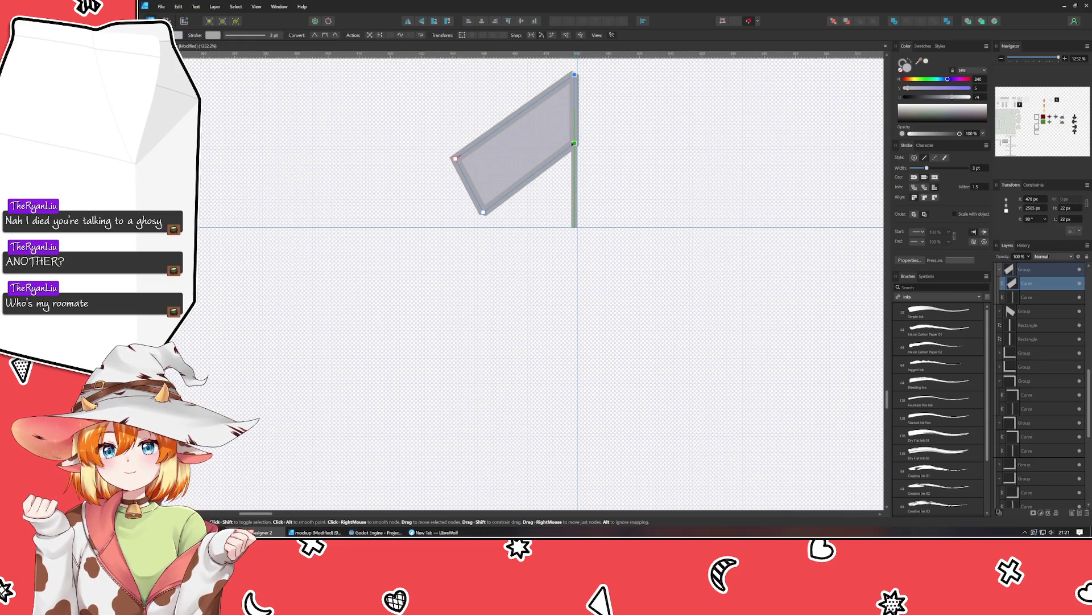
pyautogui.moveTo(573, 144); pyautogui.dragTo(570, 143)
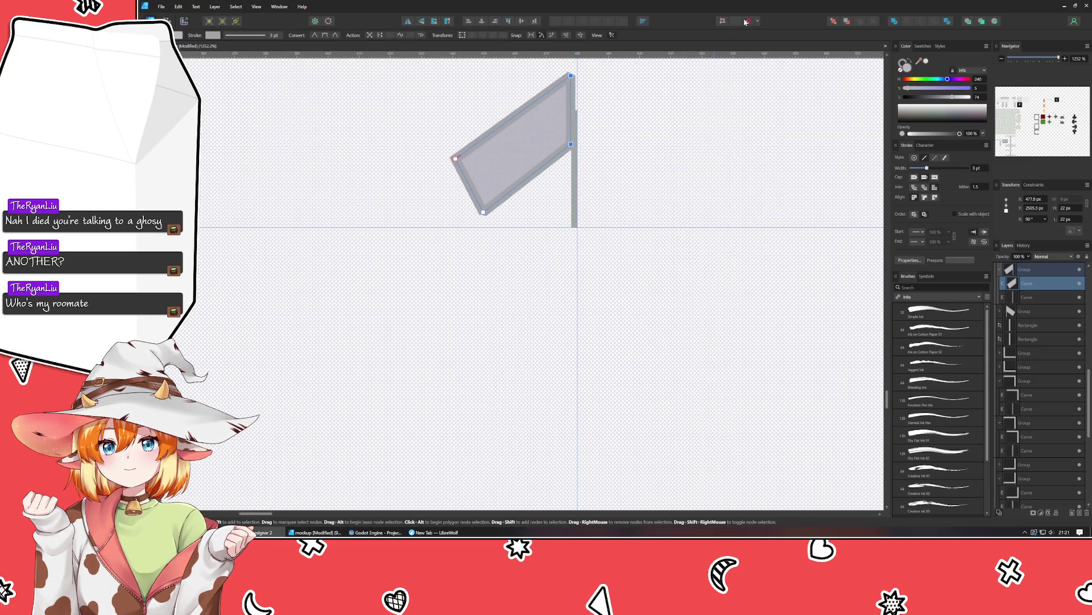
pyautogui.press('Right')
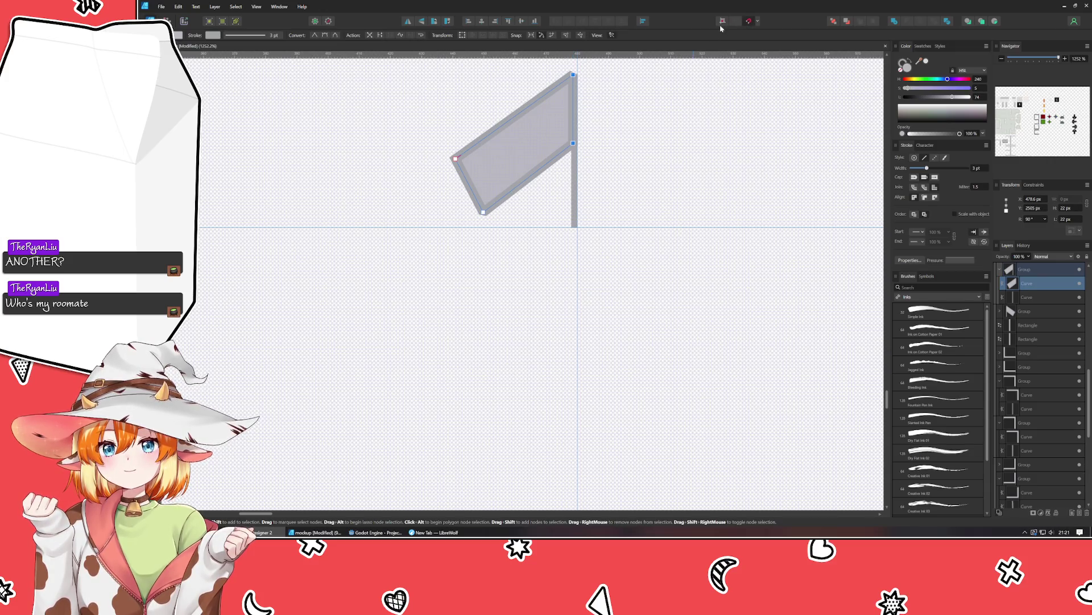
pyautogui.click(687, 129)
# Replace the left angled rail end with a mirrored copy of the right one, nudged 1 px onto the grid.
pyautogui.scroll(1, 390, 203)
pyautogui.scroll(3, 659, 236)
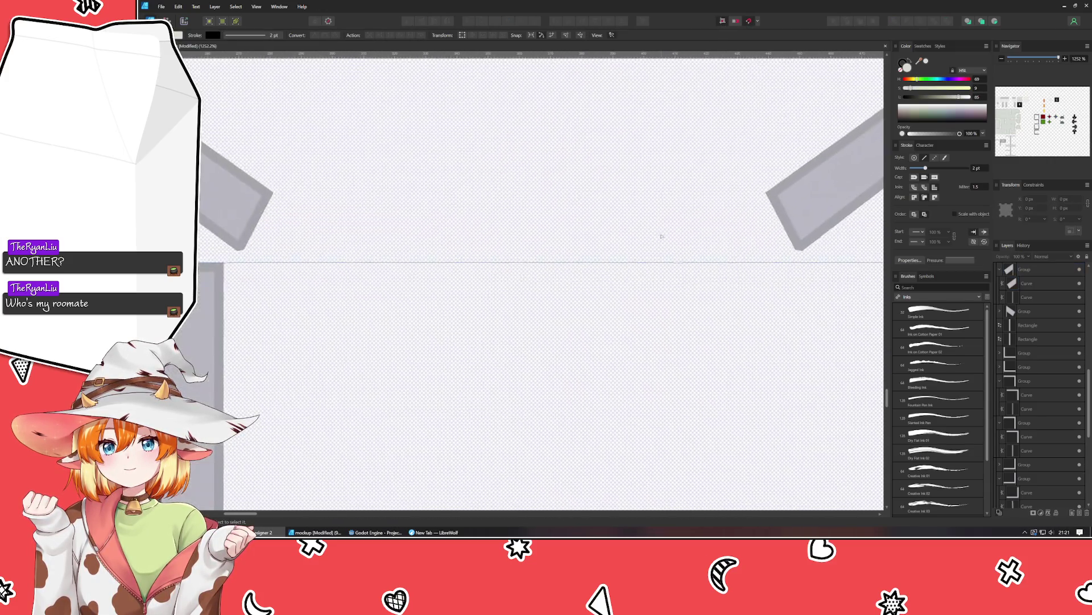
pyautogui.scroll(2, 754, 306)
pyautogui.scroll(-2, 364, 235)
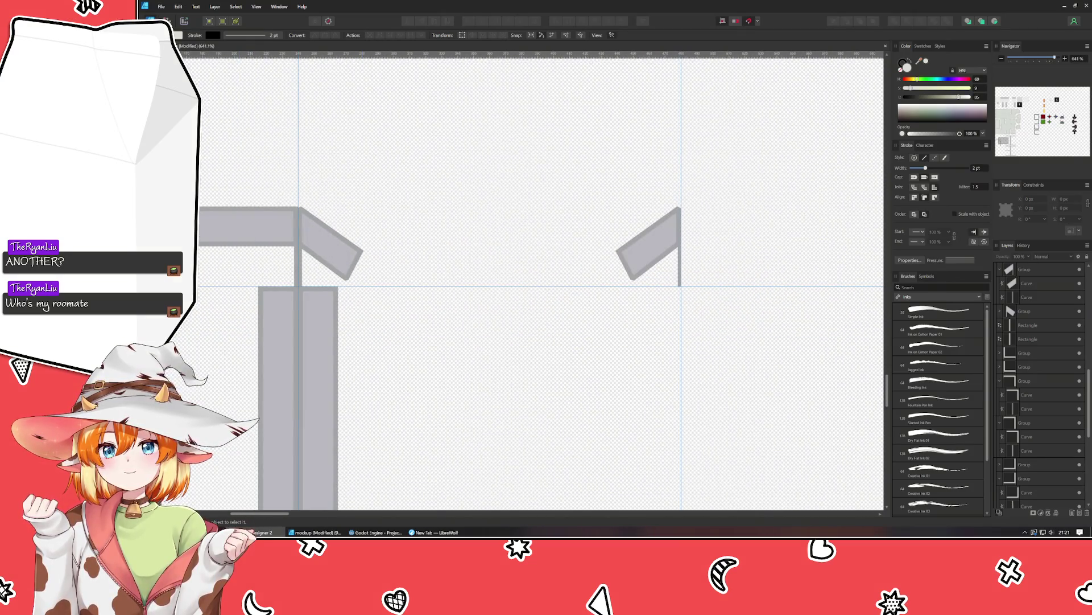
pyautogui.press('v')
pyautogui.click(313, 240)
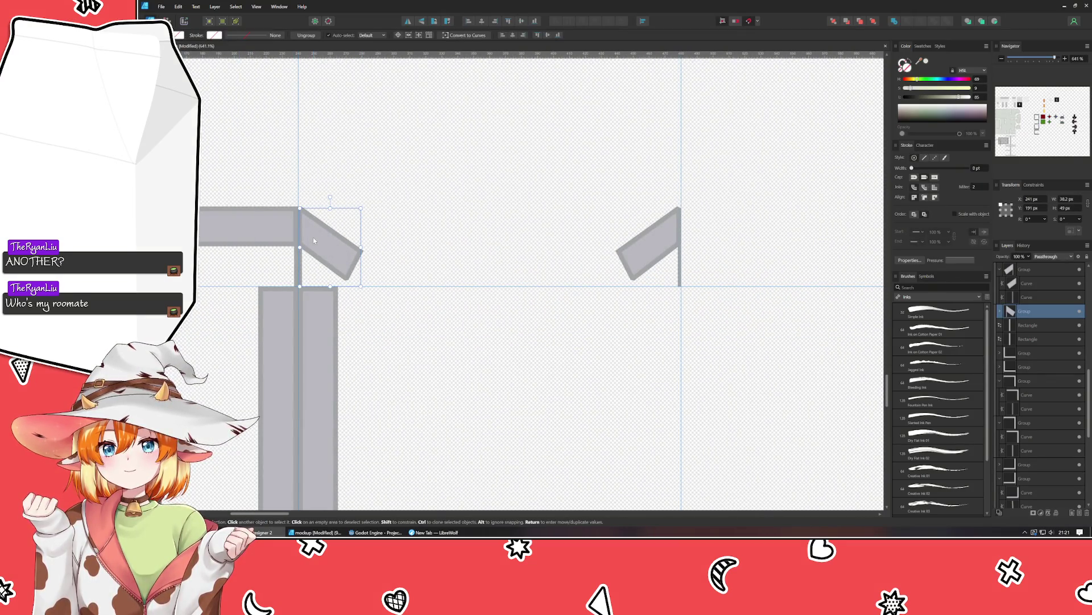
pyautogui.press('Delete')
pyautogui.click(648, 245)
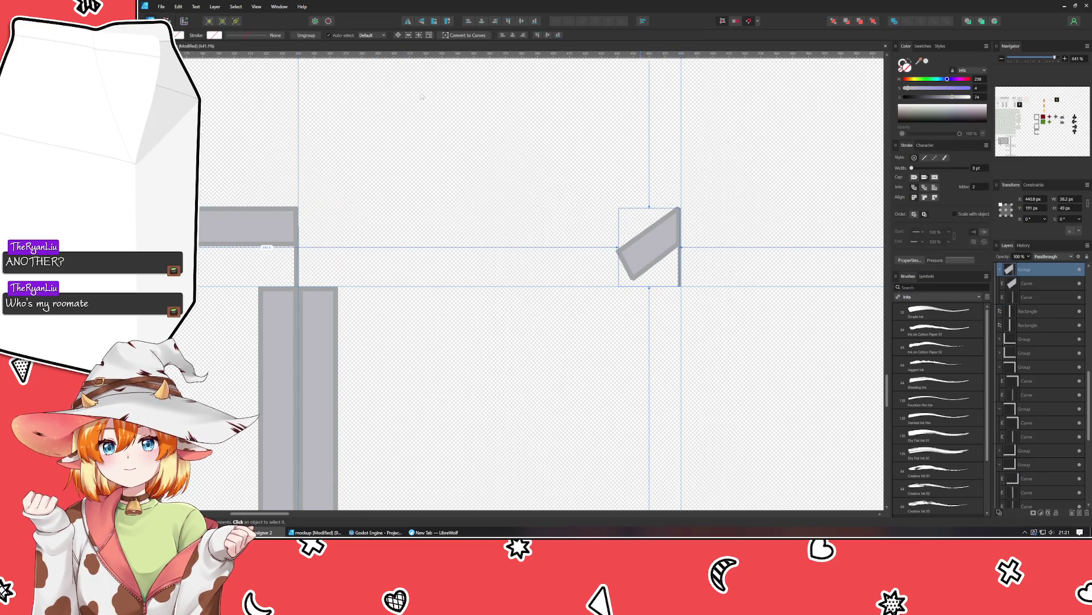
pyautogui.hotkey('ctrl', 'j')
pyautogui.click(424, 23)
pyautogui.moveTo(654, 242); pyautogui.dragTo(336, 239)
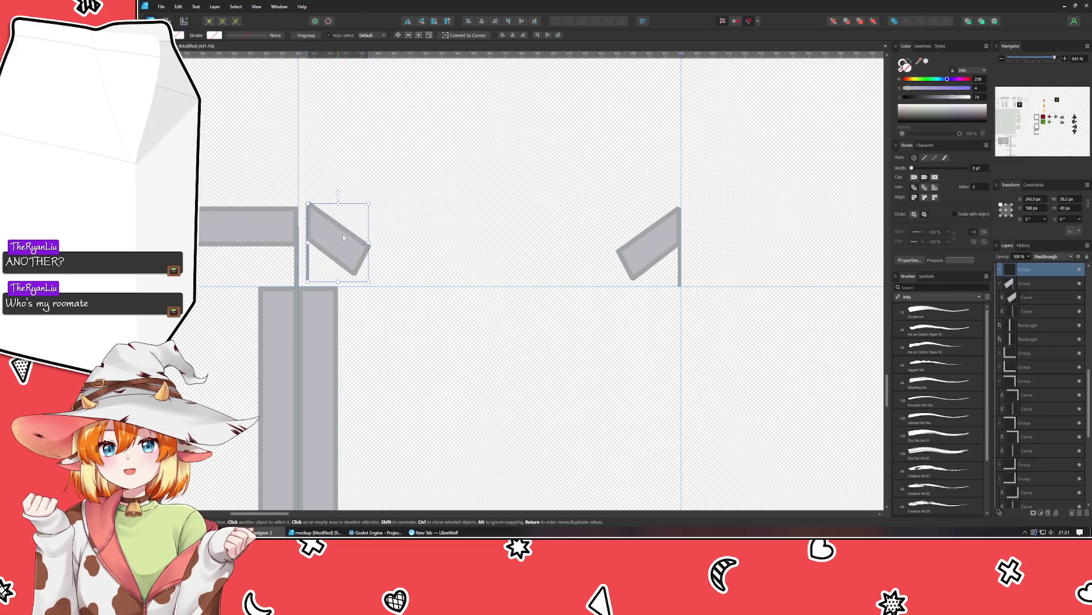
pyautogui.press('Left')
# Shift the angled rail piece slightly right and down into place.
pyautogui.hscroll(-4, 333, 243)
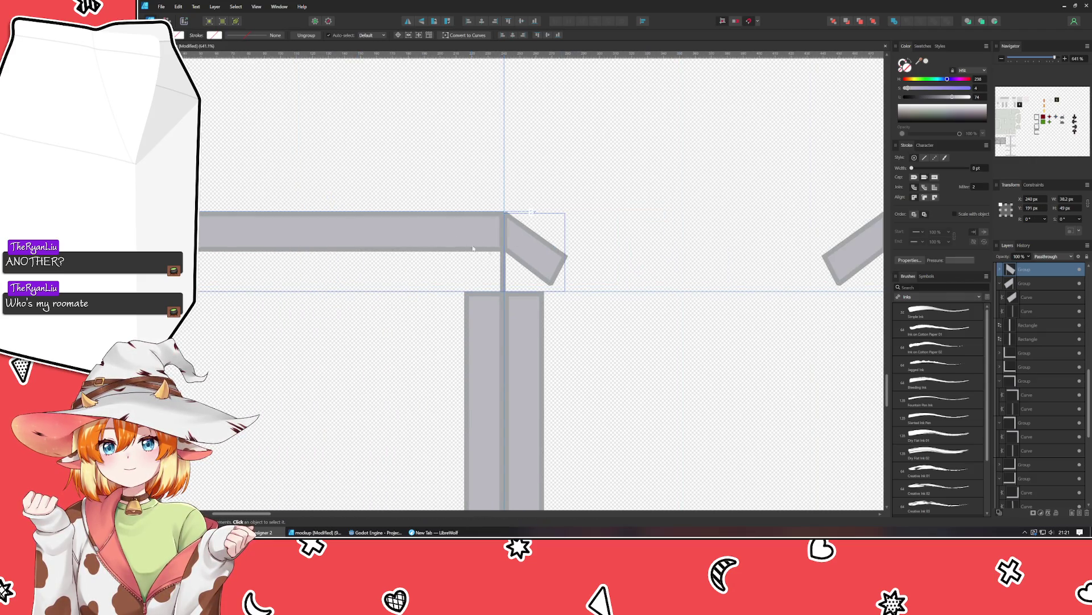
pyautogui.scroll(3, 461, 276)
pyautogui.click(462, 276)
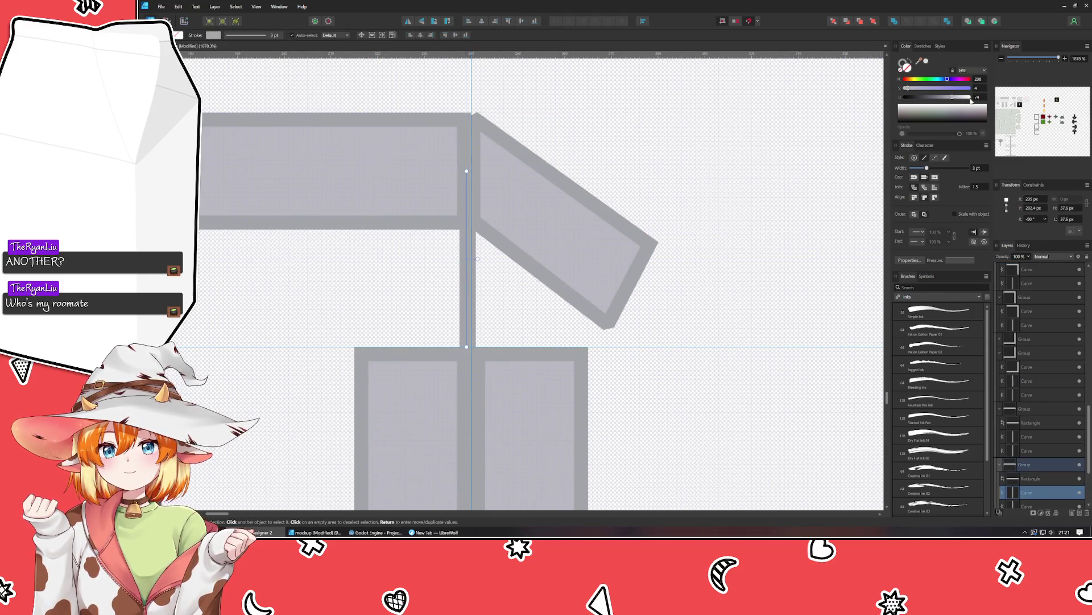
pyautogui.scroll(-1, 981, 173)
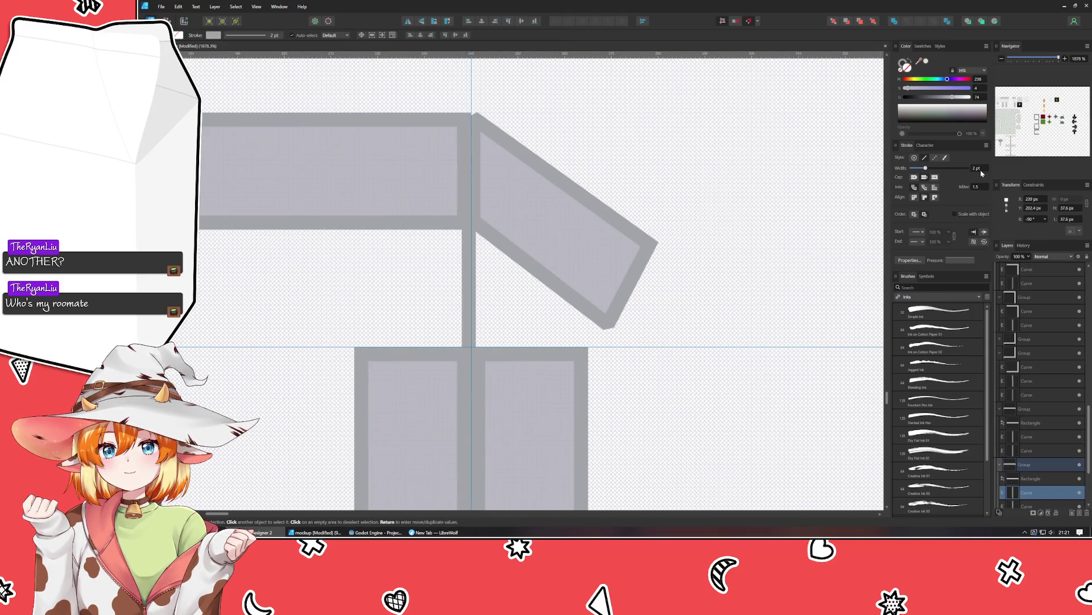
pyautogui.click(511, 312)
pyautogui.moveTo(534, 222); pyautogui.dragTo(561, 215)
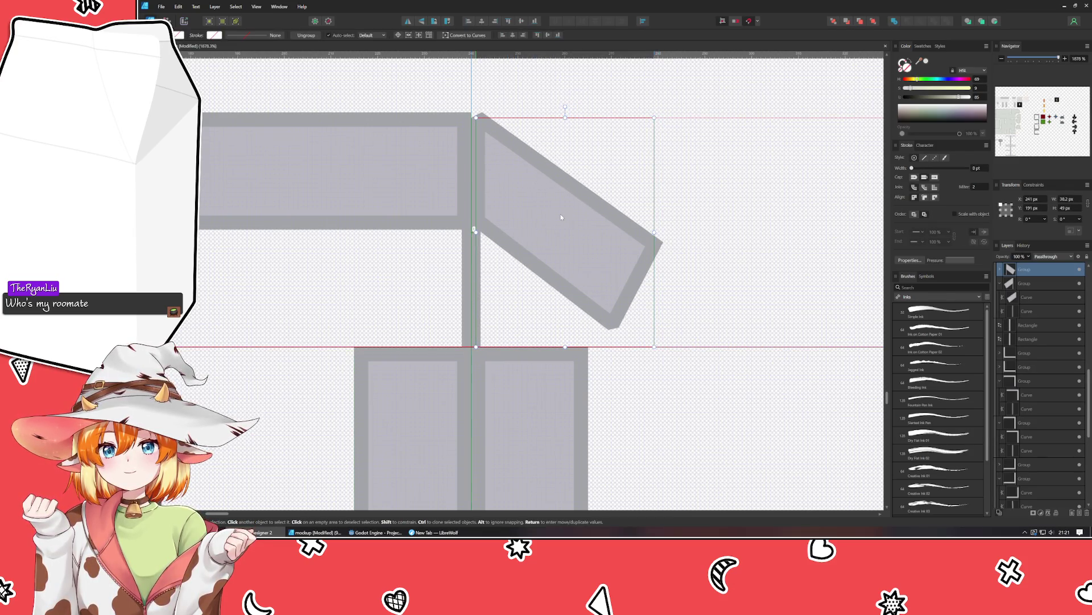
pyautogui.click(646, 394)
# Thin the edge line beside the bar's end from 3 pt to 2 pt.
pyautogui.scroll(-5, 645, 395)
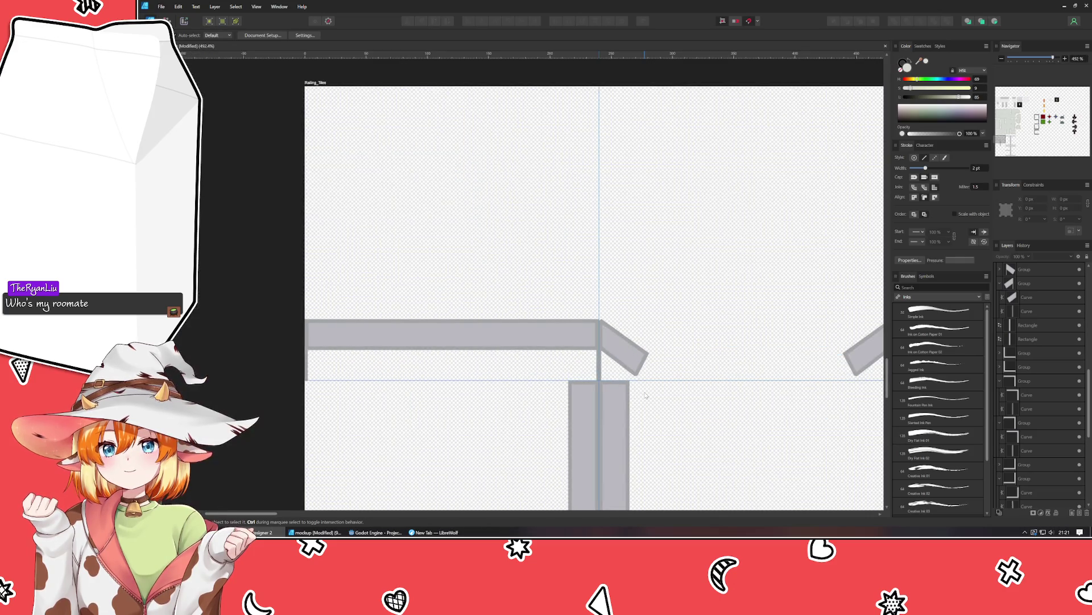
pyautogui.scroll(5, 292, 373)
pyautogui.click(348, 318)
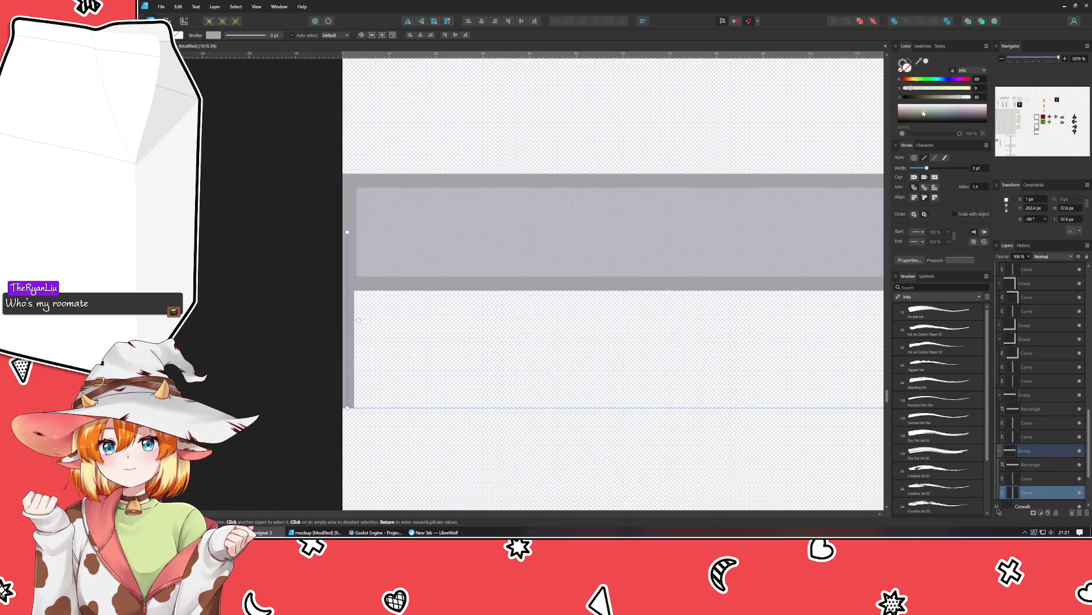
pyautogui.click(540, 322)
pyautogui.scroll(-6, 540, 322)
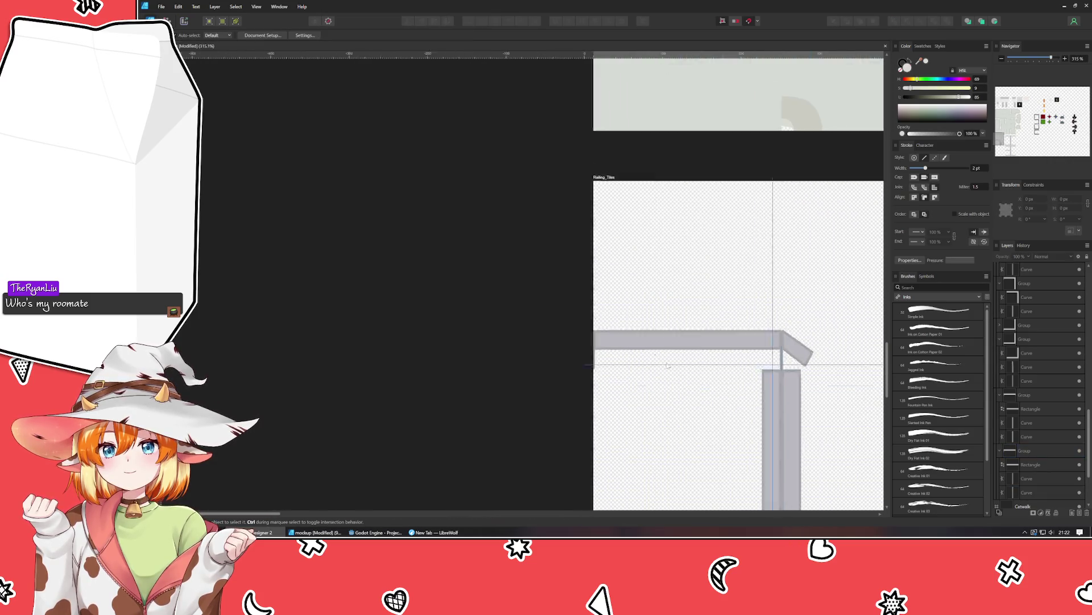
pyautogui.hscroll(4, 540, 322)
pyautogui.hscroll(3, 472, 347)
pyautogui.hscroll(3, 407, 370)
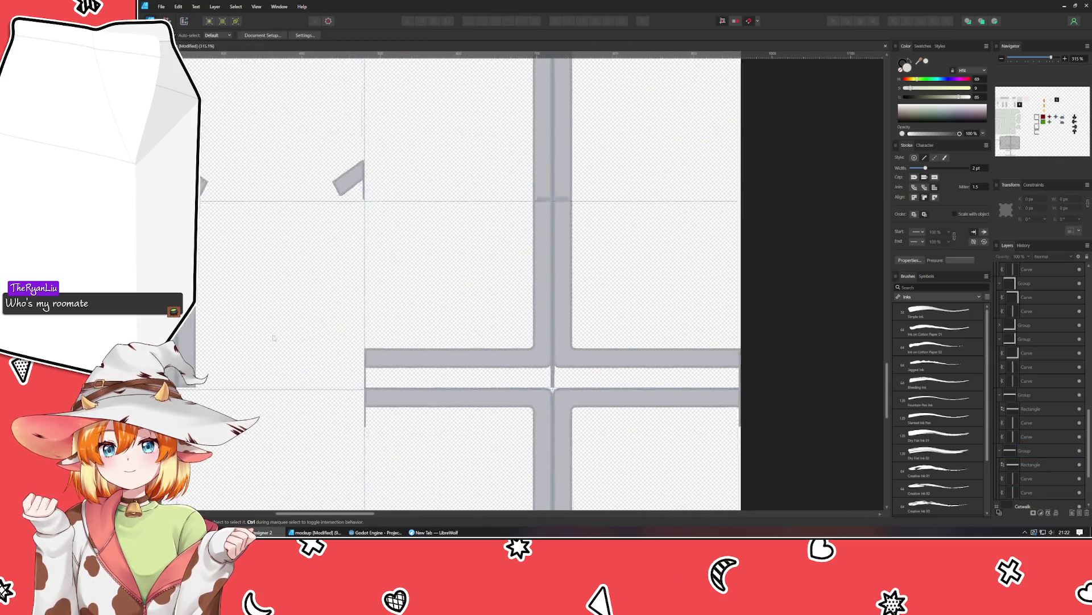
pyautogui.scroll(7, 360, 106)
pyautogui.click(389, 132)
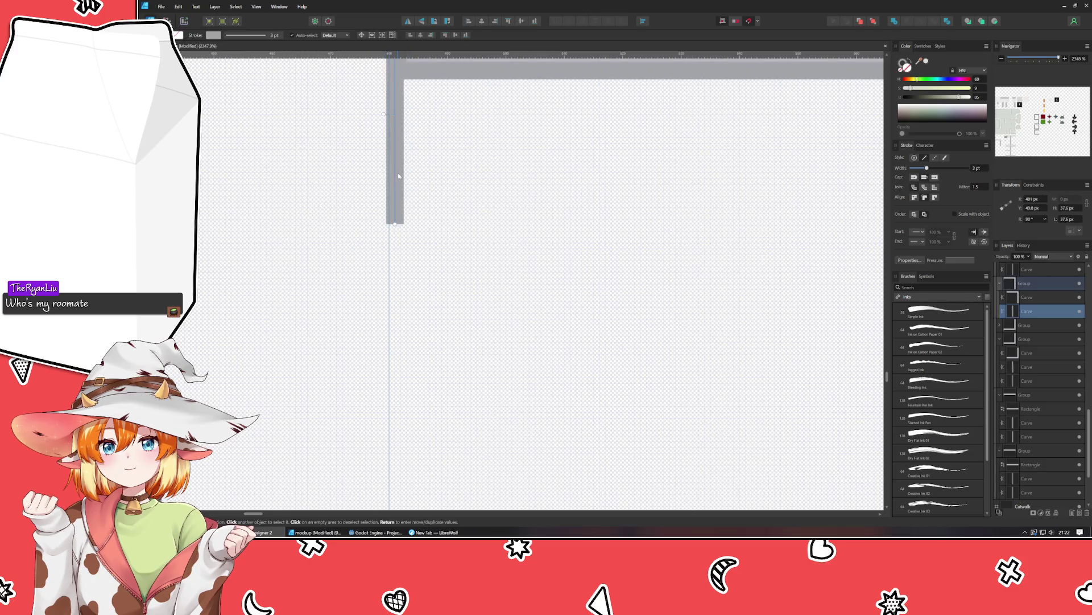
pyautogui.press('[')
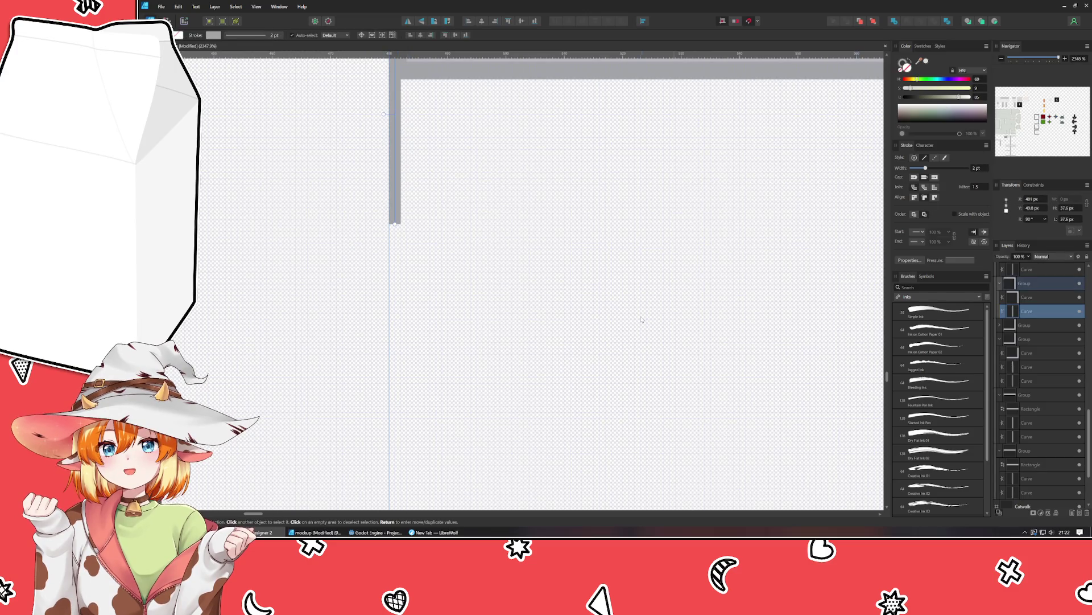
# Select the edge lines along the artboard's right edge and bring the cross junction into view.
pyautogui.scroll(-5, 630, 309)
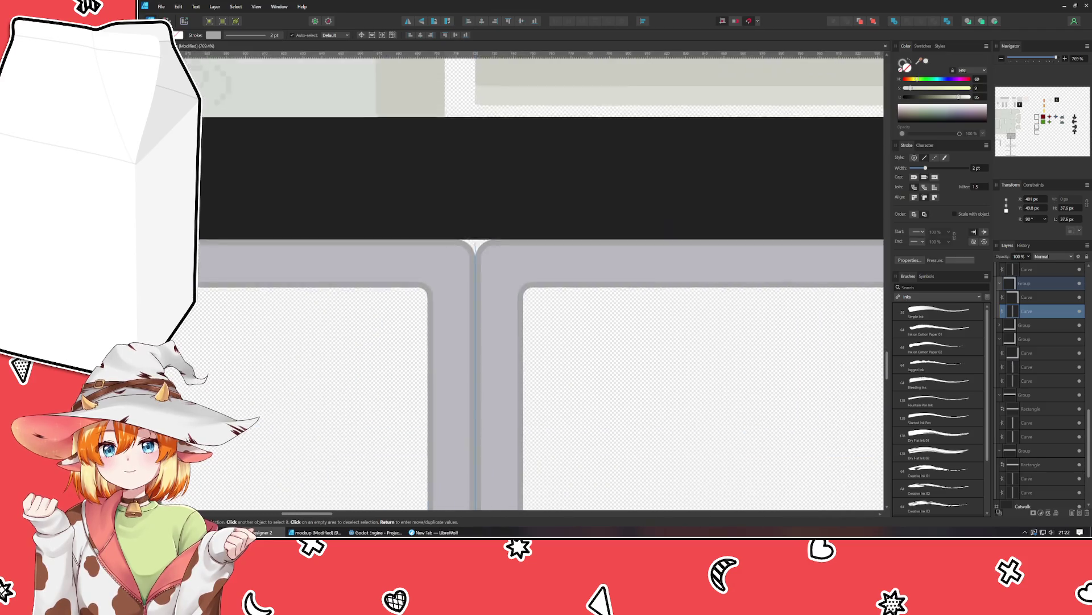
pyautogui.hscroll(5, 704, 385)
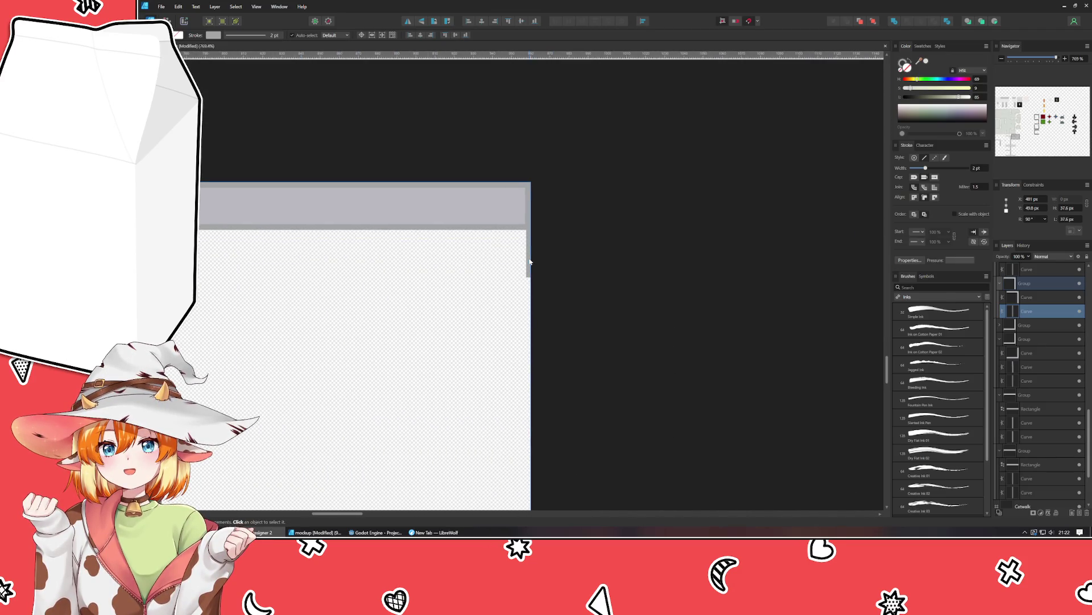
pyautogui.click(529, 227)
pyautogui.click(624, 438)
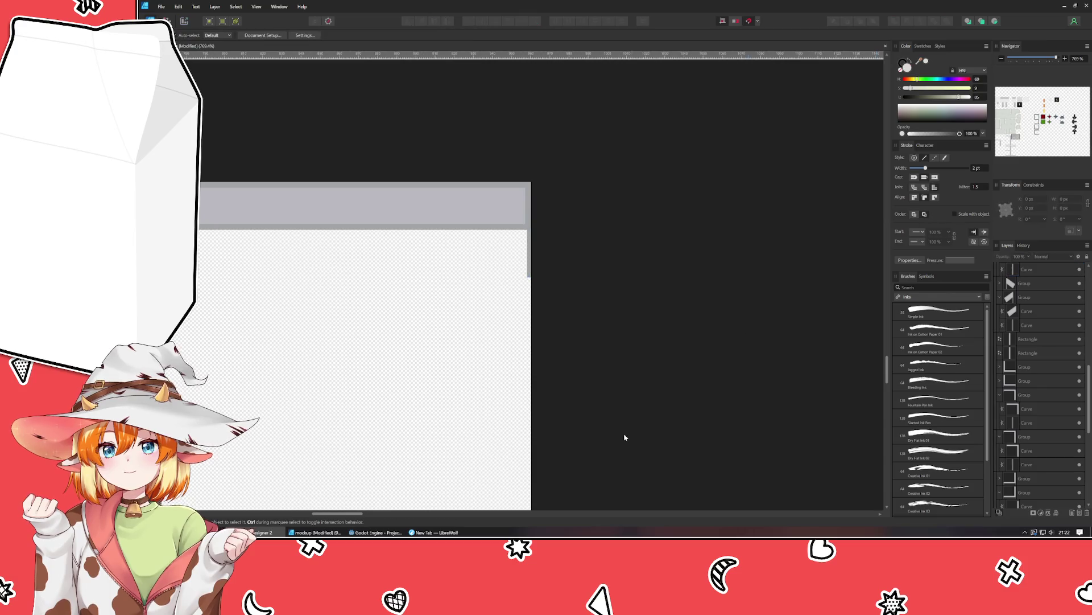
pyautogui.scroll(3, 624, 439)
pyautogui.hscroll(-3, 787, 251)
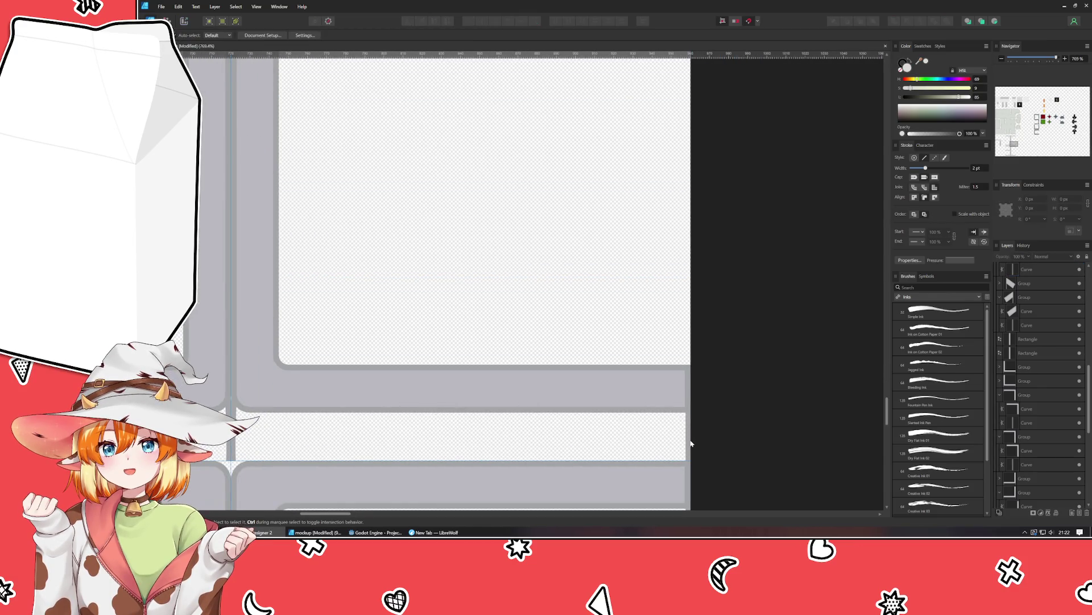
pyautogui.click(690, 424)
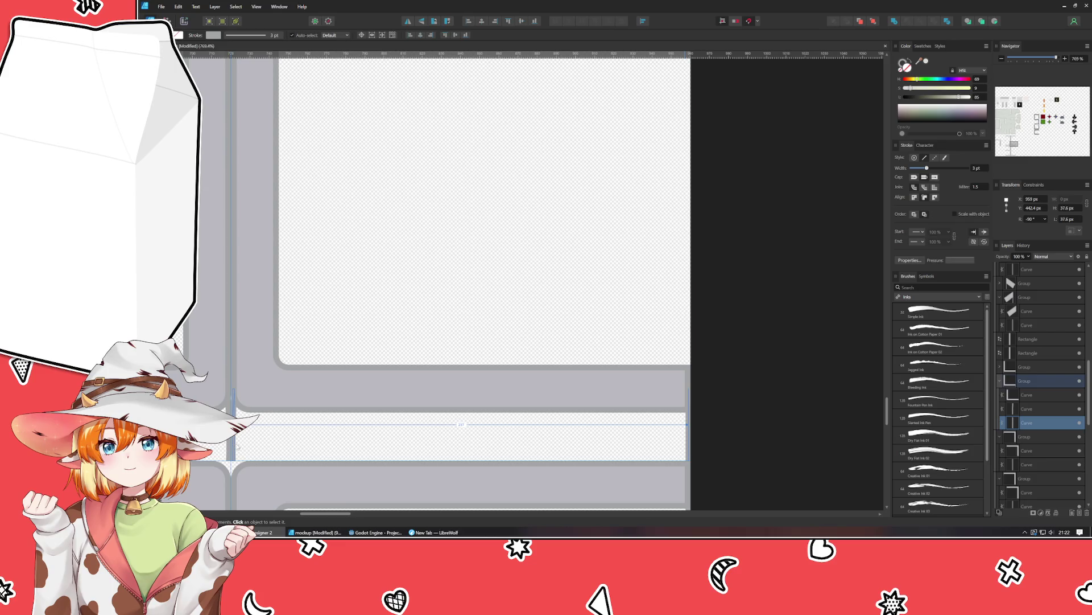
pyautogui.press('v')
pyautogui.moveTo(280, 450); pyautogui.dragTo(606, 406)
pyautogui.click(611, 402)
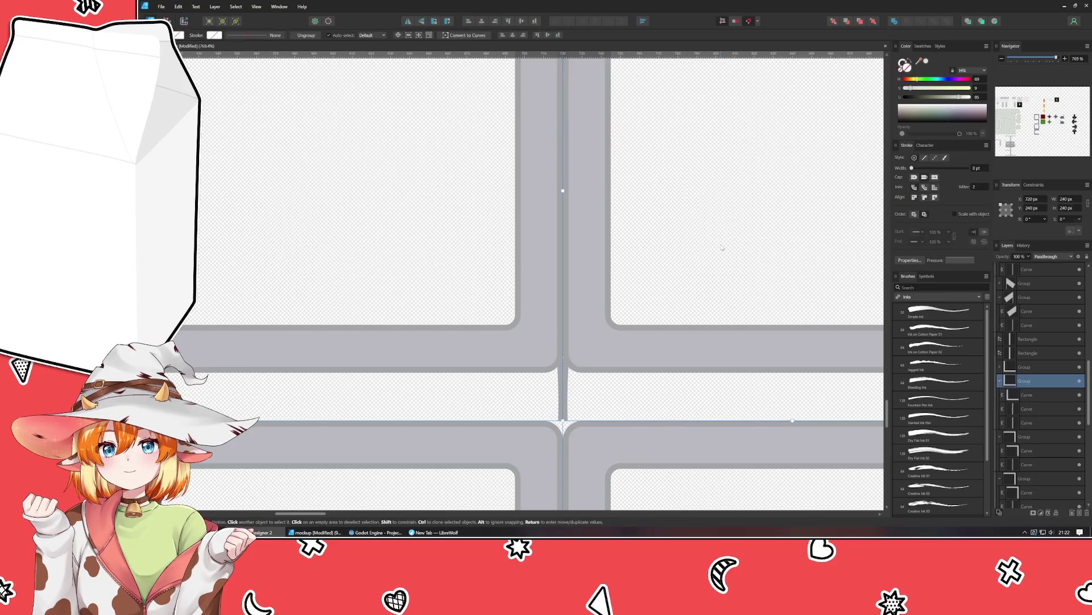
# Pick out the seam lines and vertical edge line at the cross junction, undoing the last change.
pyautogui.moveTo(721, 247); pyautogui.dragTo(487, 209)
pyautogui.scroll(3, 270, 388)
pyautogui.click(270, 388)
pyautogui.click(389, 342)
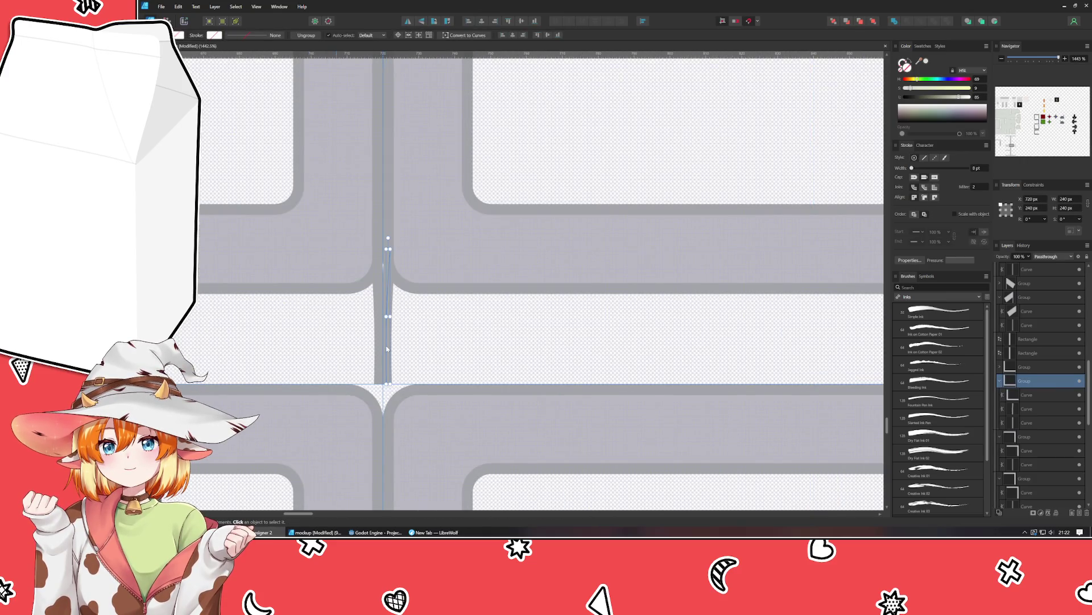
pyautogui.scroll(-1, 980, 170)
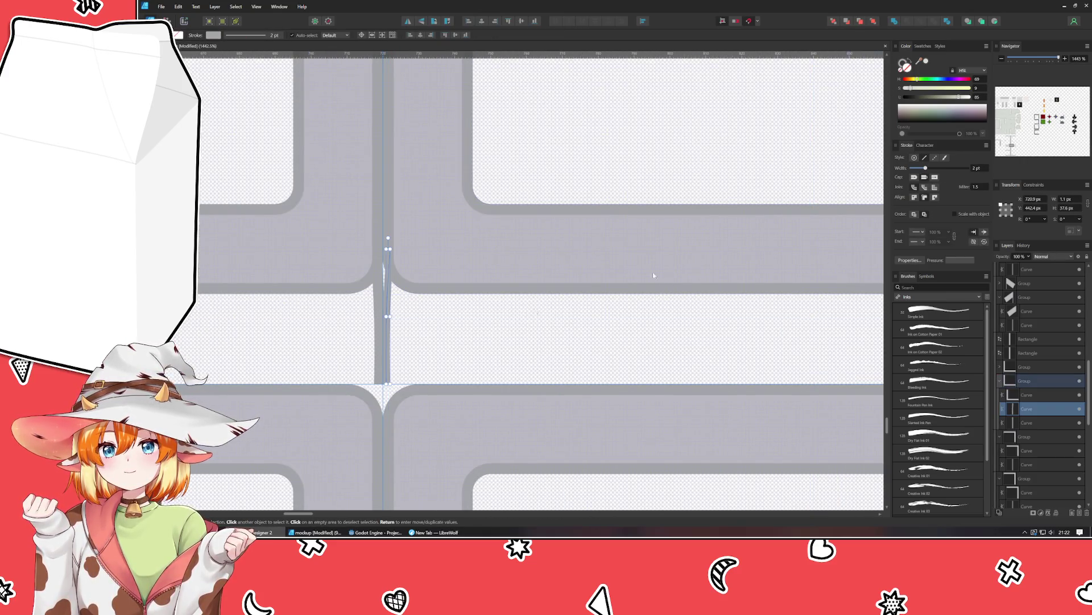
pyautogui.click(375, 370)
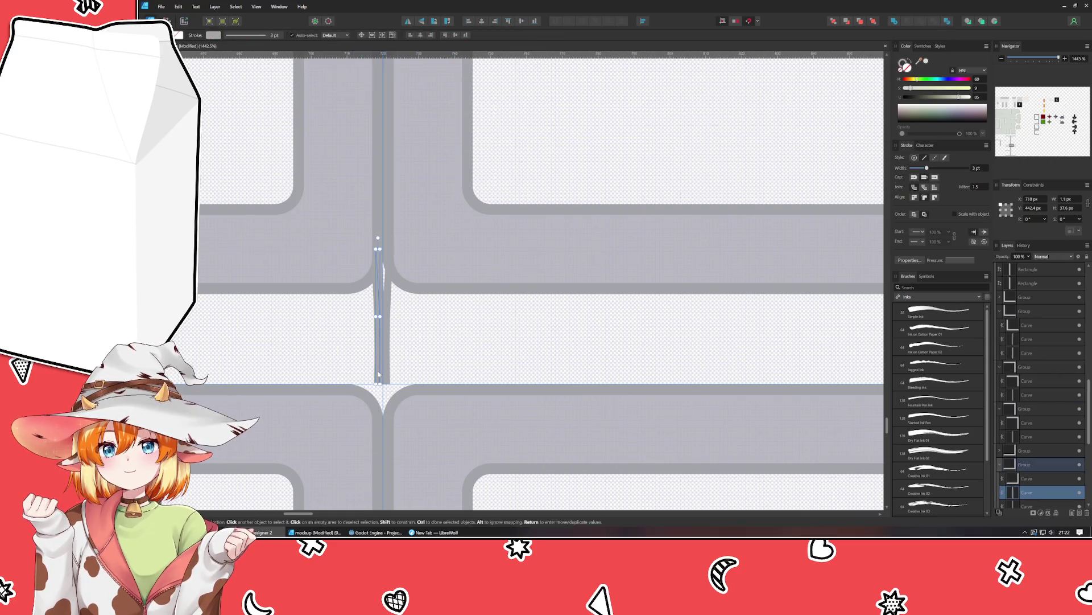
pyautogui.scroll(-1, 980, 170)
pyautogui.hscroll(10, 473, 360)
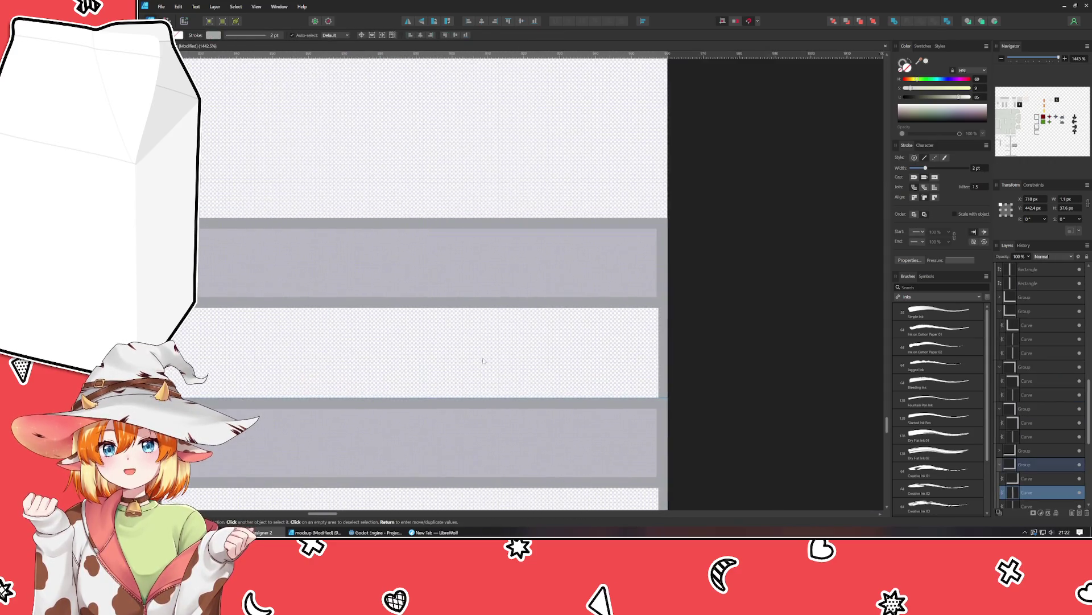
pyautogui.click(662, 368)
pyautogui.scroll(-1, 991, 164)
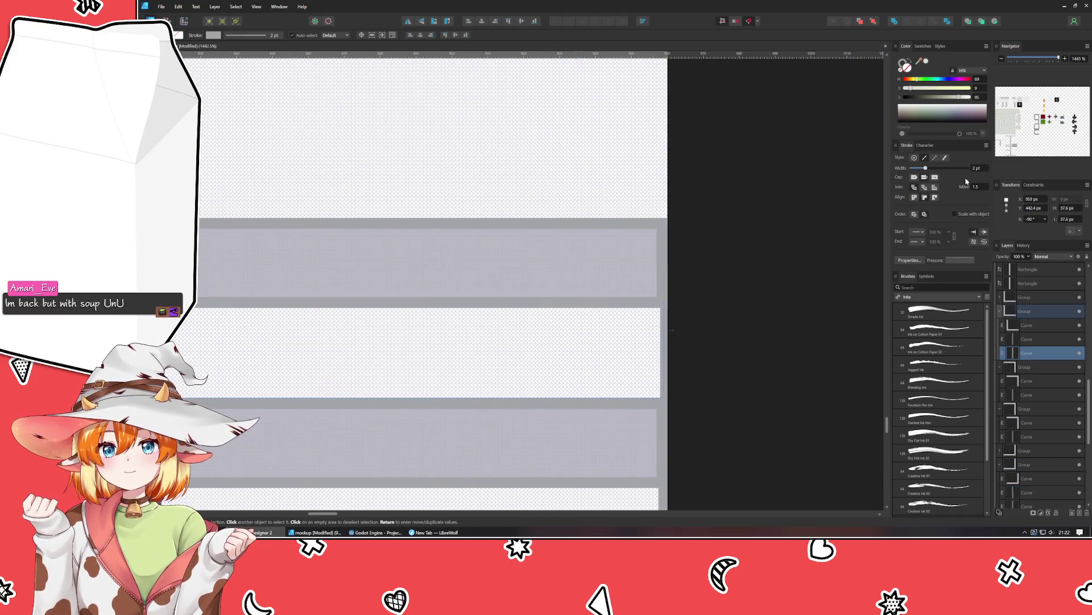
pyautogui.scroll(-2, 766, 93)
pyautogui.hscroll(2, 668, 283)
pyautogui.hotkey('ctrl', 'z')
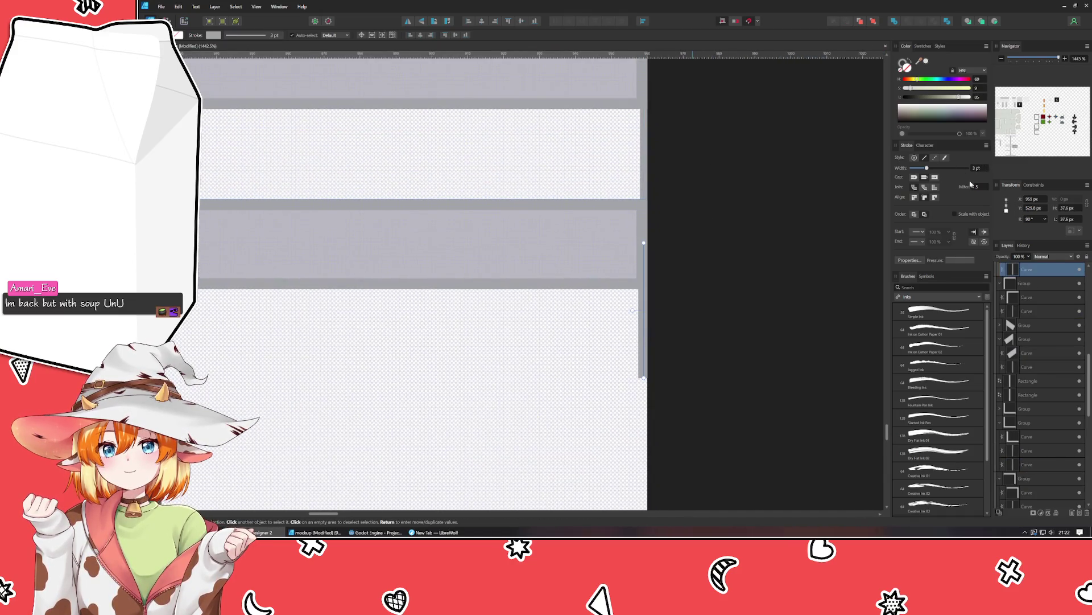
# Reduce the vertical edge lines at the bar ends to a 2 pt stroke.
pyautogui.scroll(-1, 977, 172)
pyautogui.hscroll(-5, 742, 338)
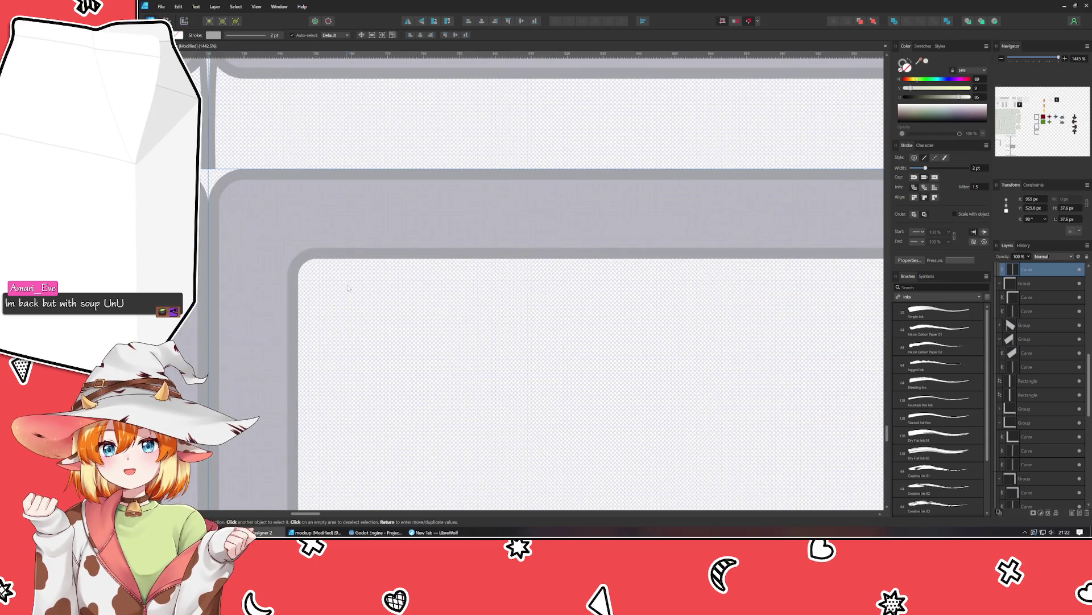
pyautogui.hscroll(-5, 348, 288)
pyautogui.hscroll(-3, 723, 393)
pyautogui.hscroll(-3, 766, 339)
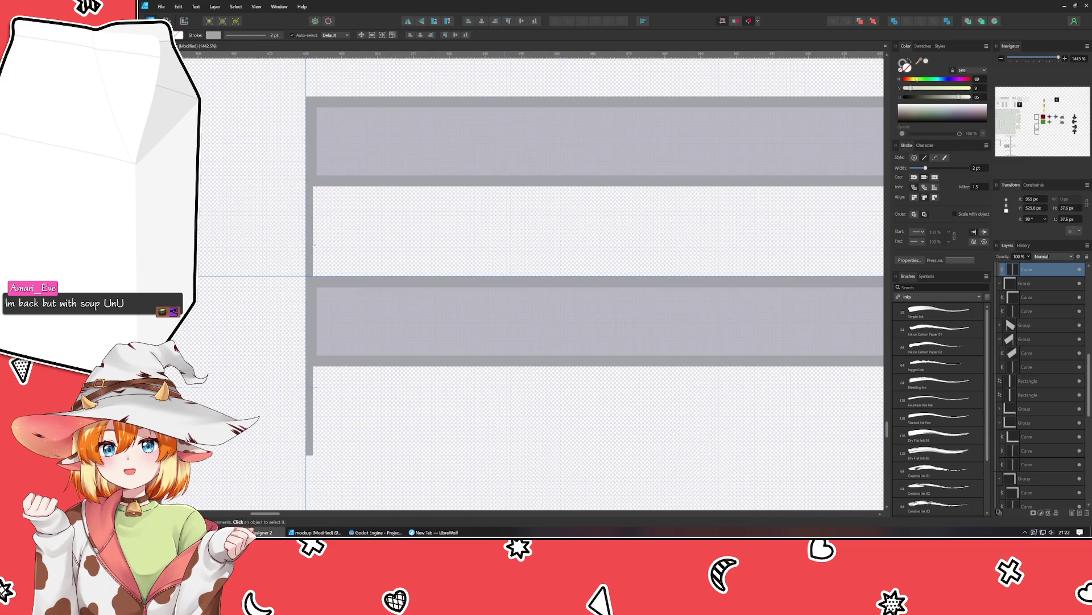
pyautogui.click(309, 233)
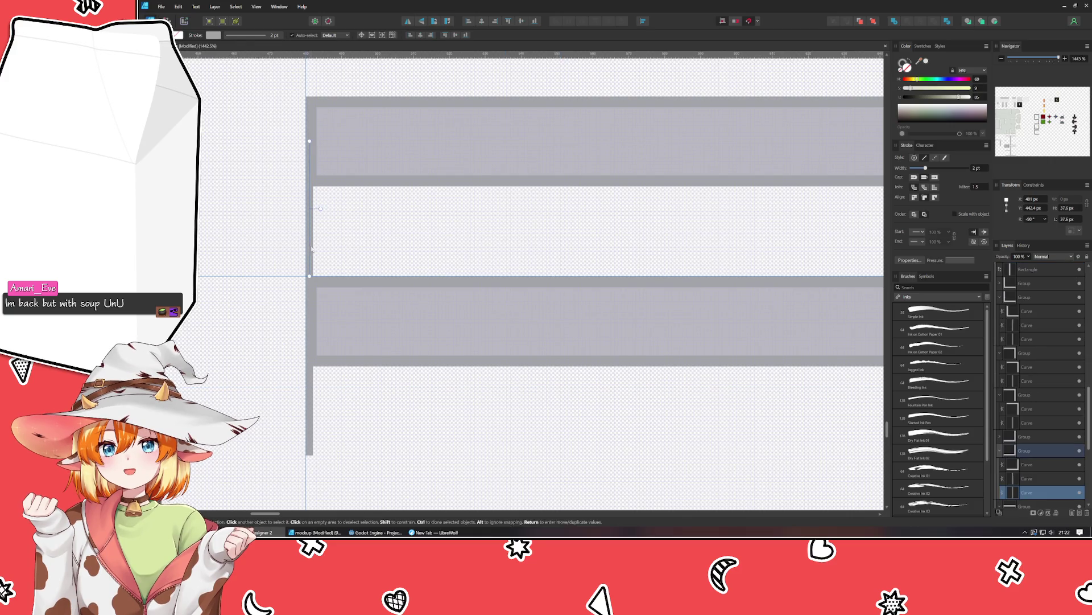
pyautogui.click(309, 414)
pyautogui.scroll(-5, 559, 437)
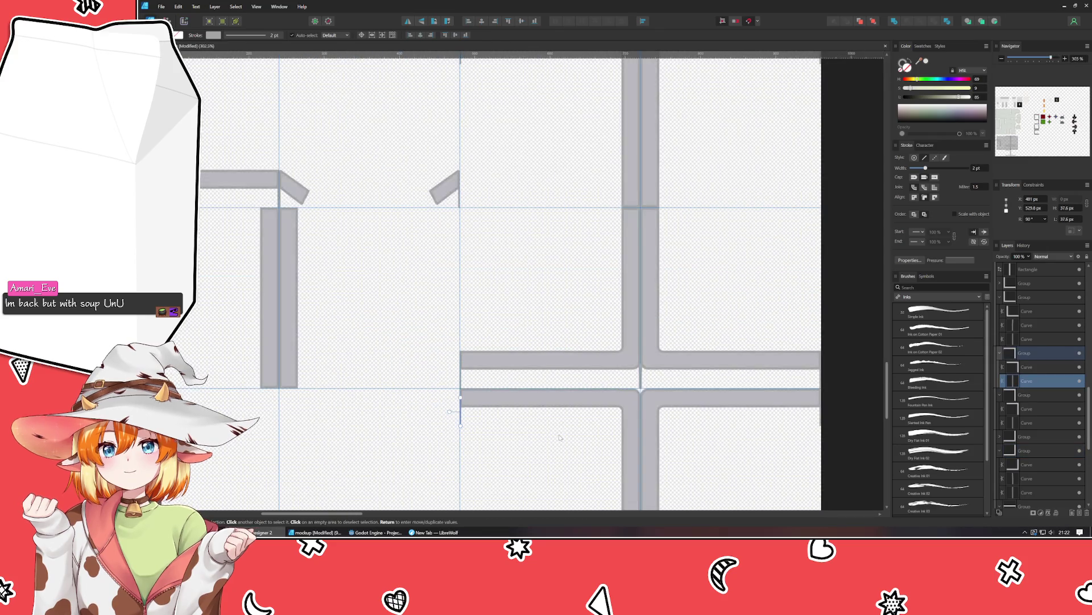
pyautogui.moveTo(560, 437); pyautogui.dragTo(454, 270)
pyautogui.scroll(5, 360, 405)
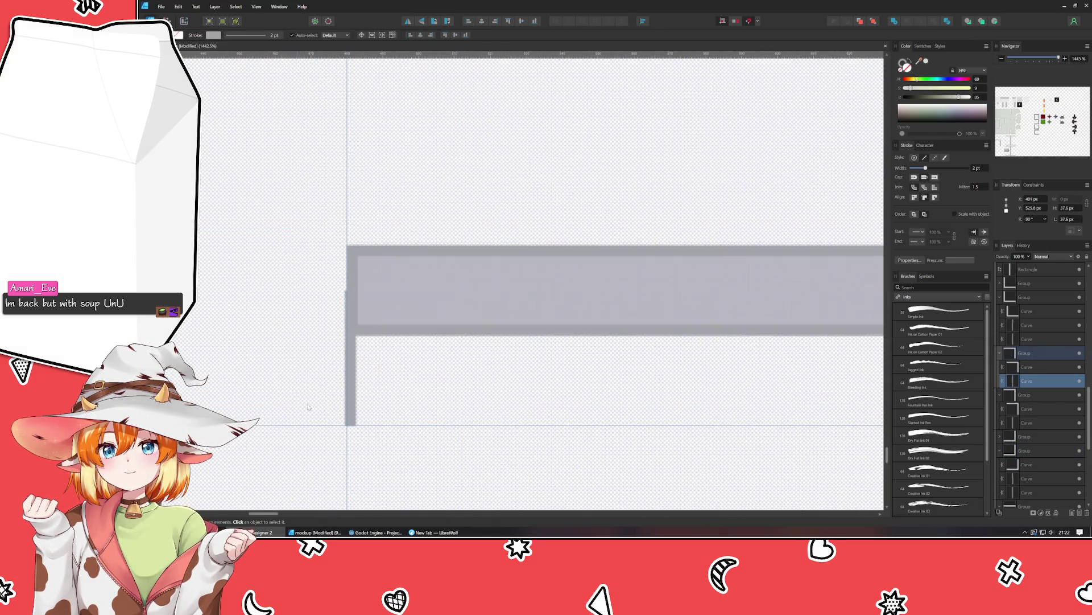
pyautogui.click(350, 392)
pyautogui.click(974, 169)
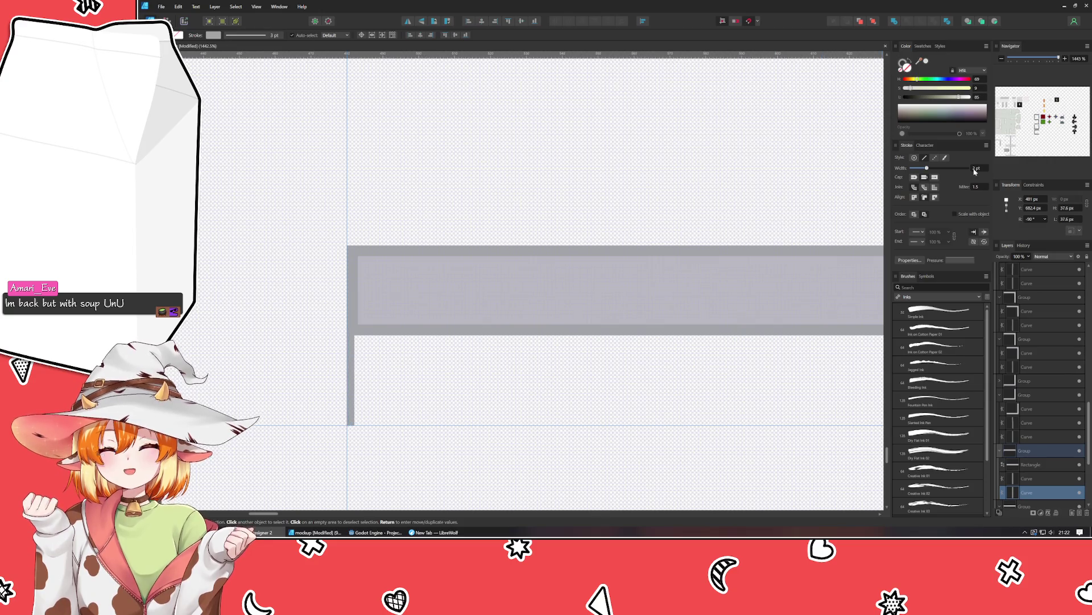
pyautogui.click(586, 229)
# Select the group around the lower-left rail bar.
pyautogui.scroll(-3, 550, 356)
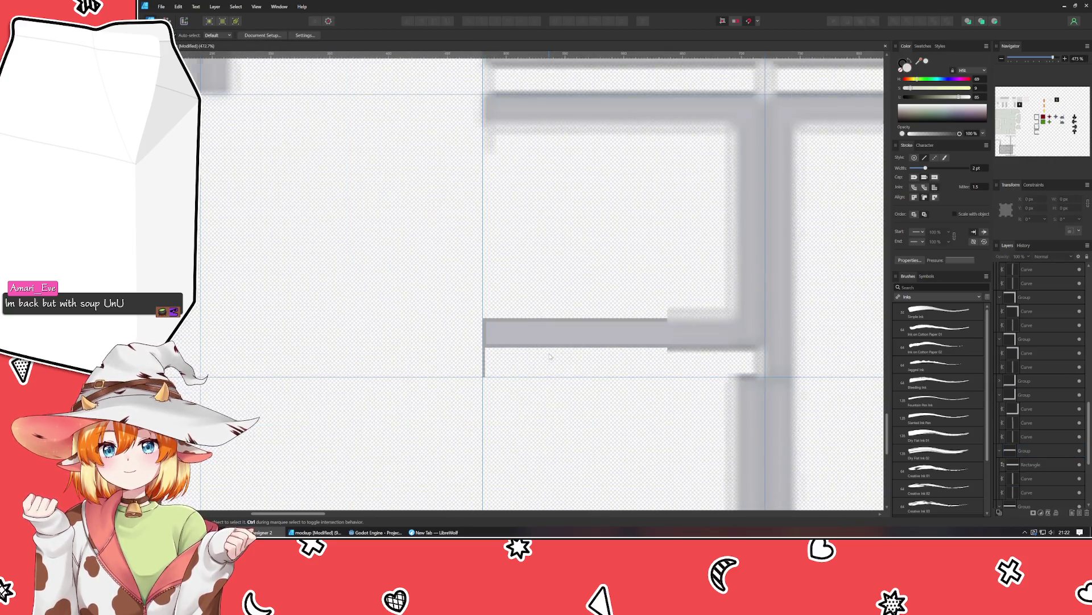
pyautogui.scroll(-2, 546, 364)
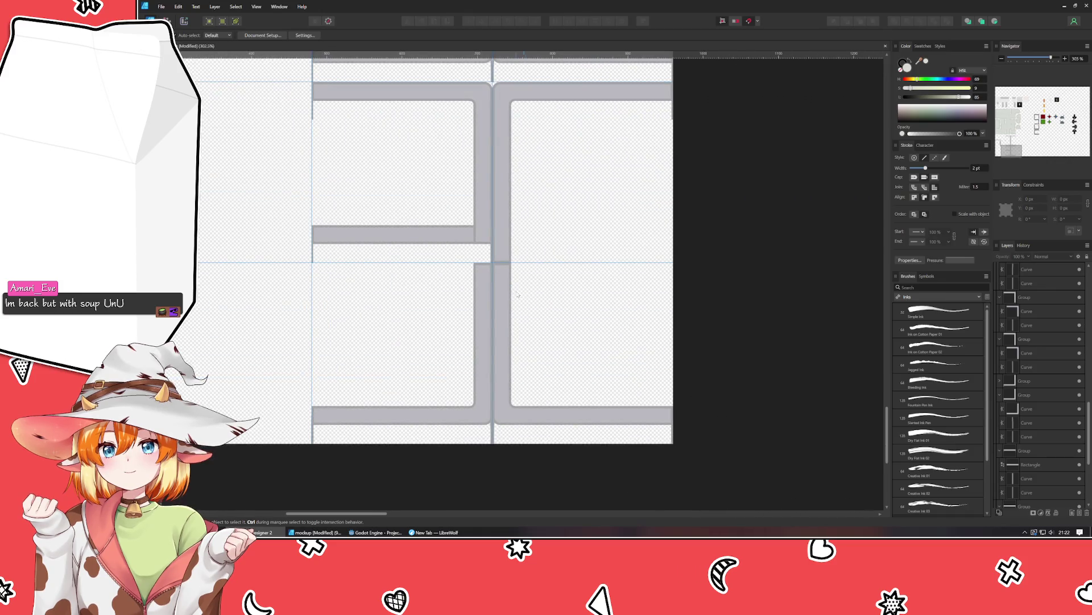
pyautogui.scroll(-5, 371, 387)
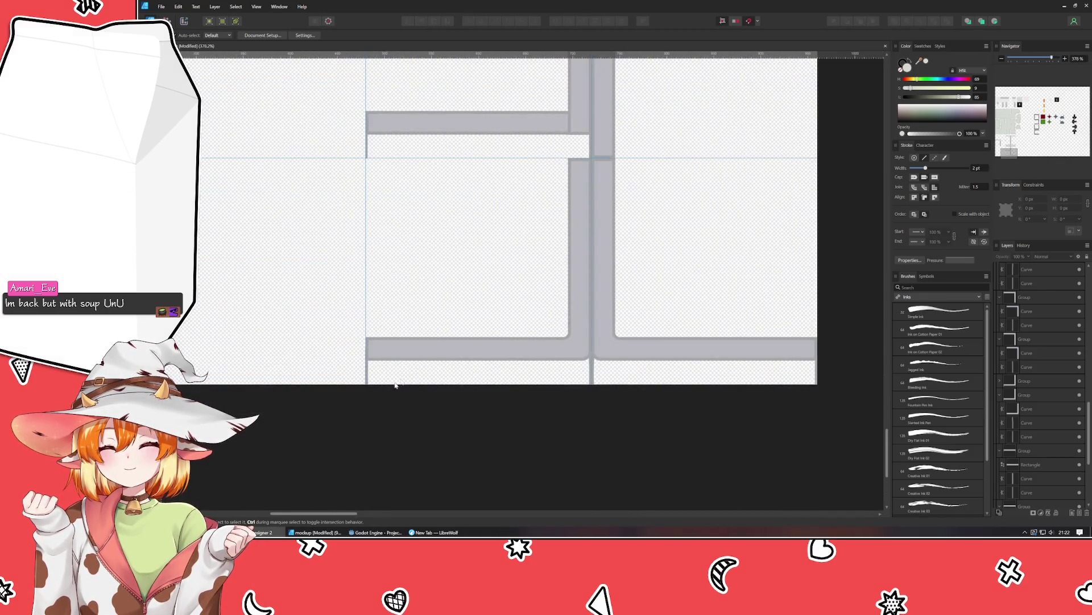
pyautogui.click(440, 352)
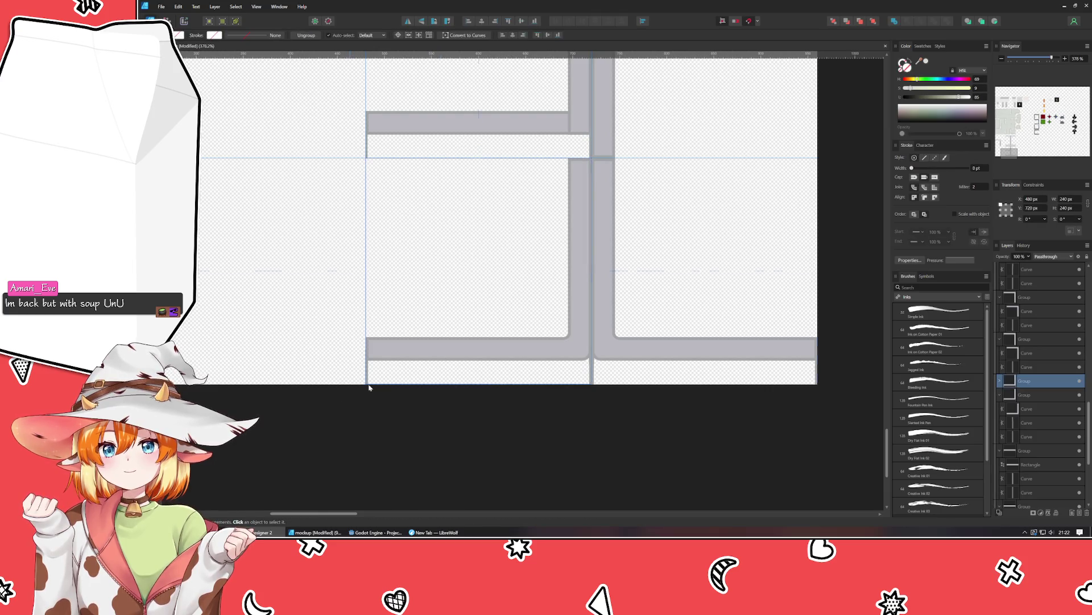
# Remove the extra rail bar group.
pyautogui.hotkey('ctrl', 'z')
pyautogui.hotkey('ctrl', 'z')
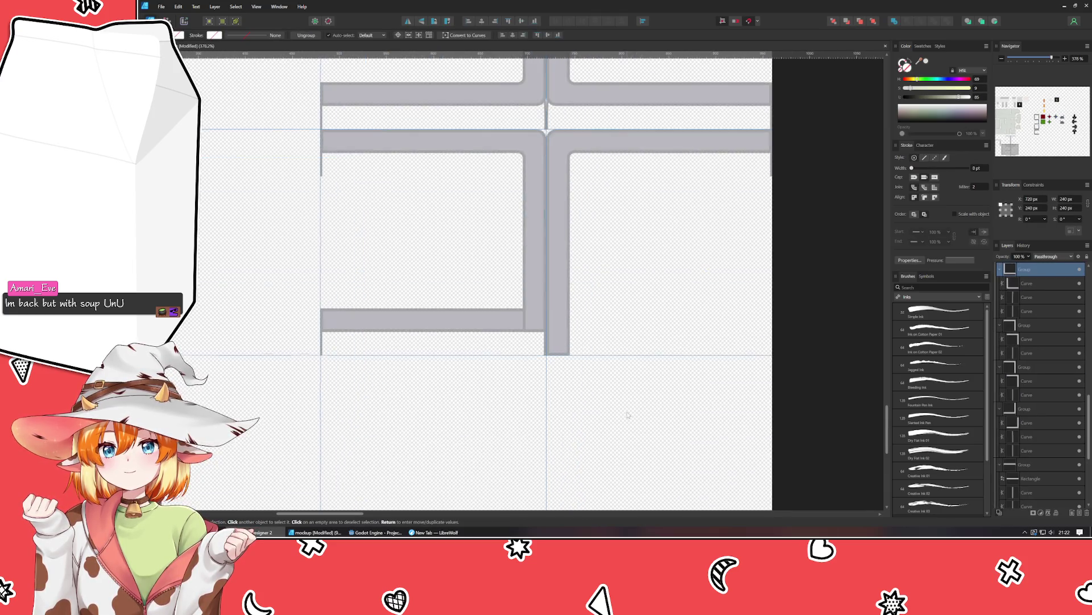
pyautogui.hotkey('ctrl', 'z')
pyautogui.click(659, 238)
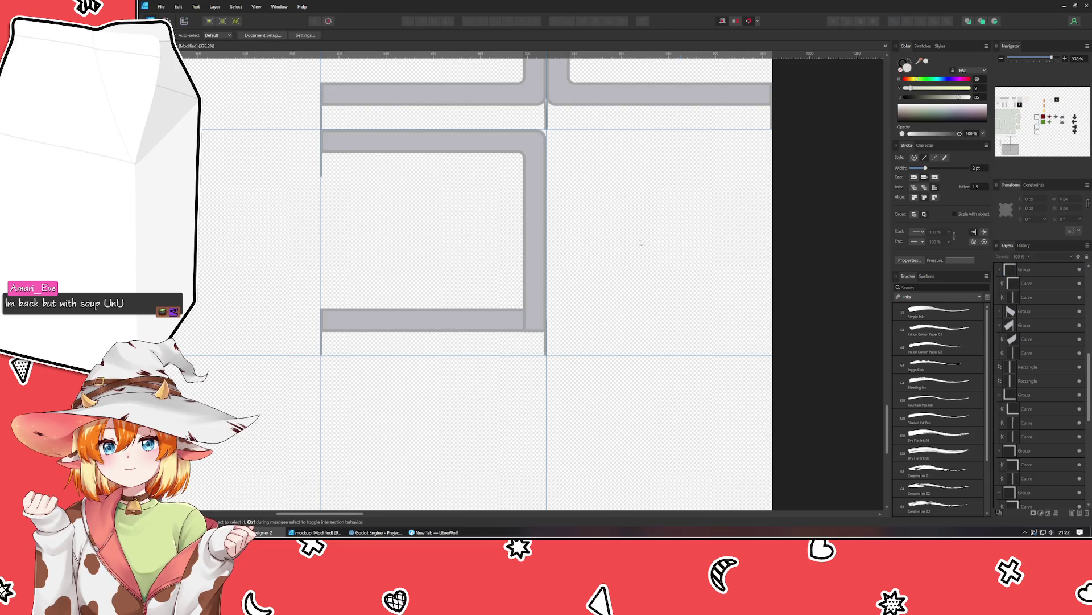
pyautogui.scroll(5, 533, 312)
# Thin the vertical edge line inside the horizontal bar group to 2 pt.
pyautogui.click(587, 336)
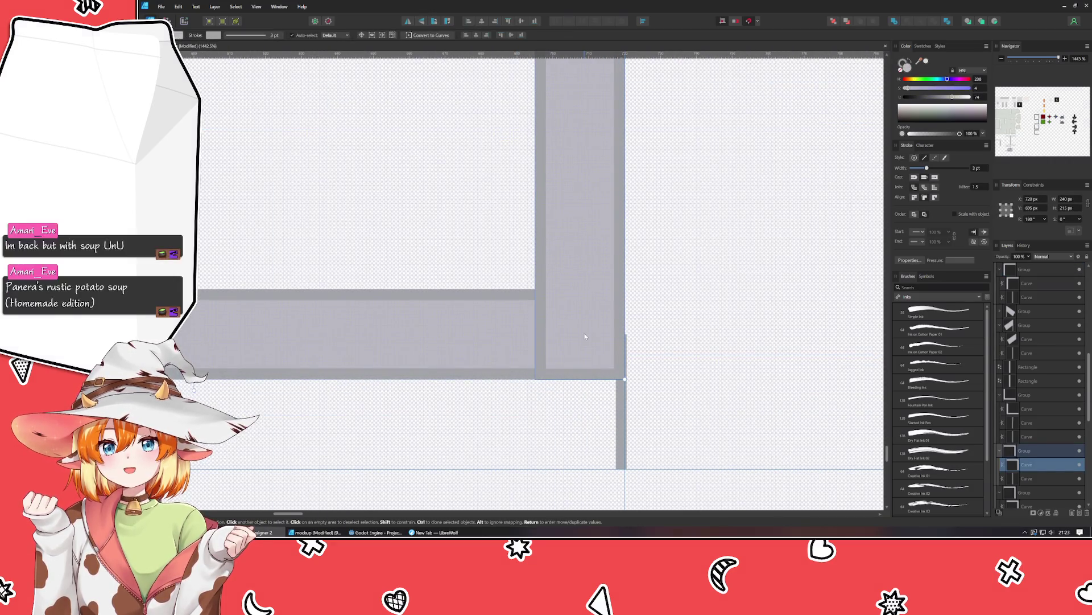
pyautogui.click(621, 433)
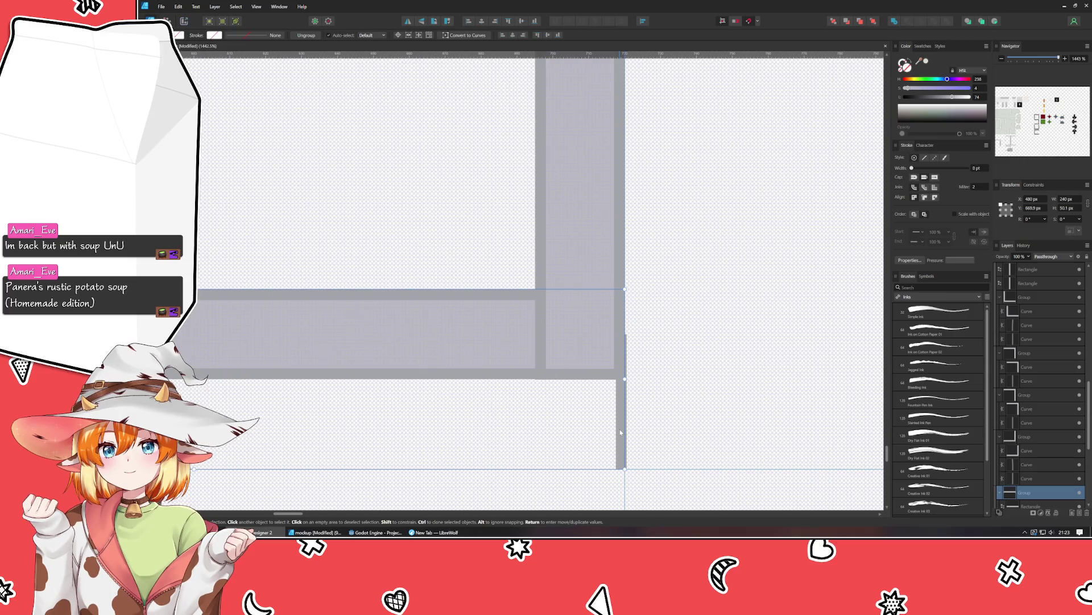
pyautogui.doubleClick(620, 432)
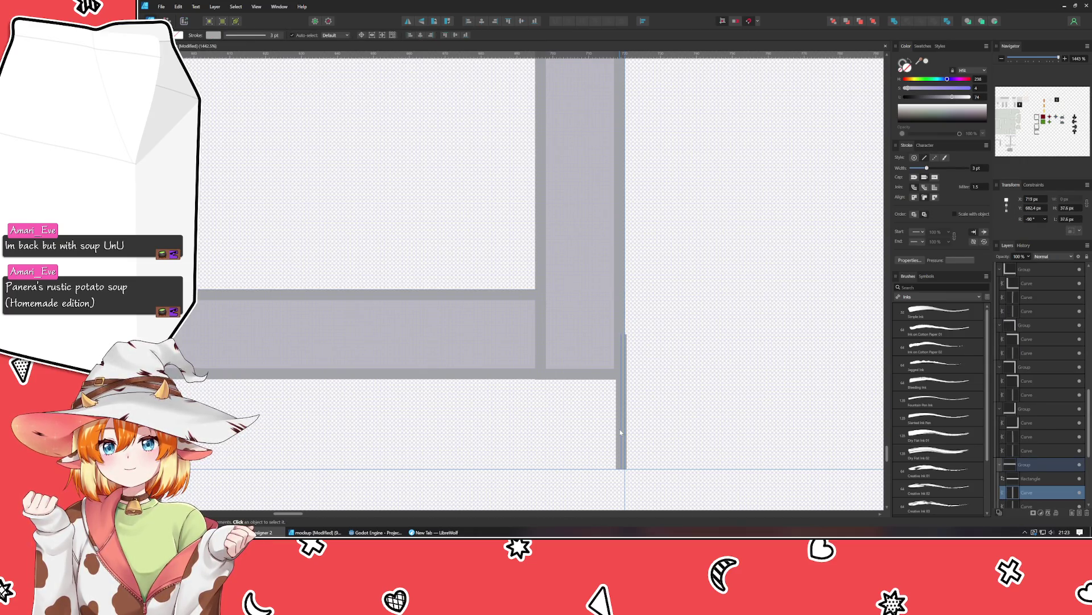
pyautogui.moveTo(927, 168); pyautogui.dragTo(925, 168)
# Combine the L-shaped rail curve and the bottom bar rectangle into one shape with Add.
pyautogui.click(713, 323)
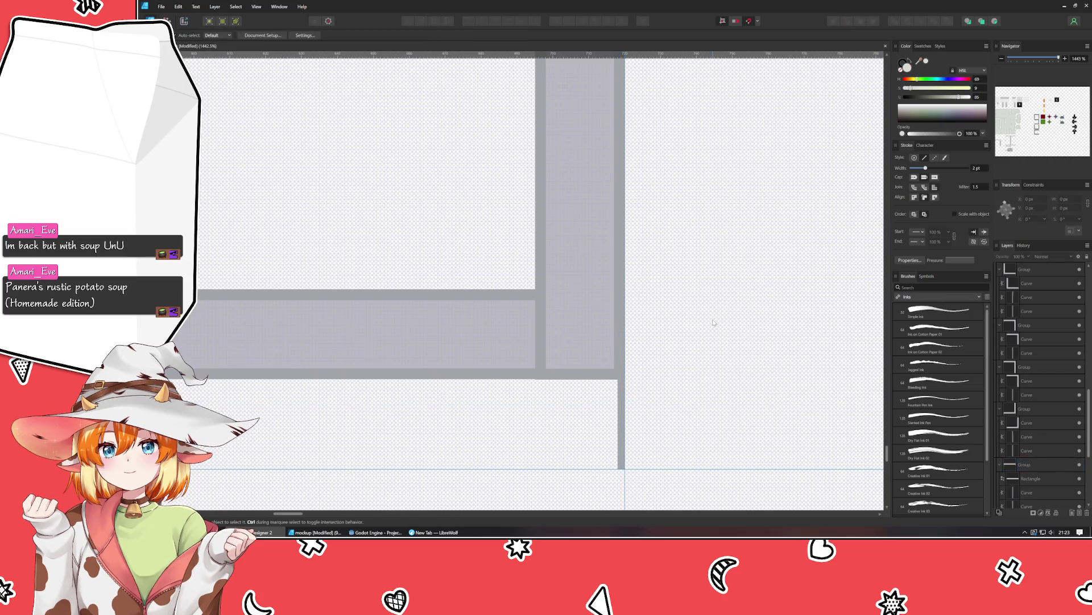
pyautogui.click(571, 335)
pyautogui.doubleClick(571, 335)
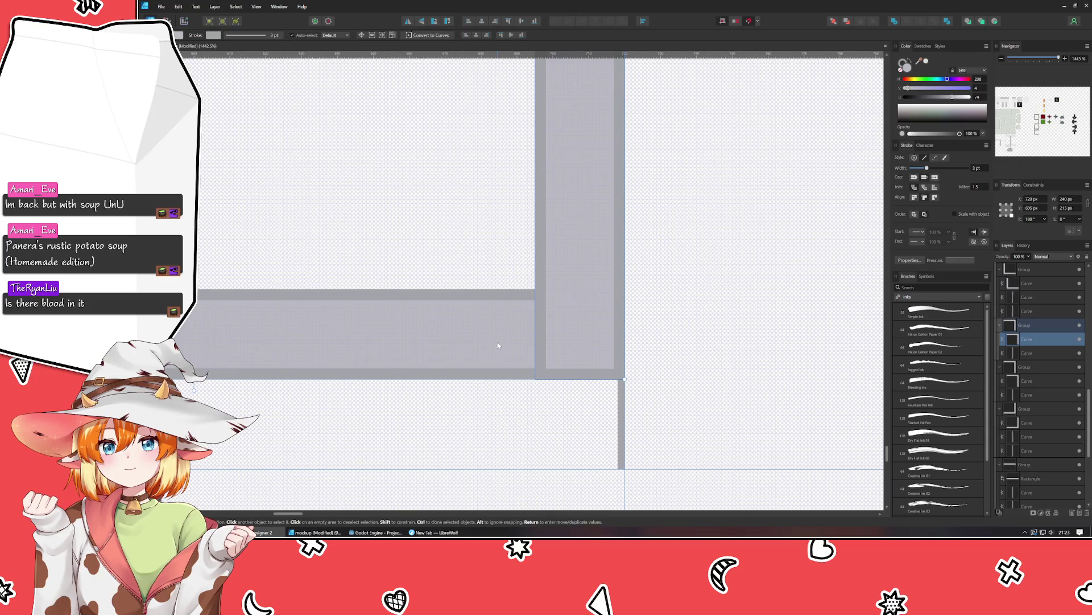
pyautogui.doubleClick(497, 344)
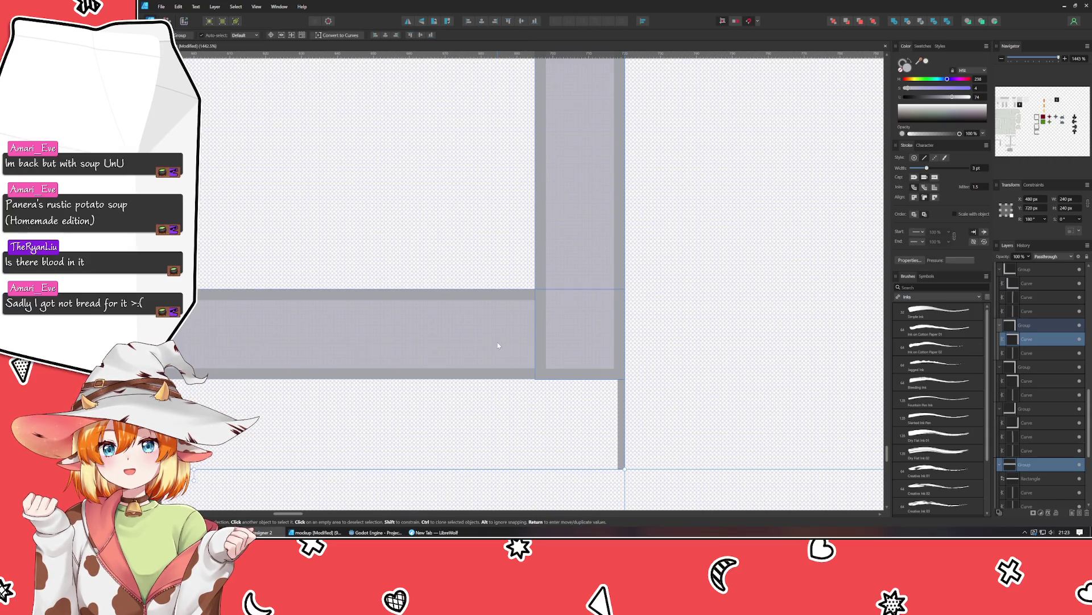
pyautogui.scroll(-3, 509, 333)
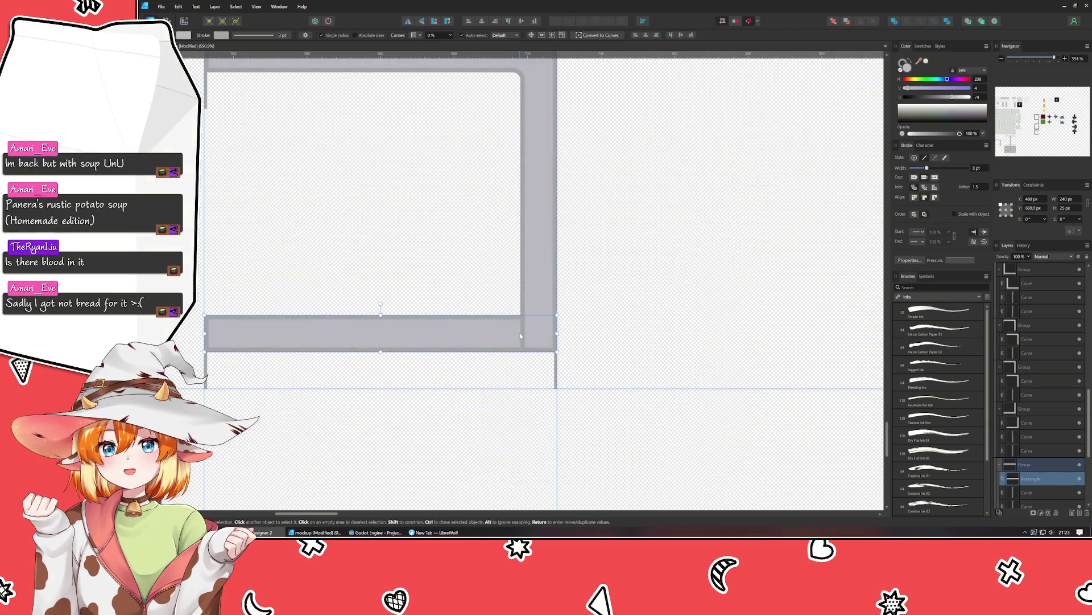
pyautogui.keyDown('shift'); pyautogui.click(538, 298); pyautogui.keyUp('shift')
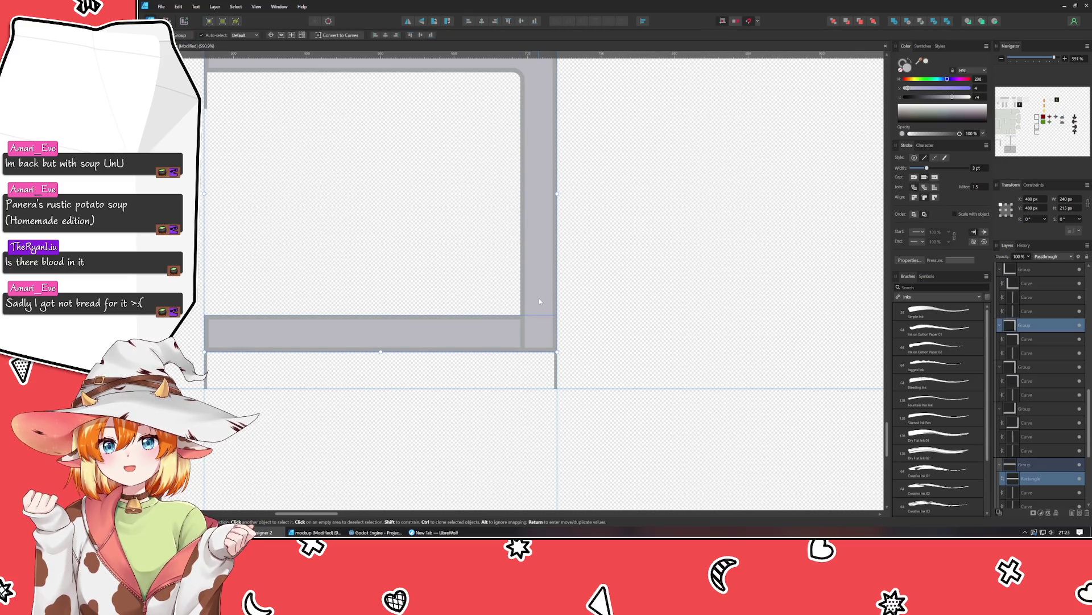
pyautogui.click(898, 23)
pyautogui.click(631, 229)
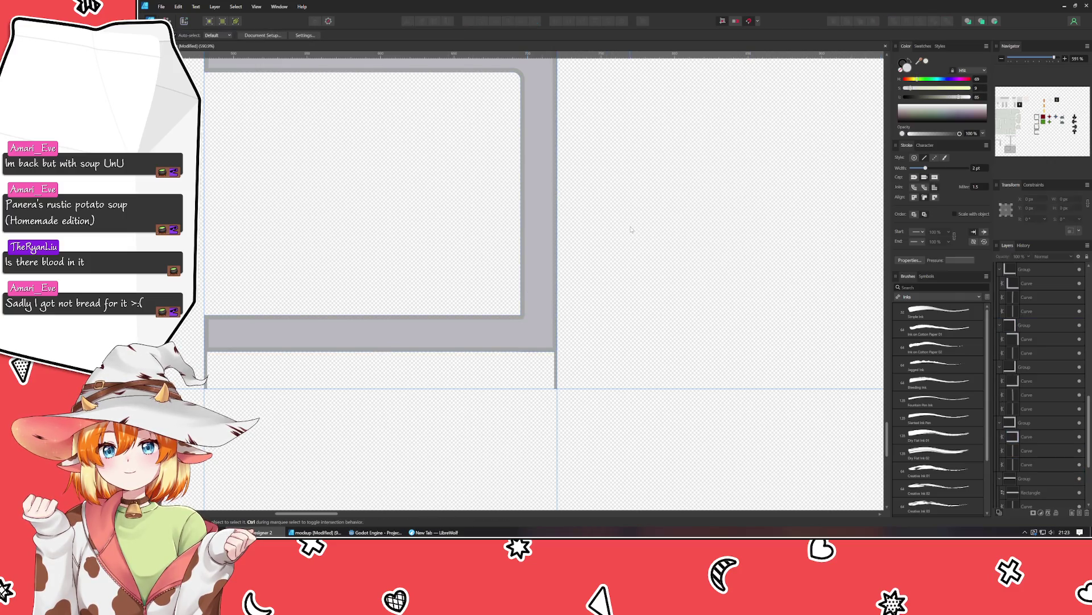
# Check the corner frame group's curve and undo the shape combination.
pyautogui.scroll(-5, 630, 230)
pyautogui.hscroll(-2, 681, 334)
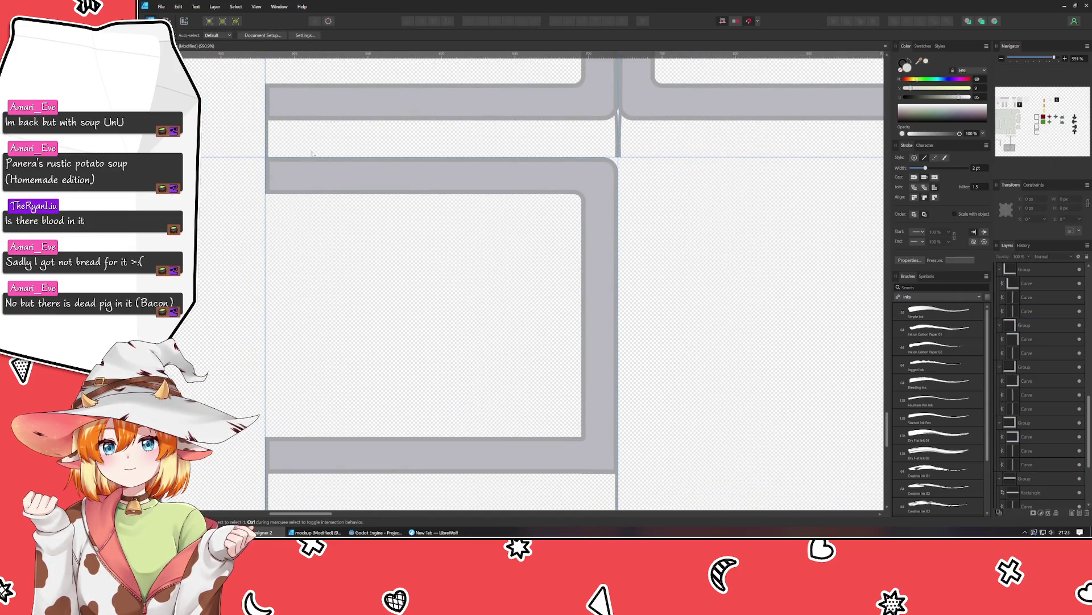
pyautogui.click(299, 181)
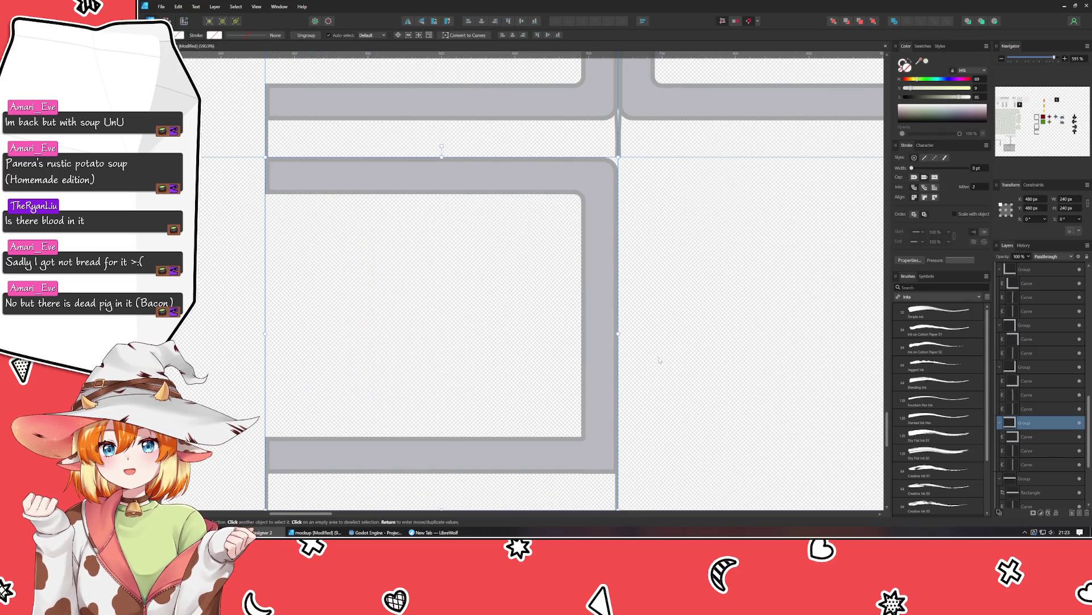
pyautogui.click(1047, 441)
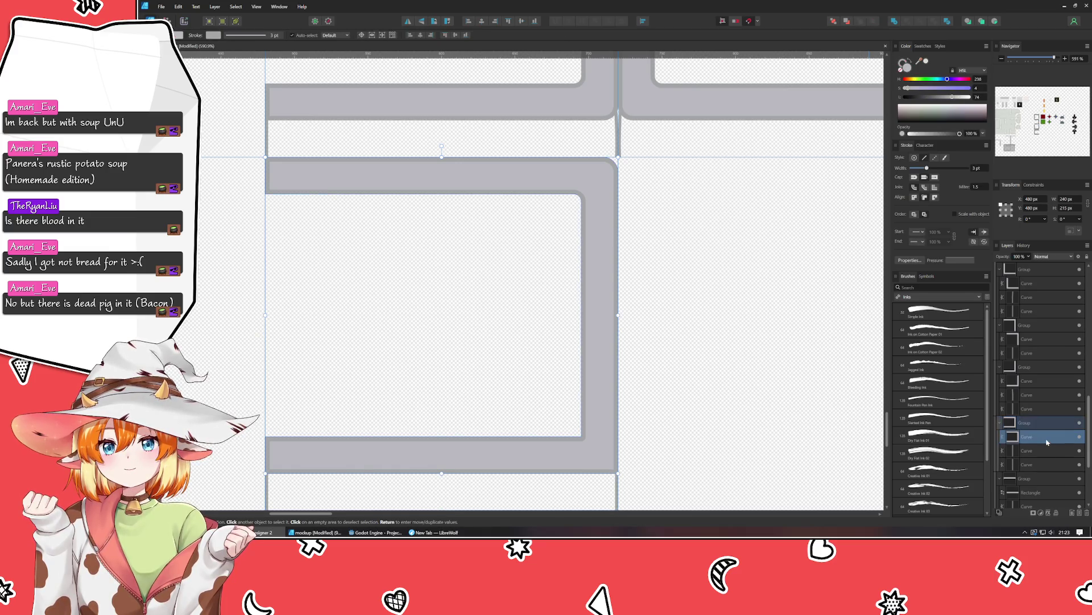
pyautogui.hotkey('ctrl', 'z')
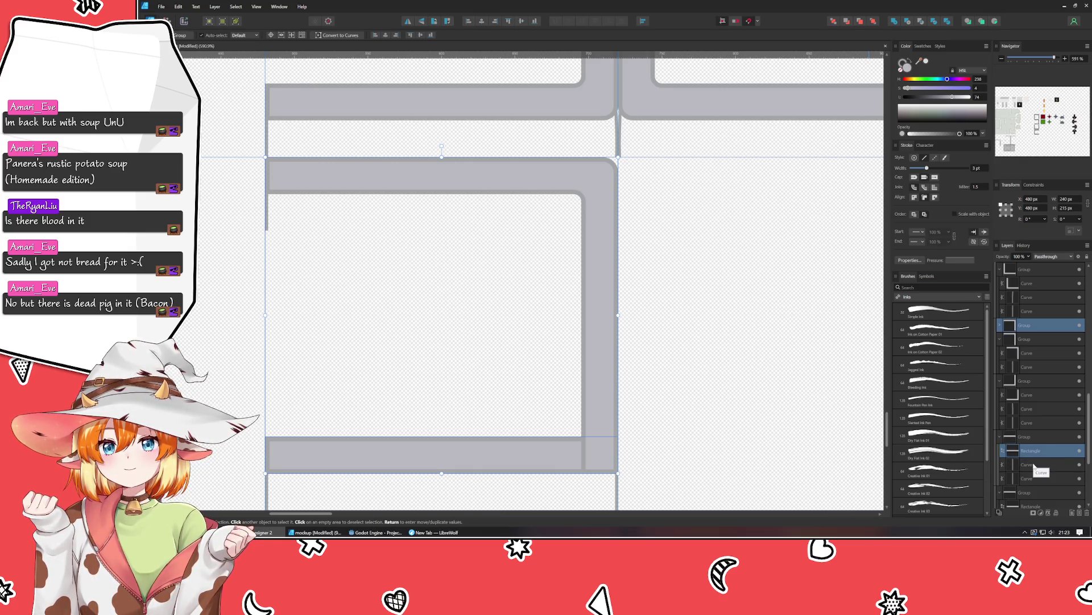
# Locate the L rail curve and bottom bar rectangle inside the corner frame group.
pyautogui.click(1035, 465)
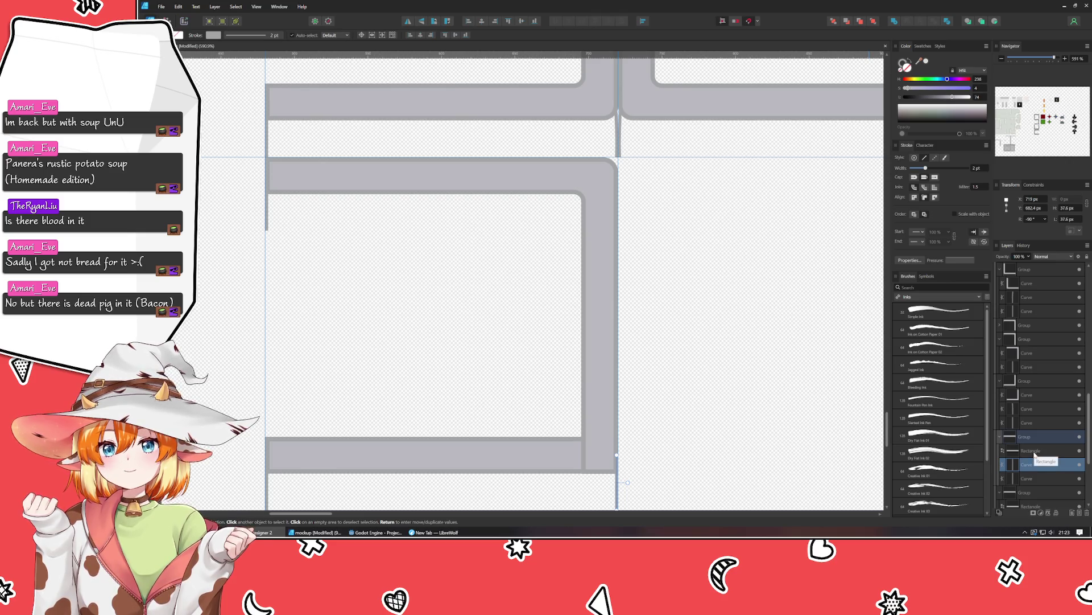
pyautogui.click(1035, 453)
pyautogui.scroll(-2, 801, 451)
pyautogui.hscroll(1, 801, 451)
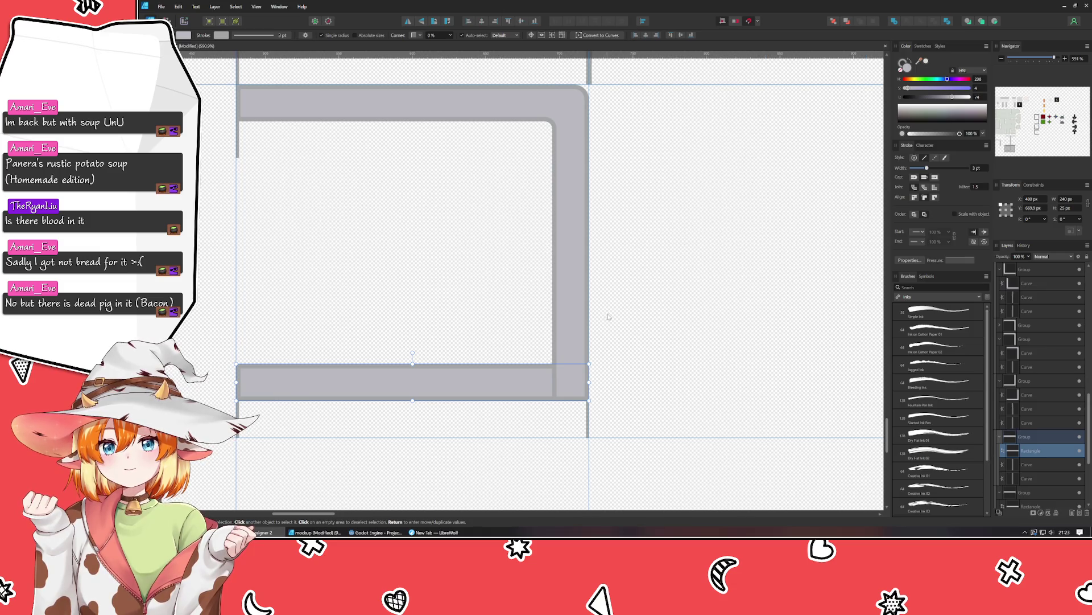
pyautogui.click(586, 314)
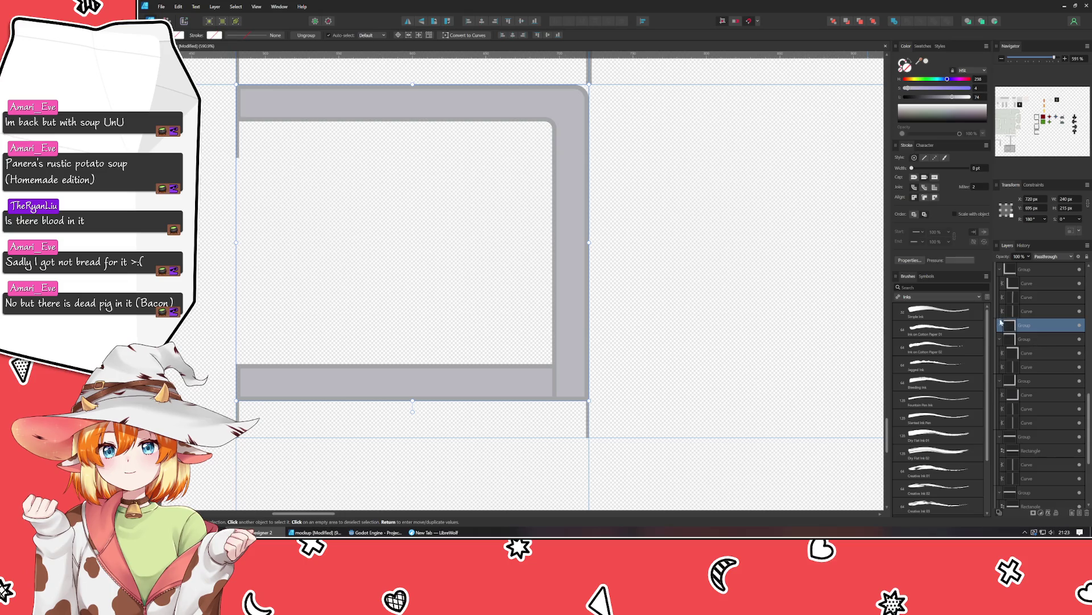
pyautogui.click(999, 326)
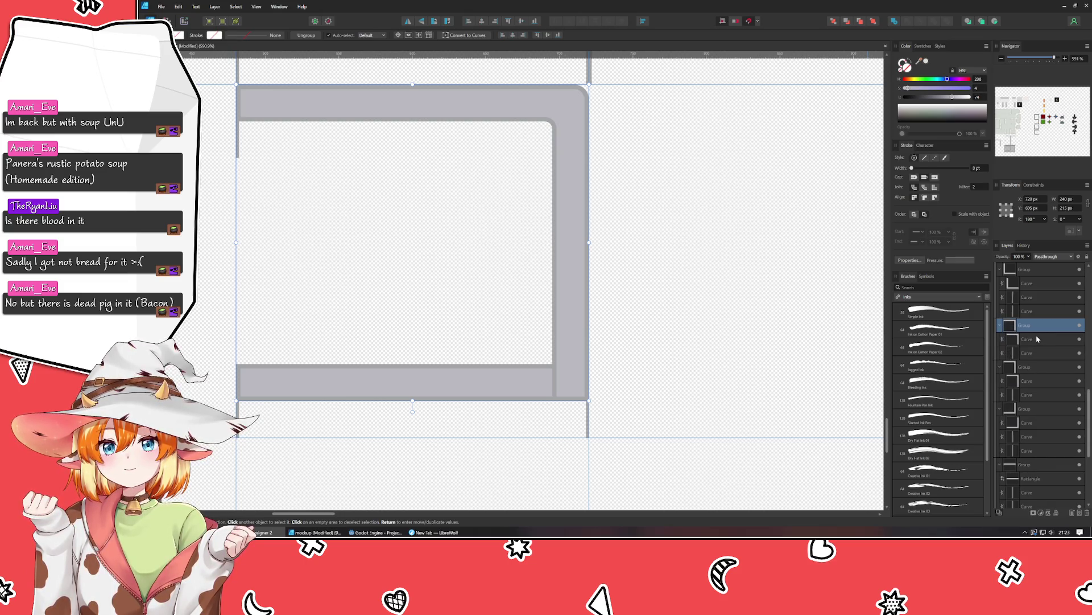
pyautogui.click(1027, 340)
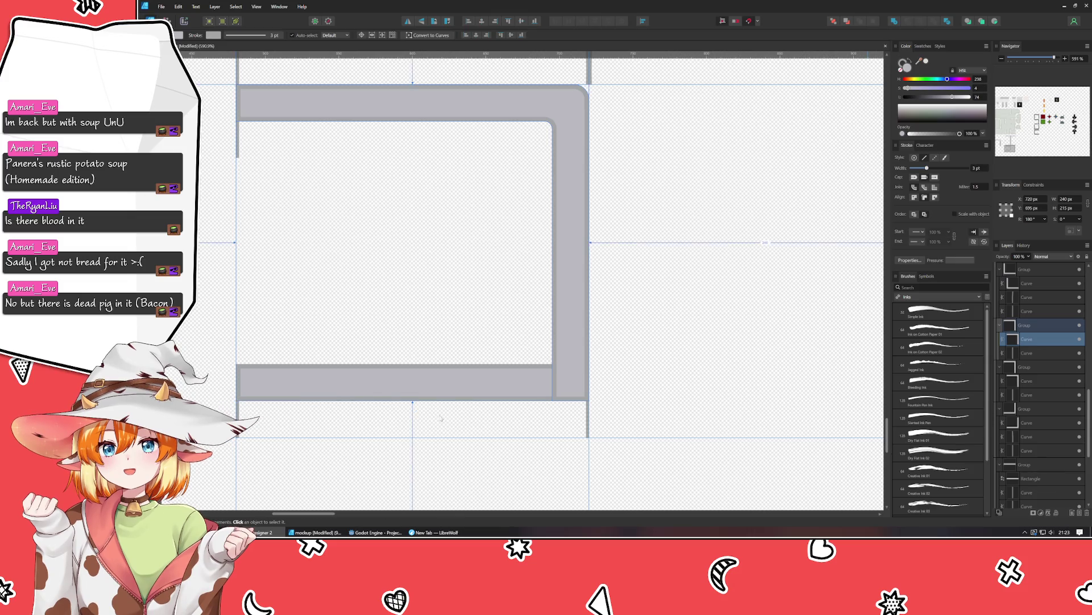
# Merge the bottom bar rectangle into the L-shaped rail curve with Add.
pyautogui.click(431, 393)
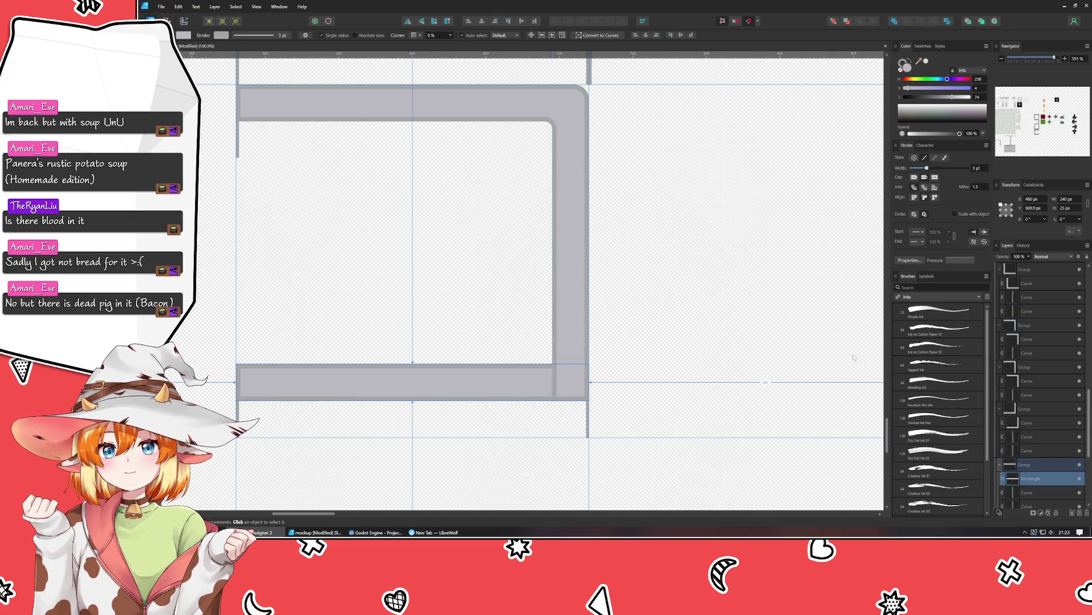
pyautogui.click(575, 218)
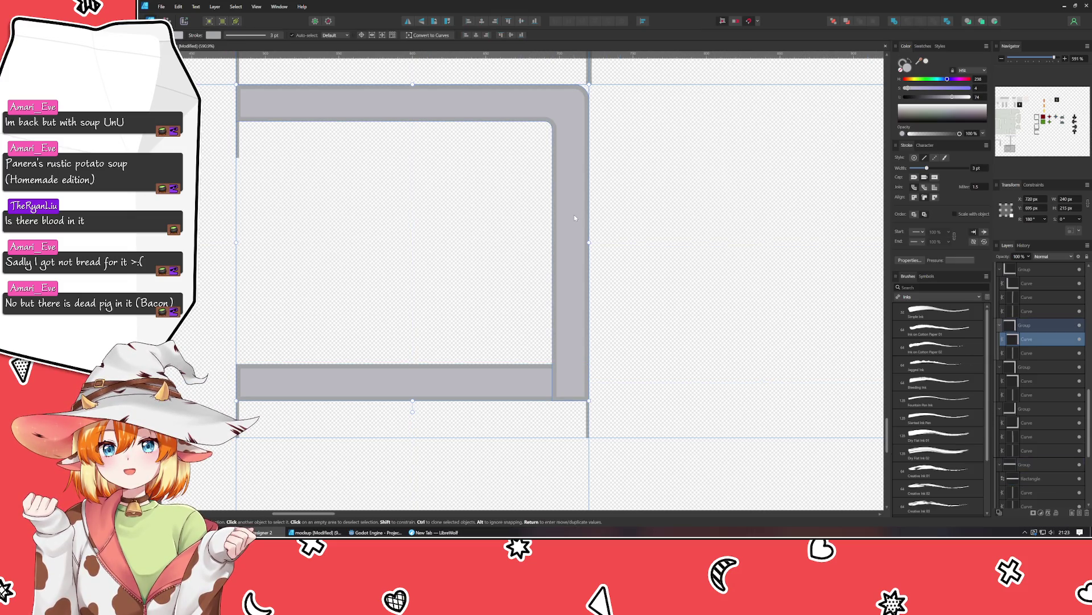
pyautogui.click(318, 386)
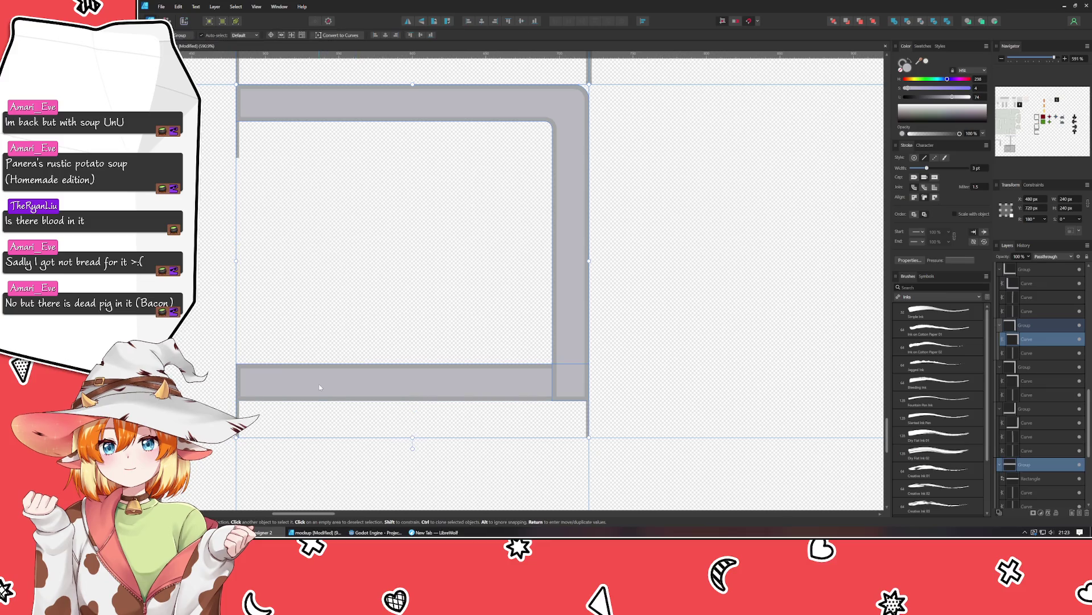
pyautogui.click(569, 238)
pyautogui.click(464, 377)
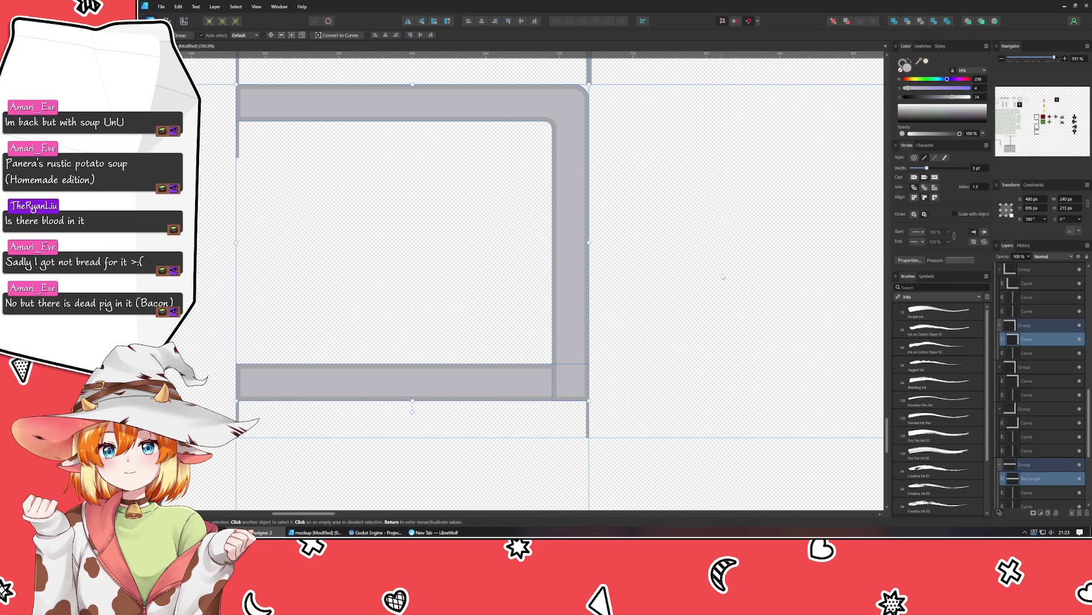
pyautogui.click(894, 25)
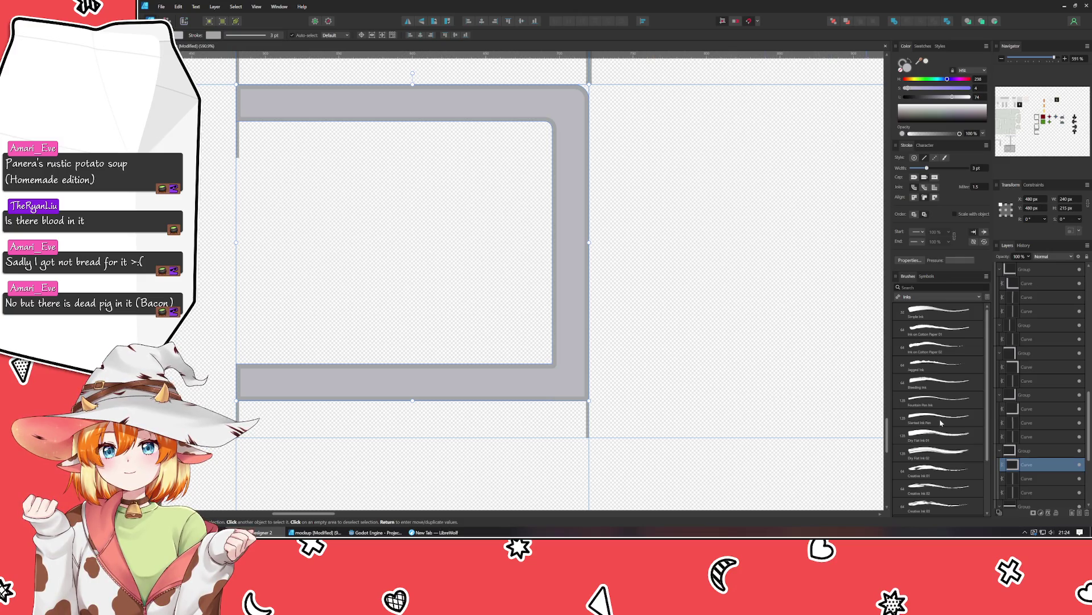
# Select the whole corner tile group and glance at the Guides Manager settings.
pyautogui.click(1036, 456)
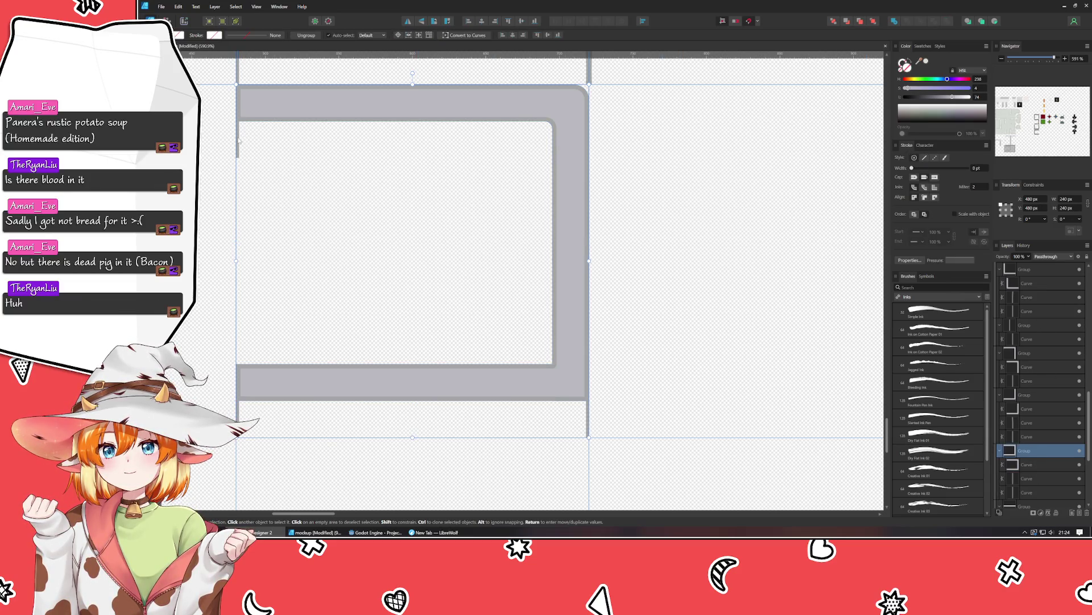
pyautogui.press('Return')
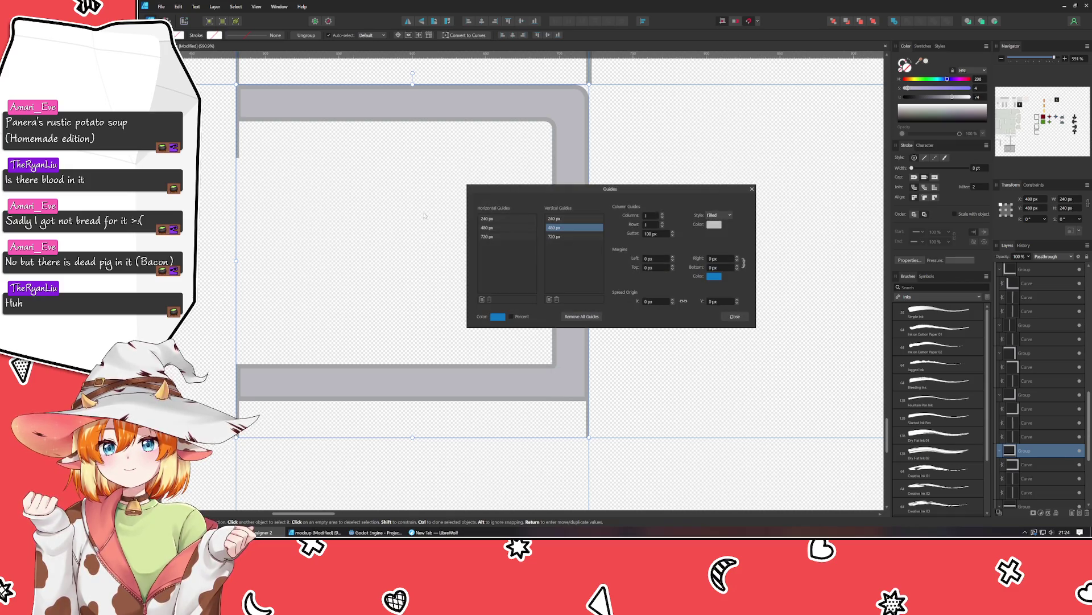
pyautogui.press('Escape')
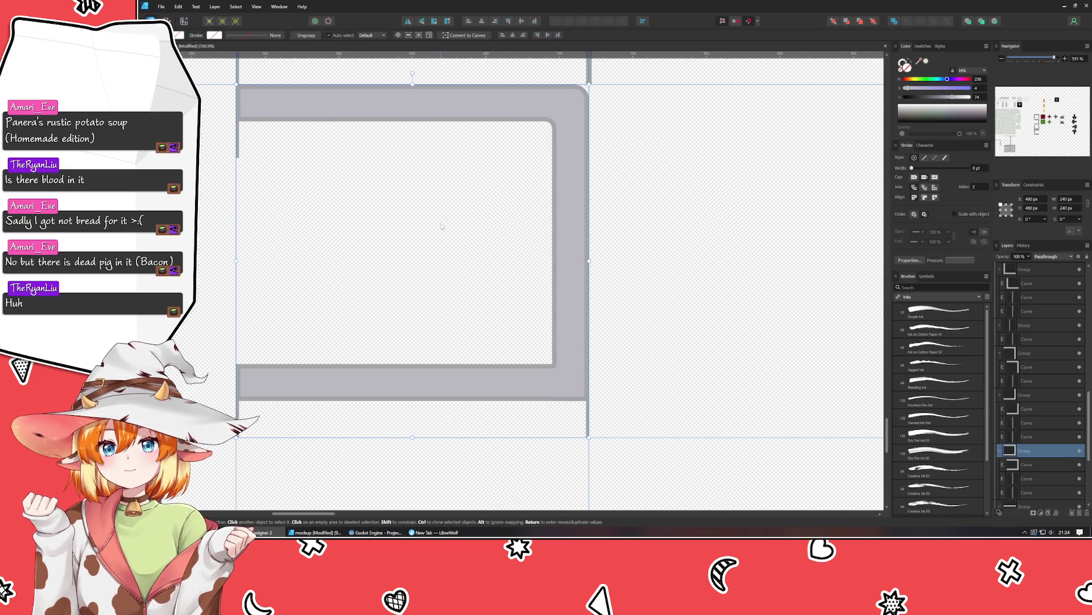
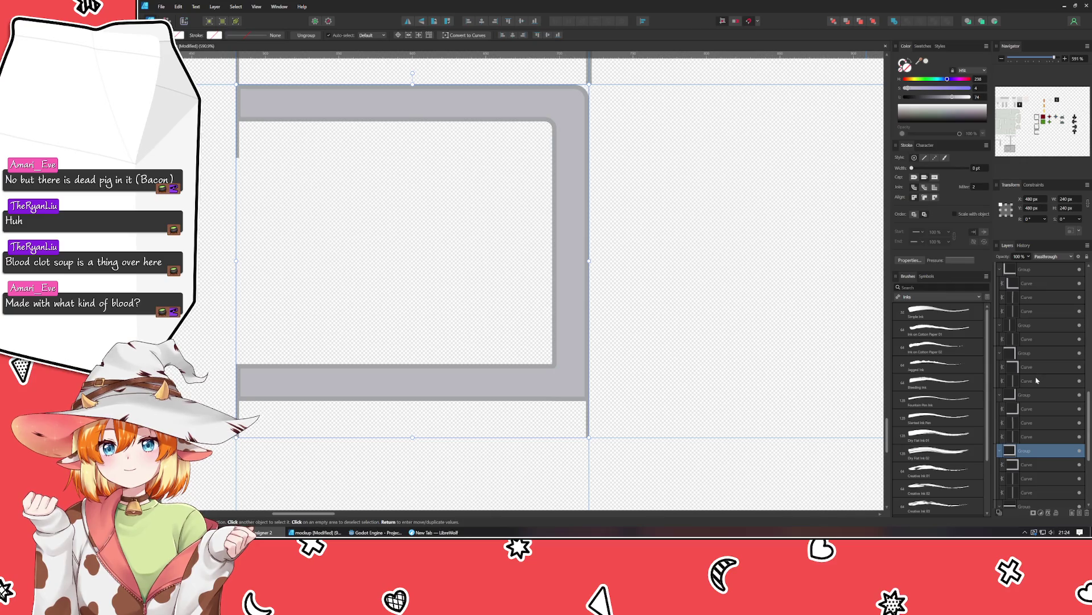
# Ungroup the stray short vertical line and delete it.
pyautogui.click(1035, 326)
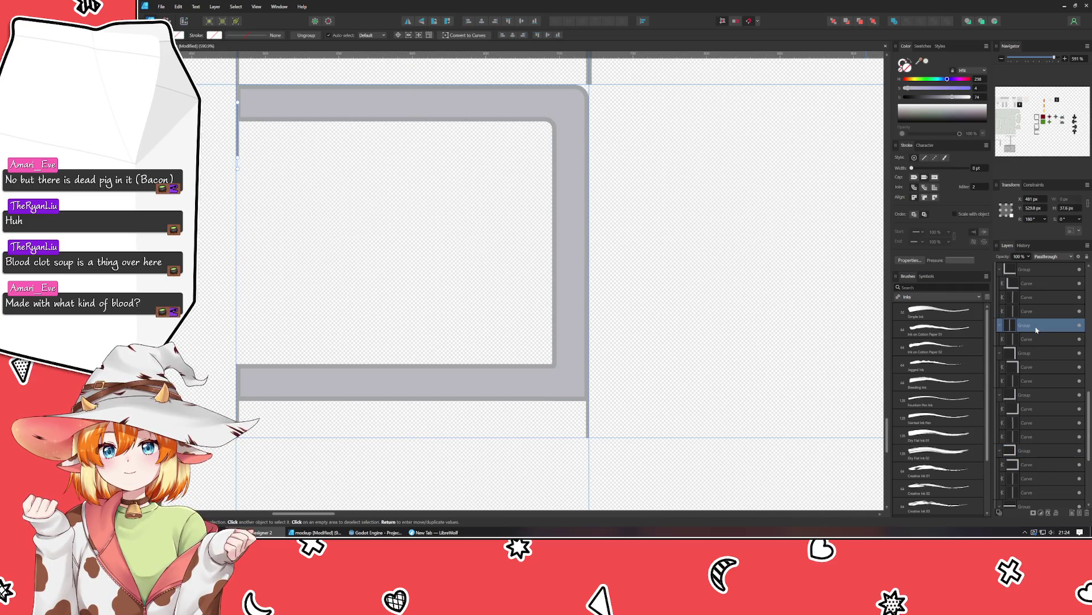
pyautogui.hotkey('ctrl', 'shift', 'g')
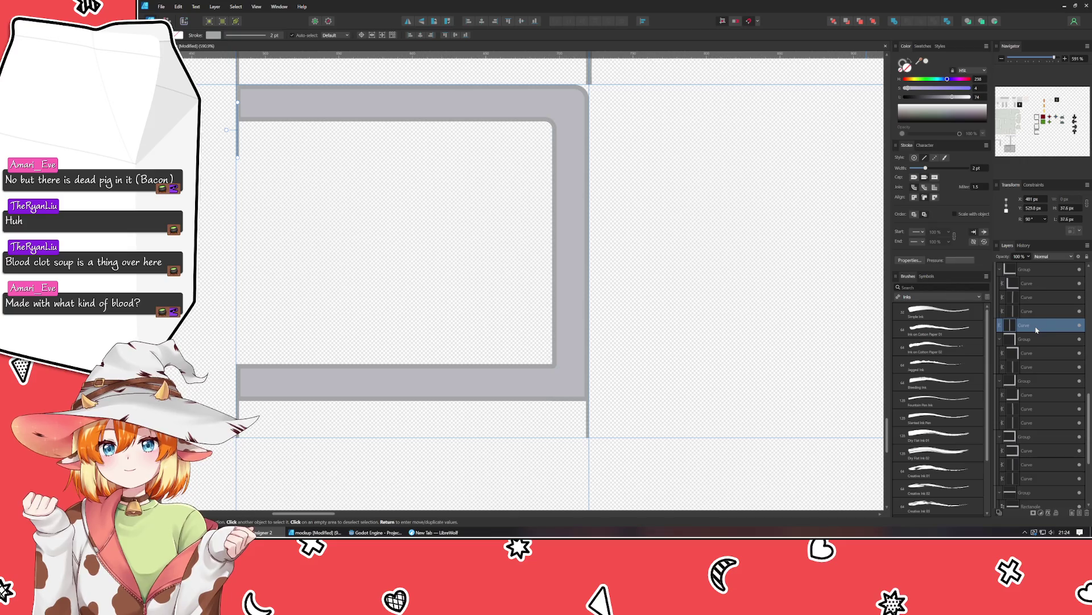
pyautogui.press('Delete')
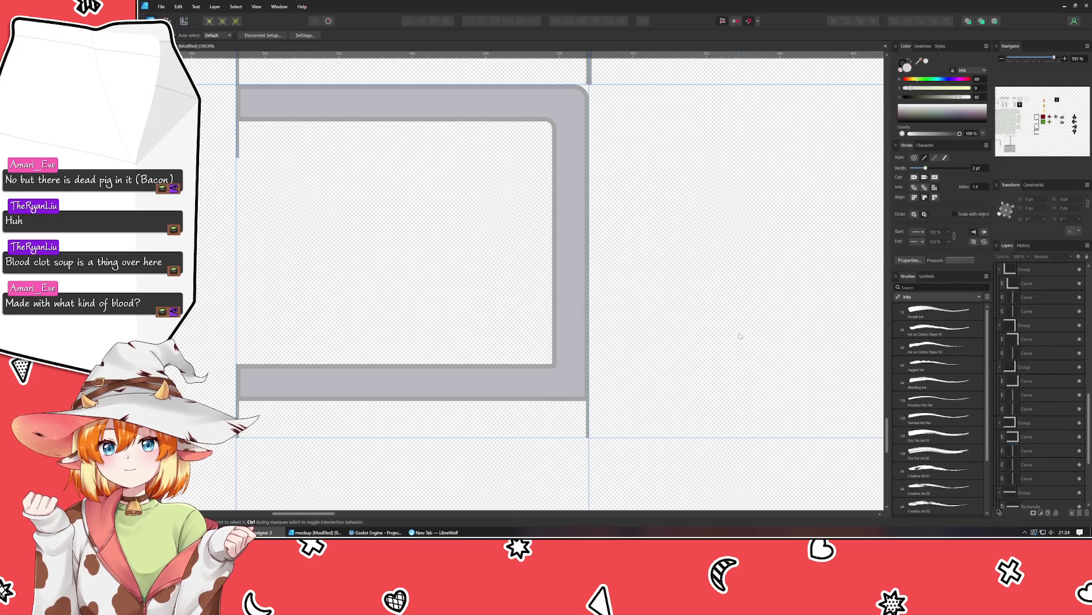
# Round the frame's inner lower-right corner to a 5 px radius with the Corner tool.
pyautogui.scroll(-5, 739, 336)
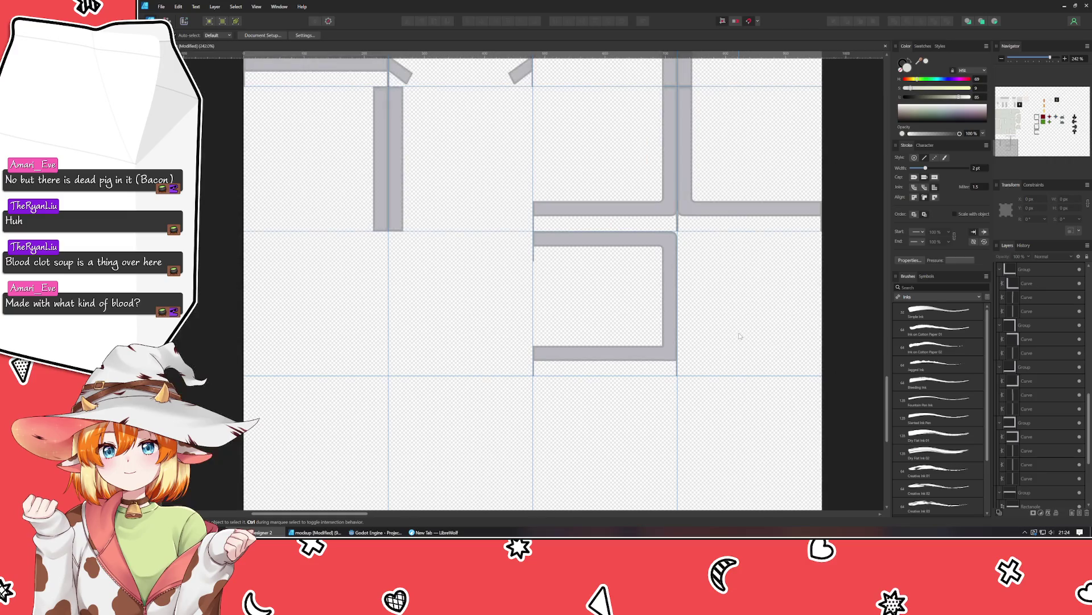
pyautogui.click(590, 351)
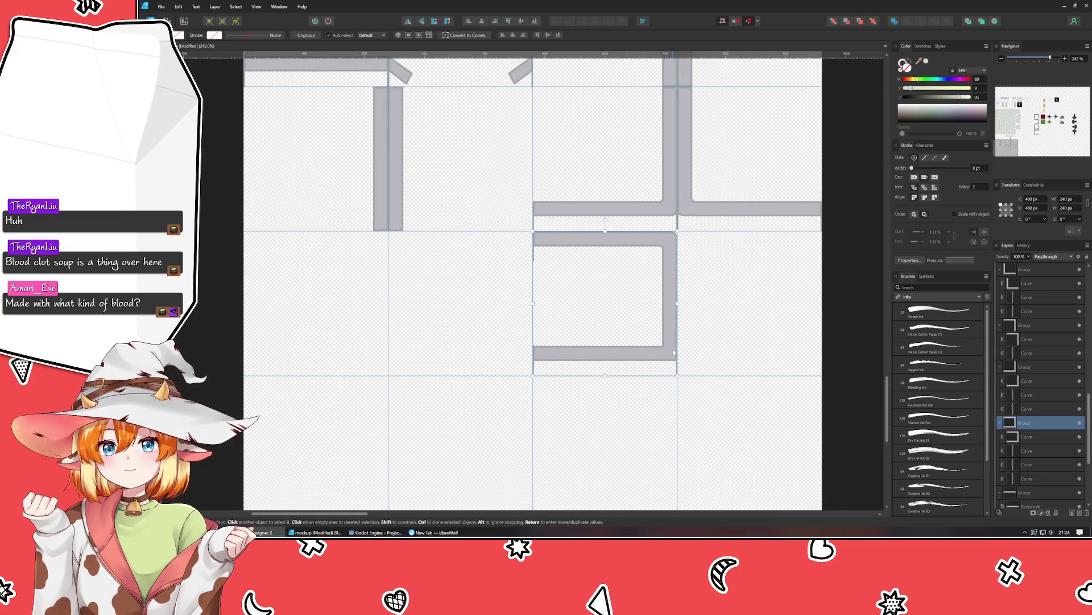
pyautogui.scroll(5, 673, 351)
pyautogui.doubleClick(672, 350)
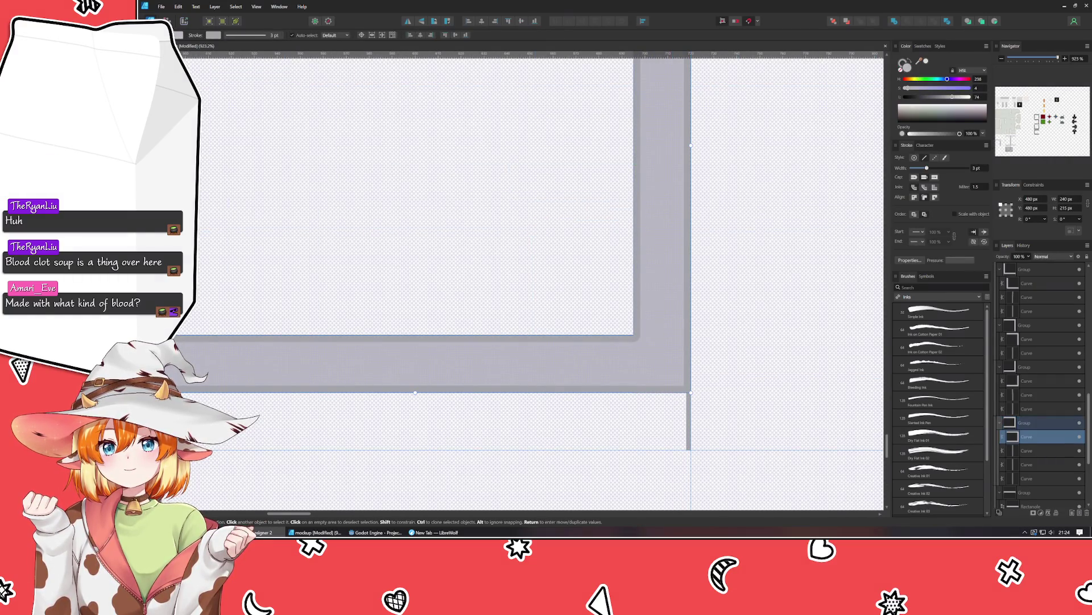
pyautogui.press('c')
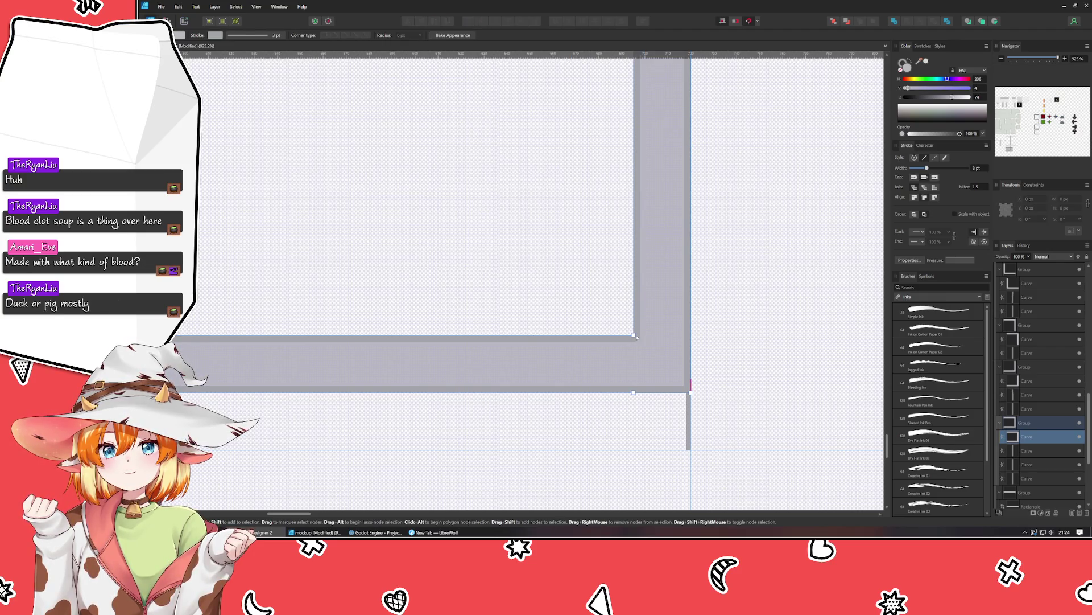
pyautogui.moveTo(624, 328); pyautogui.dragTo(615, 323)
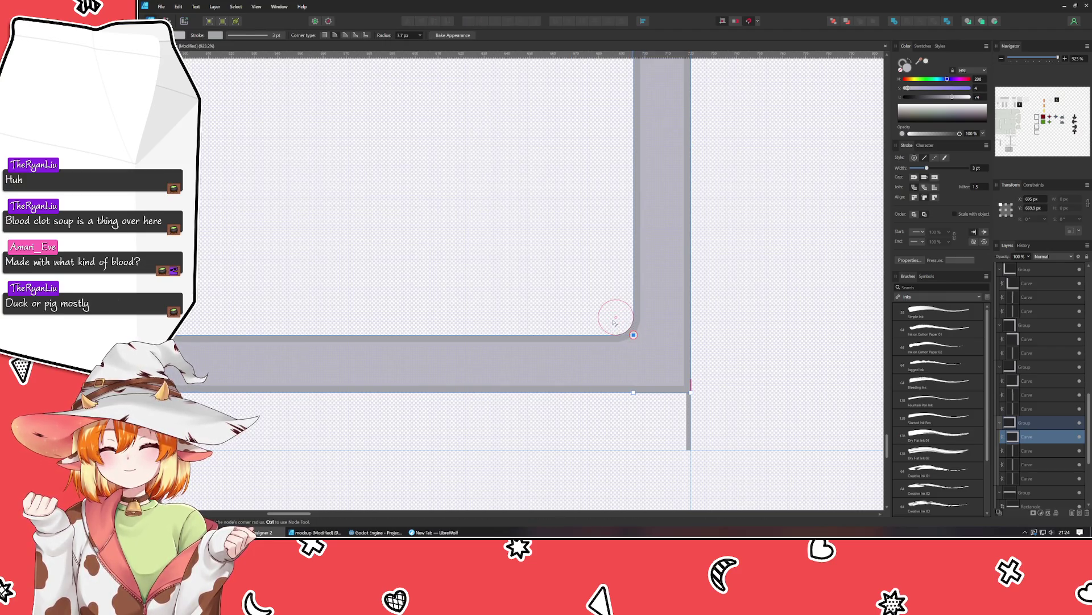
pyautogui.click(403, 35)
pyautogui.write('5')
pyautogui.press('Return')
# Round the frame's outer lower-right corner to a 10 px radius.
pyautogui.moveTo(691, 392); pyautogui.dragTo(667, 375)
pyautogui.click(403, 36)
pyautogui.write('10')
pyautogui.press('Return')
pyautogui.click(415, 223)
pyautogui.scroll(-5, 416, 224)
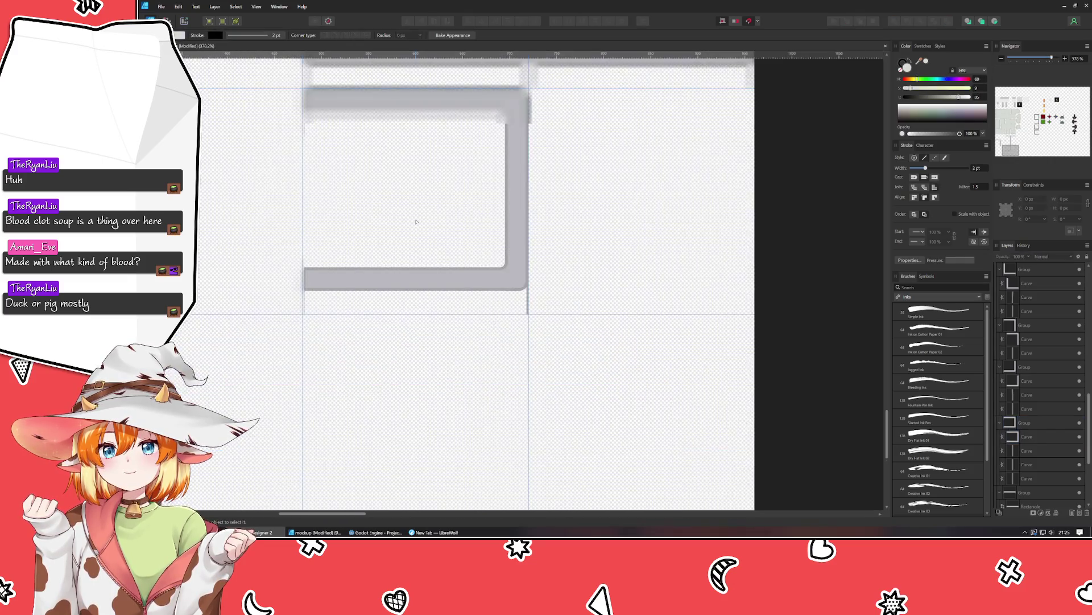
# Drag the thin vertical line's top node slightly to the left.
pyautogui.scroll(2, 450, 256)
pyautogui.scroll(3, 451, 260)
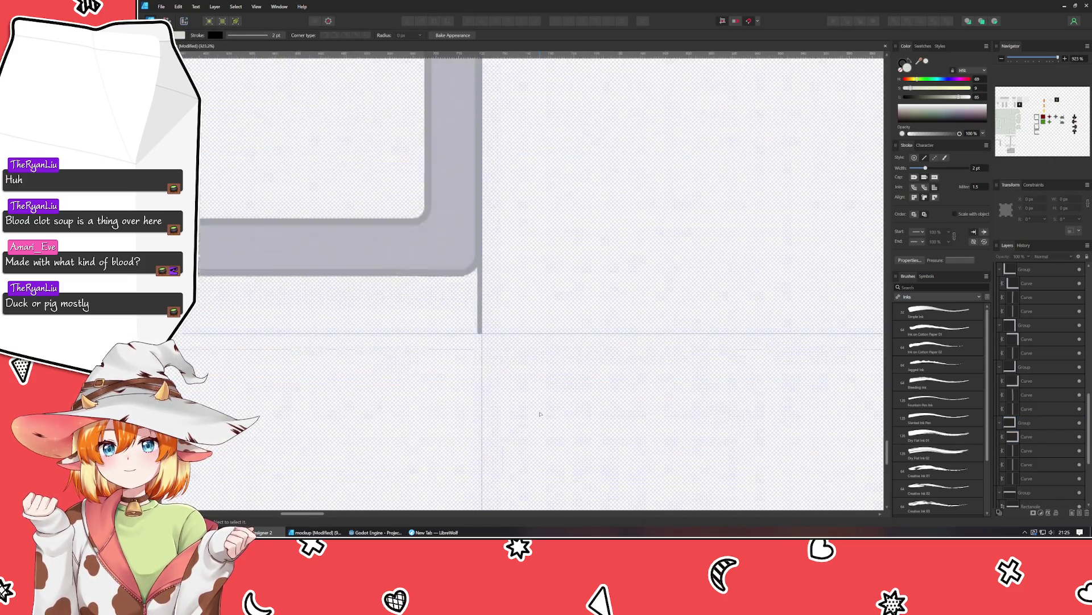
pyautogui.scroll(2, 408, 244)
pyautogui.click(426, 209)
pyautogui.scroll(3, 426, 210)
pyautogui.hscroll(-2, 512, 273)
pyautogui.click(546, 287)
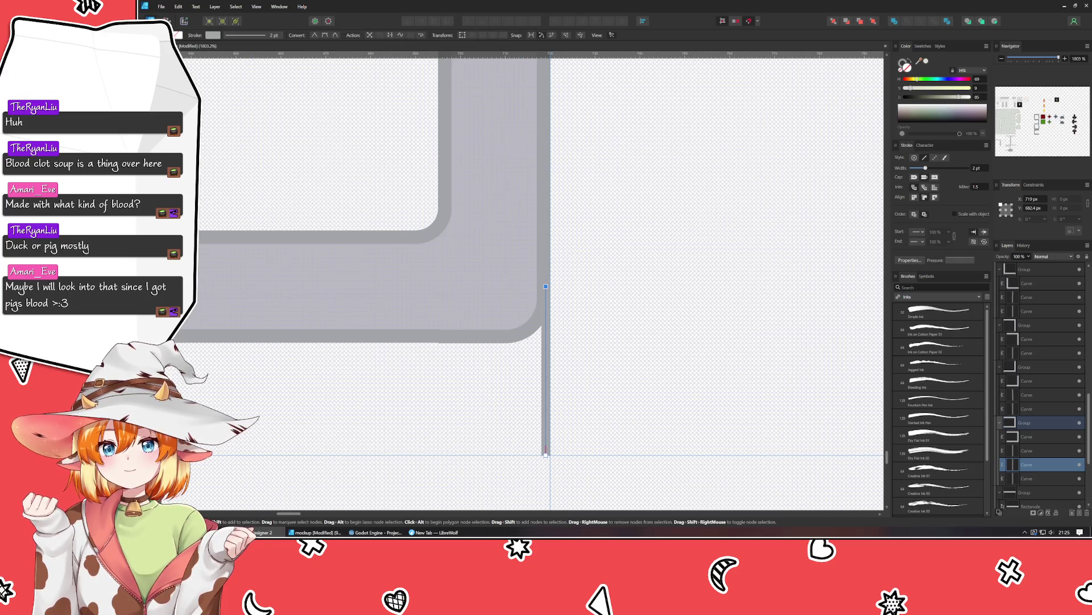
pyautogui.moveTo(546, 287); pyautogui.dragTo(543, 317)
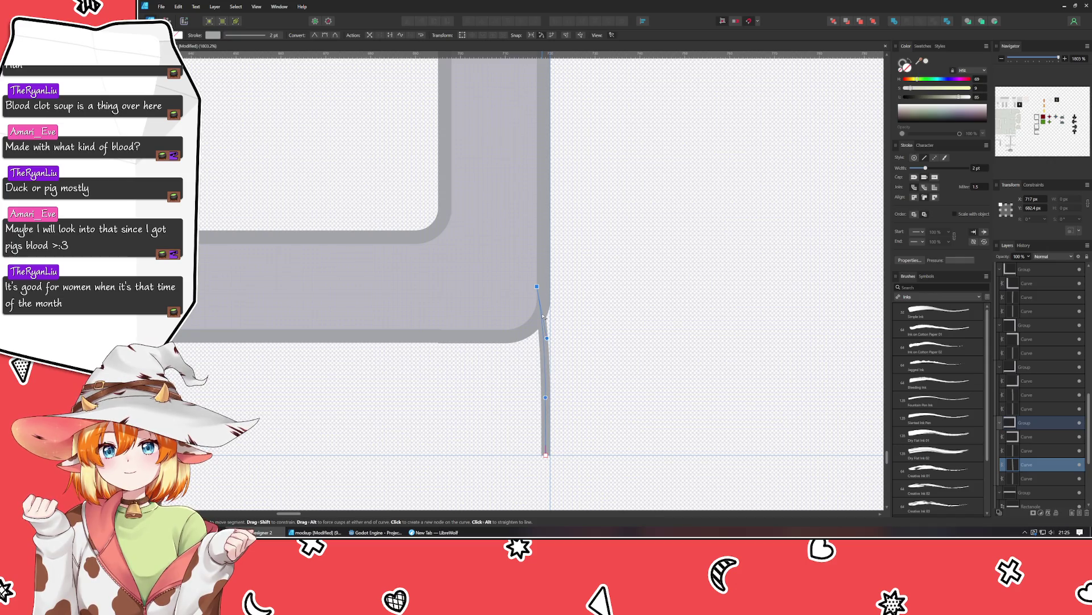
pyautogui.scroll(-2, 626, 398)
pyautogui.click(655, 456)
# Duplicate the bracket-shaped frame piece and flip the copy horizontally.
pyautogui.scroll(-2, 662, 481)
pyautogui.scroll(-2, 661, 481)
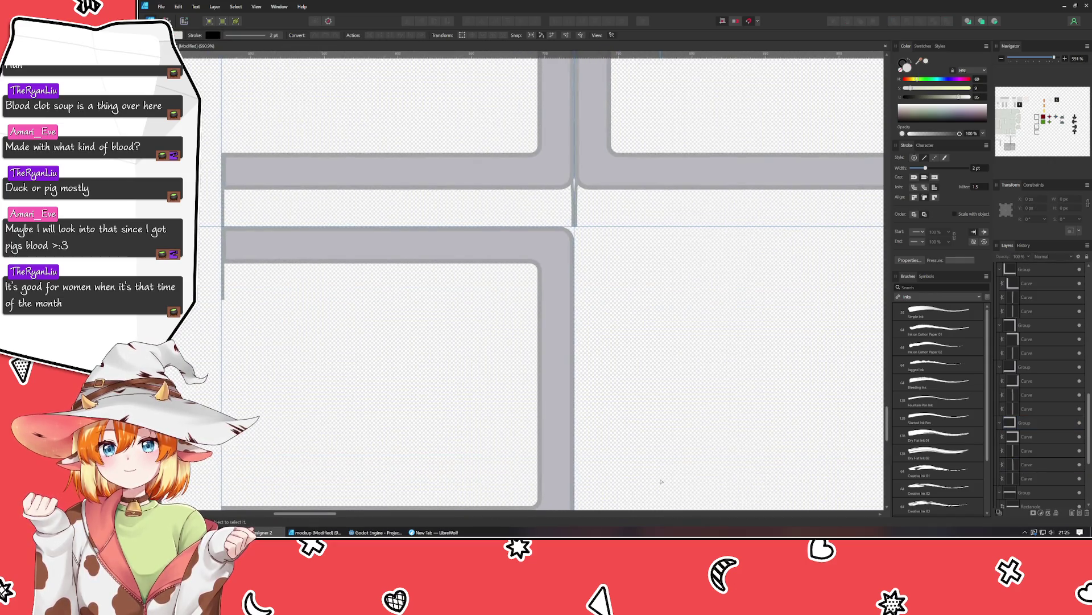
pyautogui.scroll(-1, 569, 297)
pyautogui.scroll(-1, 569, 297)
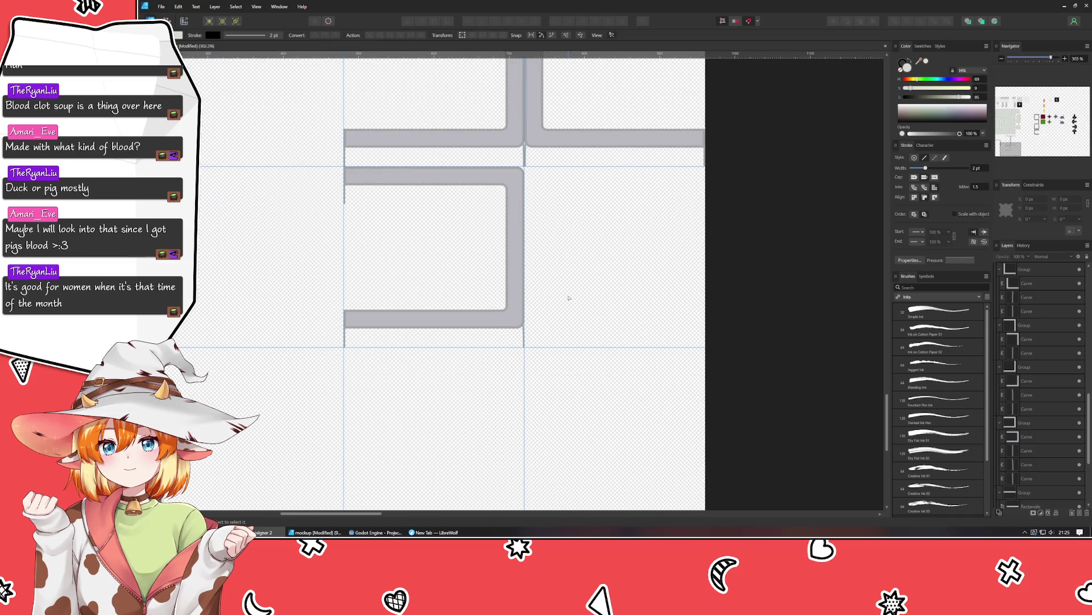
pyautogui.click(379, 317)
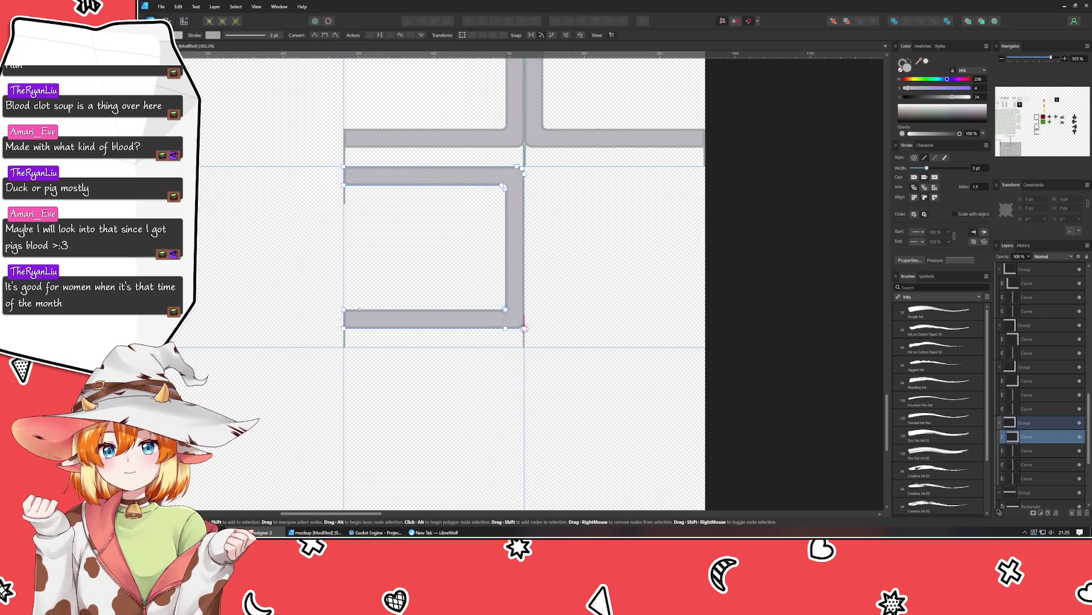
pyautogui.click(255, 225)
pyautogui.press('v')
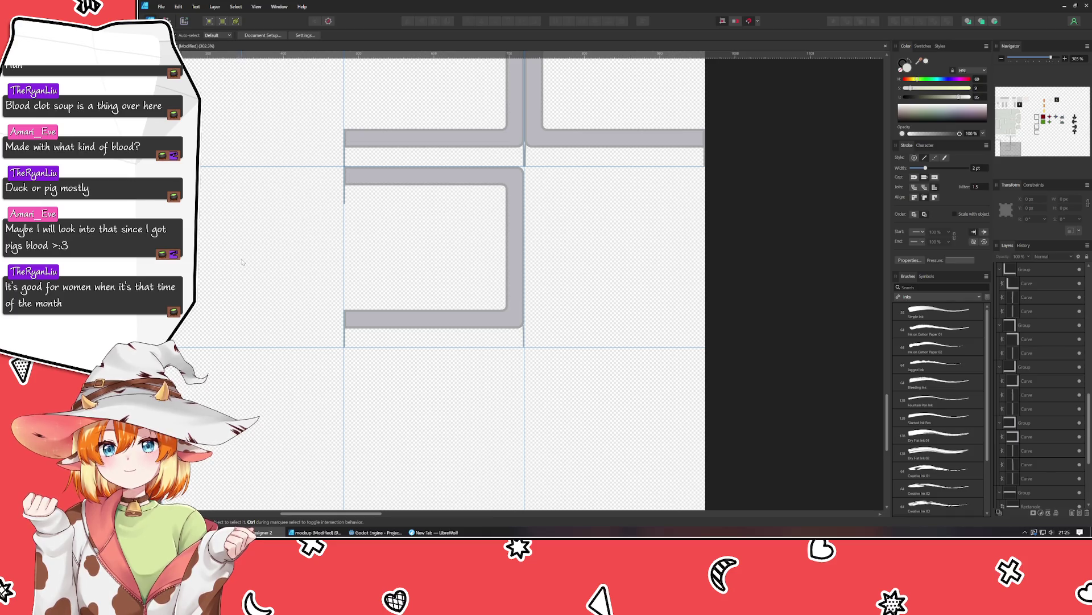
pyautogui.click(465, 326)
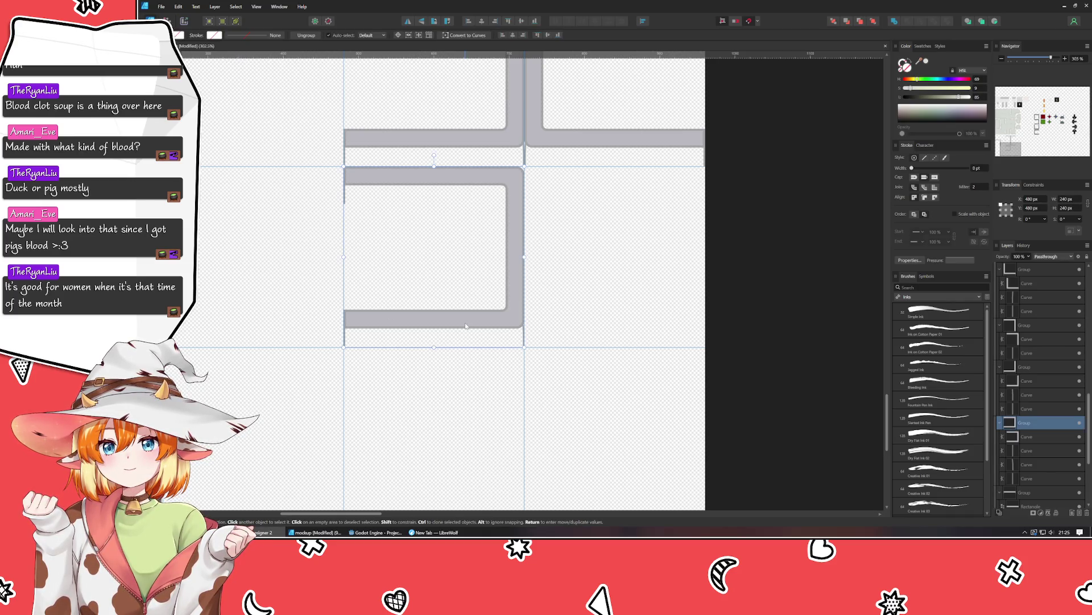
pyautogui.hotkey('ctrl', 'j')
pyautogui.click(407, 22)
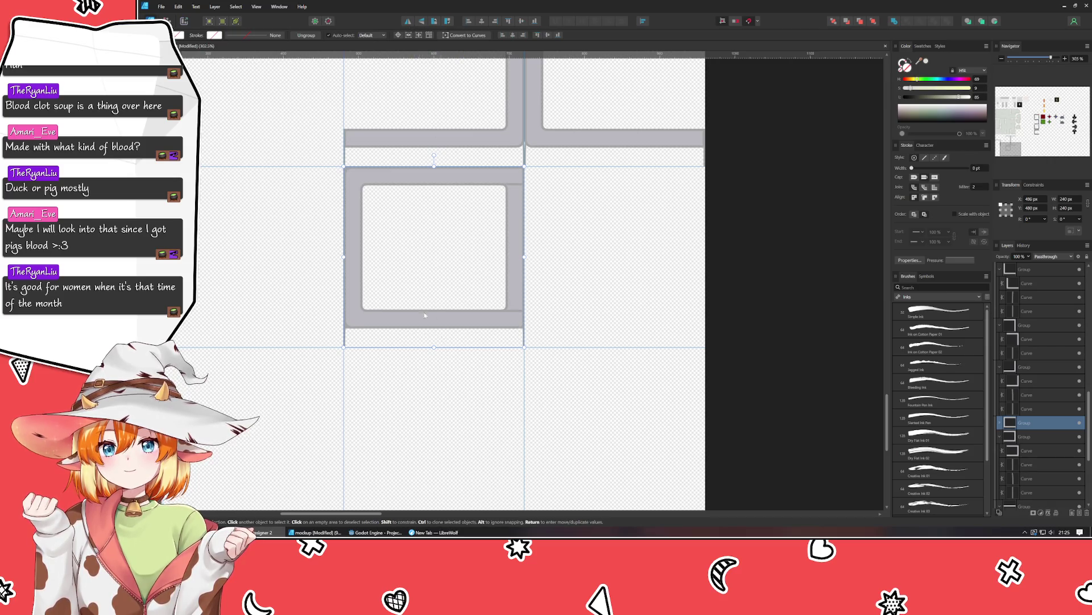
# Move the mirrored bracket copy one grid cell right to X 720 px.
pyautogui.moveTo(418, 314); pyautogui.dragTo(603, 315)
pyautogui.click(594, 378)
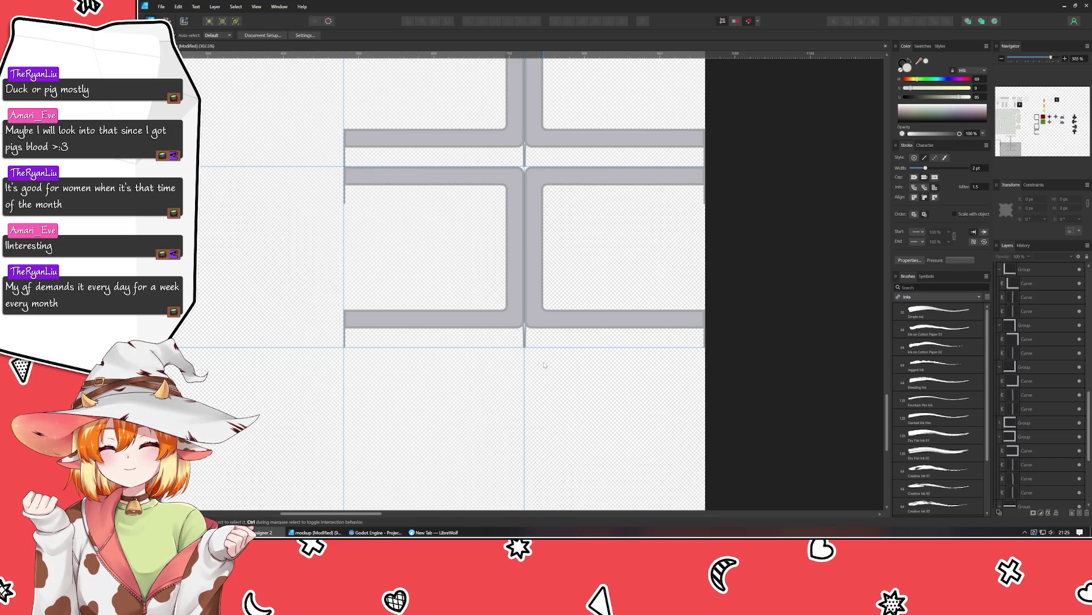
pyautogui.scroll(-2, 535, 330)
pyautogui.moveTo(529, 301); pyautogui.dragTo(520, 286)
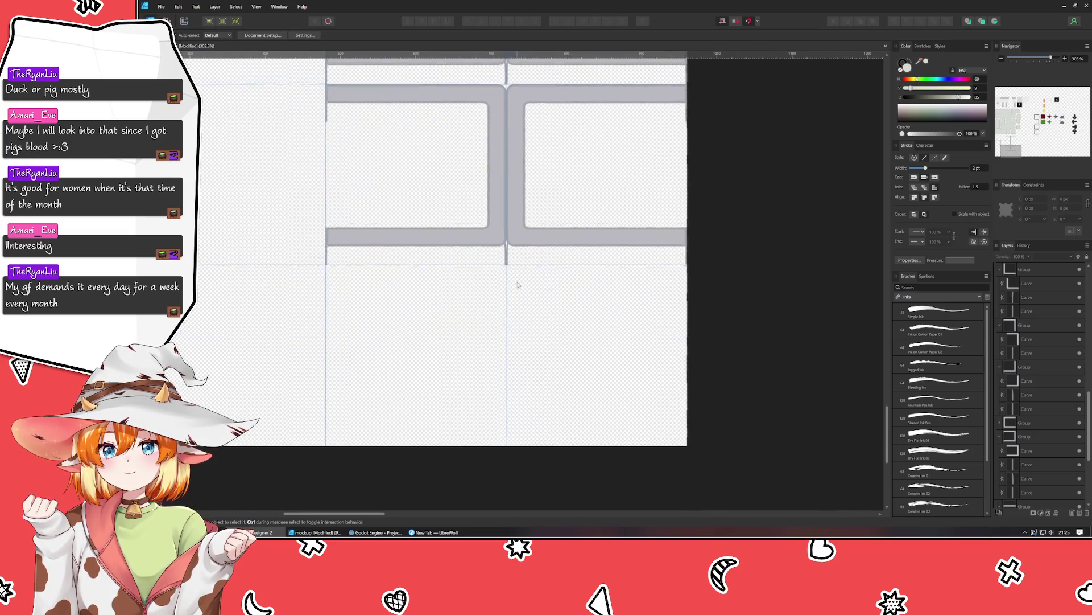
# Copy the left frame piece into the cell below at Y 720 px, then open the Guides dialog.
pyautogui.click(500, 257)
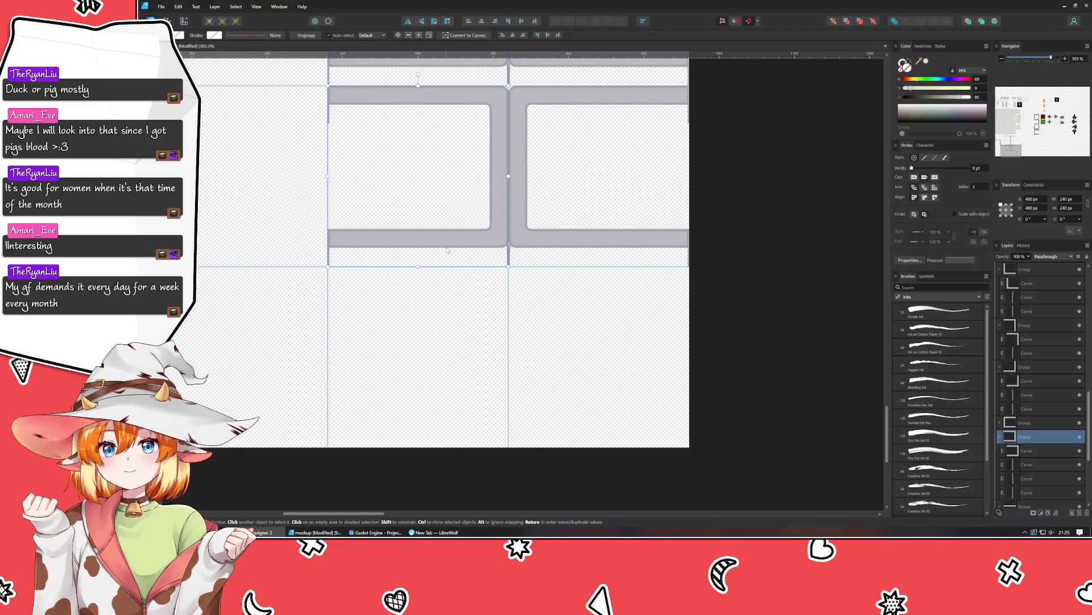
pyautogui.scroll(2, 454, 241)
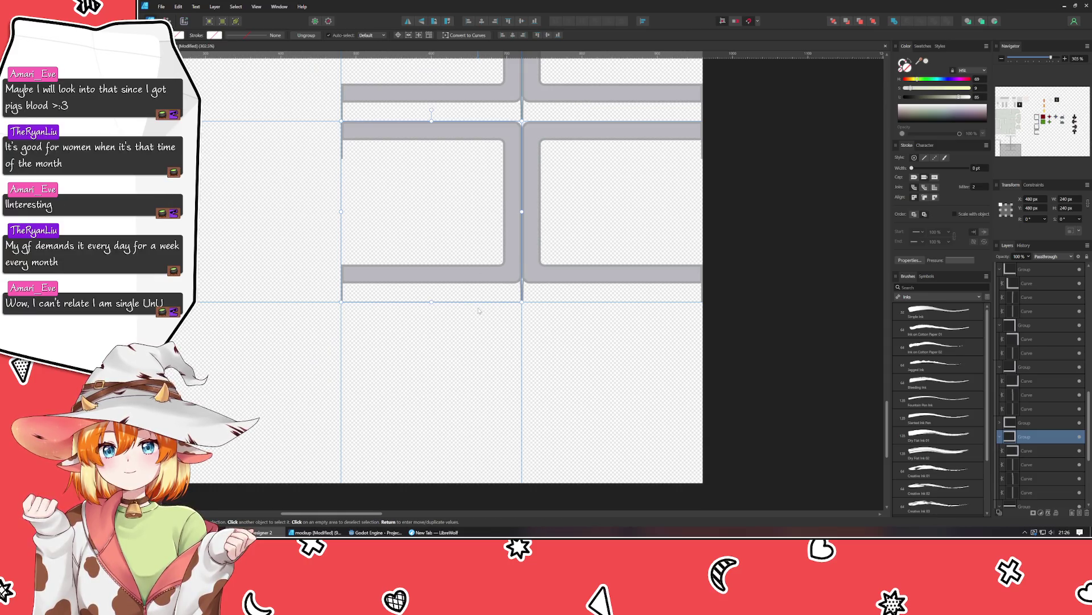
pyautogui.moveTo(469, 283); pyautogui.dragTo(471, 464)
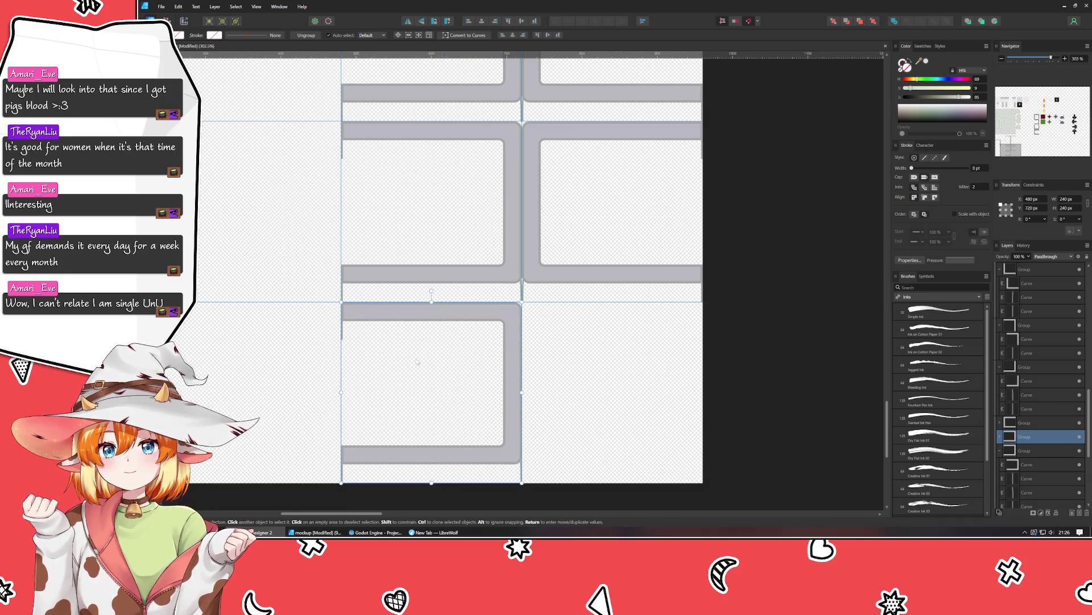
pyautogui.doubleClick(342, 336)
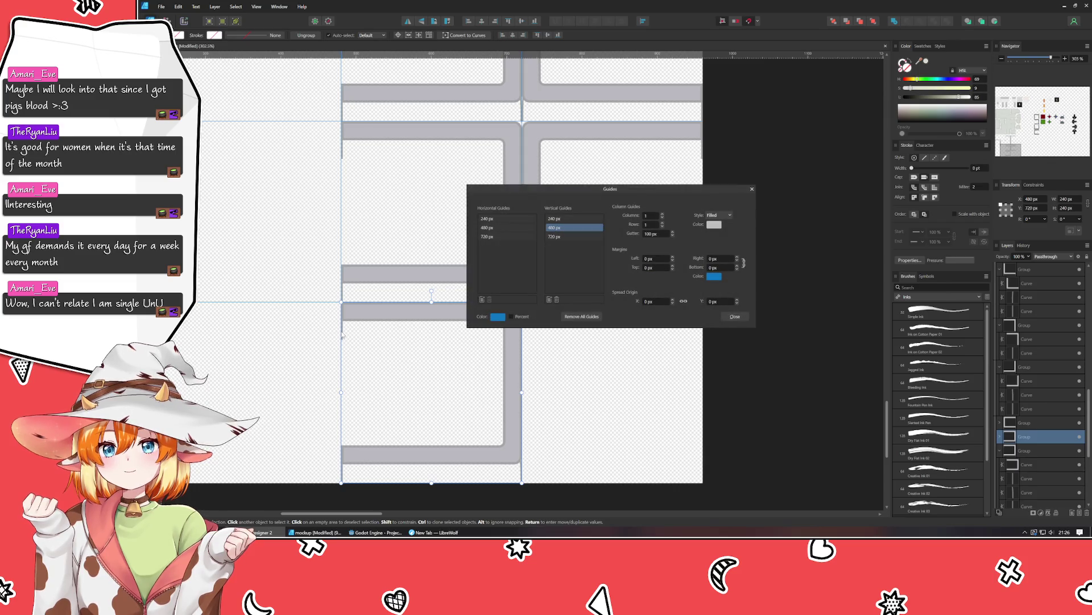
# Close the Guides dialog and rotate the bottom frame piece into a U shape.
pyautogui.press('Escape')
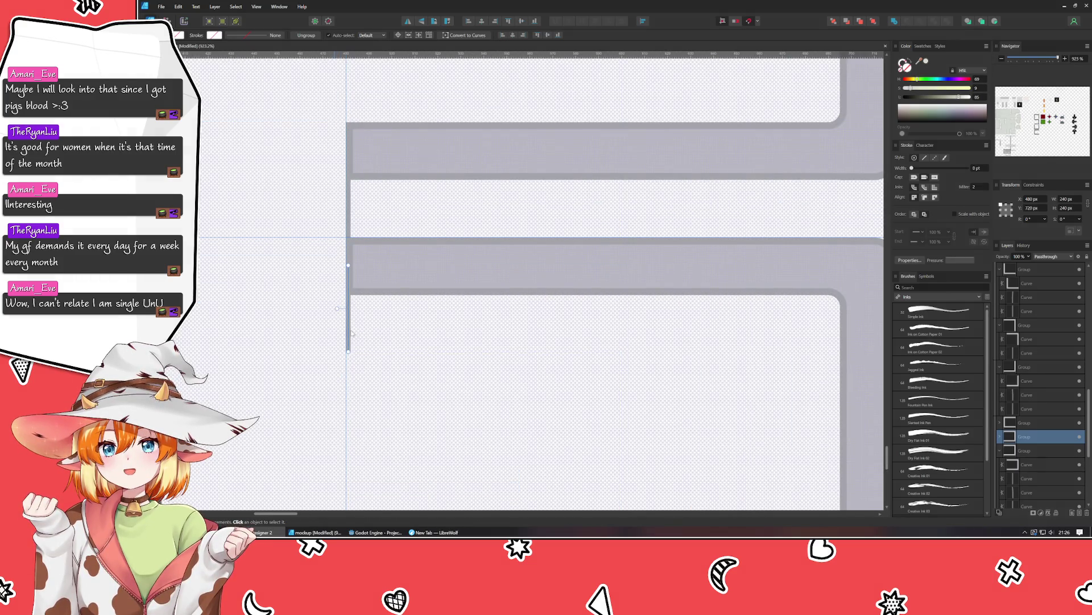
pyautogui.click(348, 337)
pyautogui.scroll(-2, 482, 350)
pyautogui.scroll(-10, 482, 349)
pyautogui.click(596, 352)
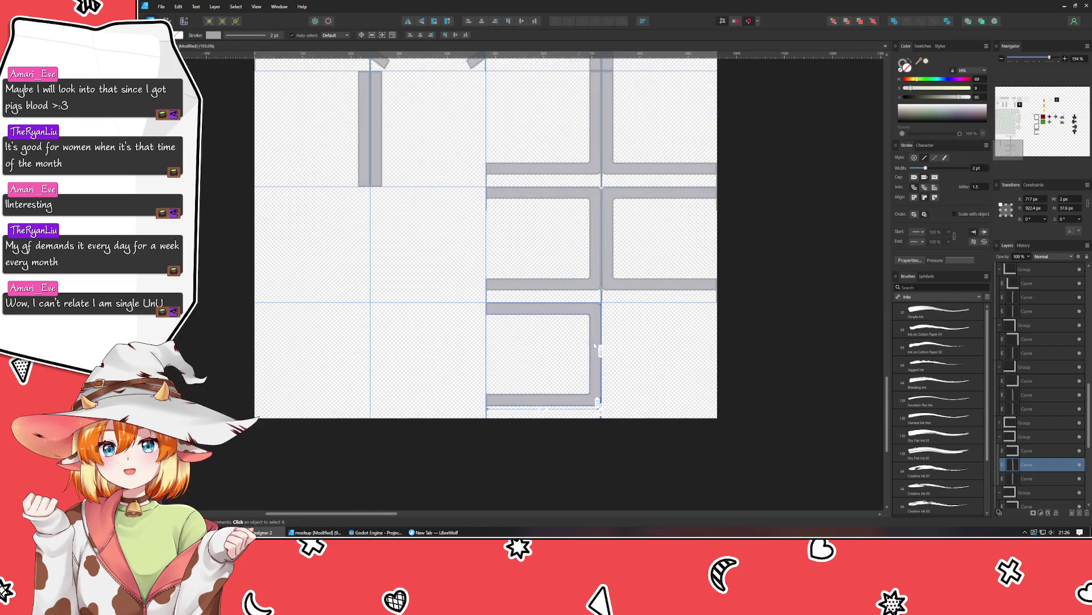
pyautogui.click(448, 23)
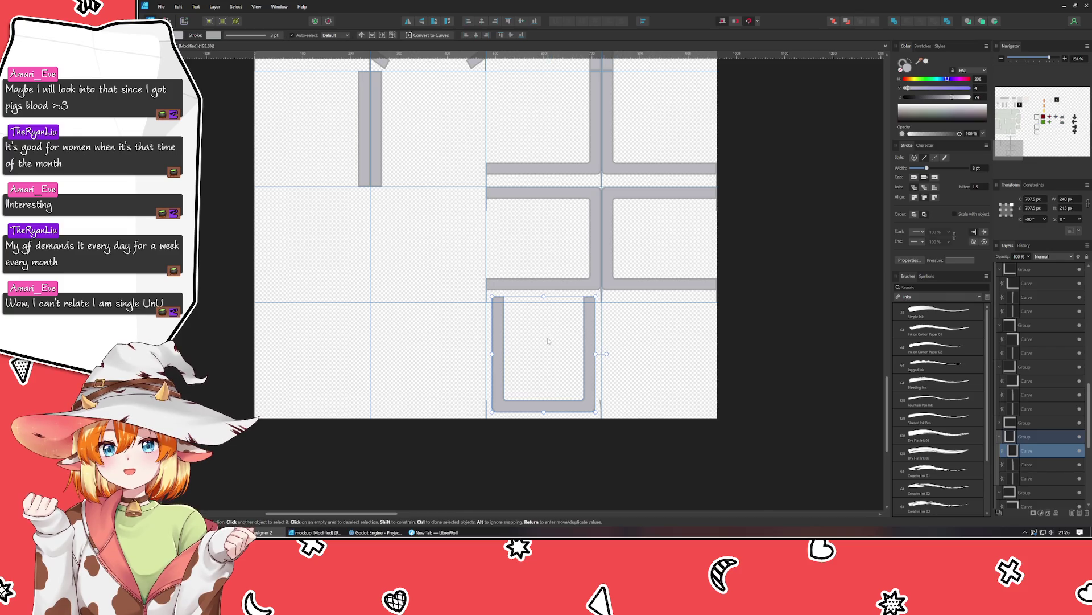
pyautogui.scroll(3, 549, 340)
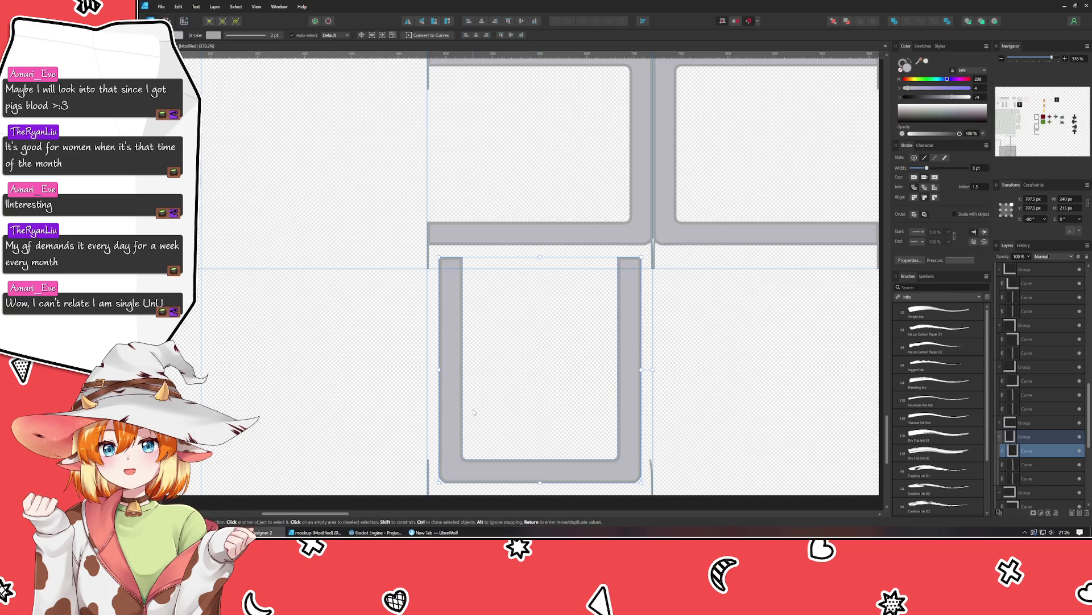
# Shift the U's left-side nodes outward and snap its bottom nodes onto the guide.
pyautogui.press('a')
pyautogui.moveTo(408, 256); pyautogui.dragTo(501, 511)
pyautogui.press('Left')
pyautogui.press('Left')
pyautogui.press('Left')
pyautogui.press('Left')
pyautogui.press('Left')
pyautogui.press('Left')
pyautogui.press('Left')
pyautogui.press('Left')
pyautogui.press('Left')
pyautogui.press('Left')
pyautogui.press('Left')
pyautogui.press('Left')
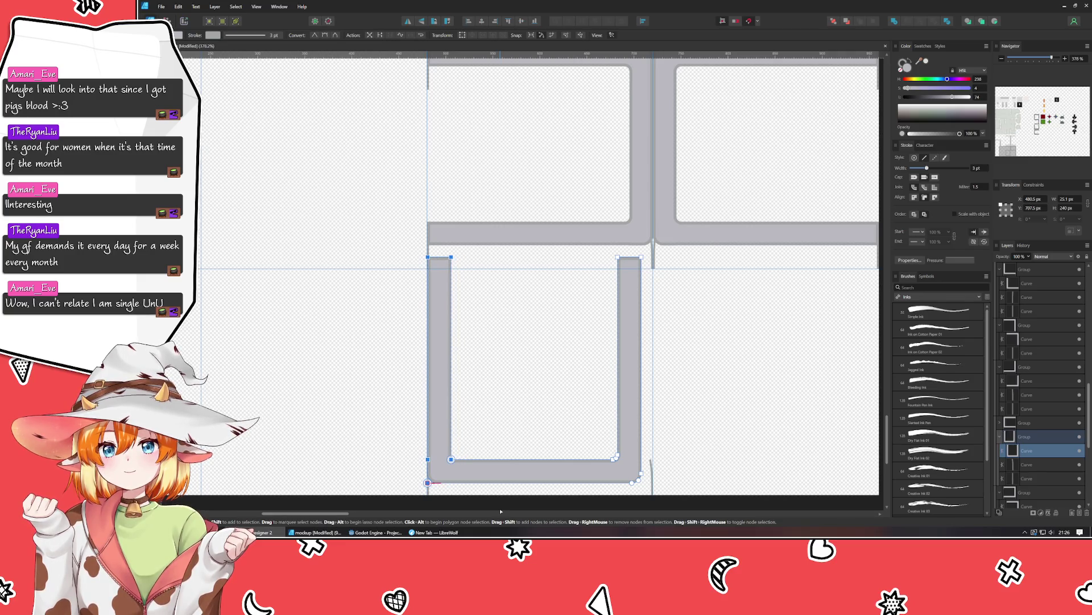
pyautogui.scroll(3, 409, 445)
pyautogui.scroll(2, 399, 410)
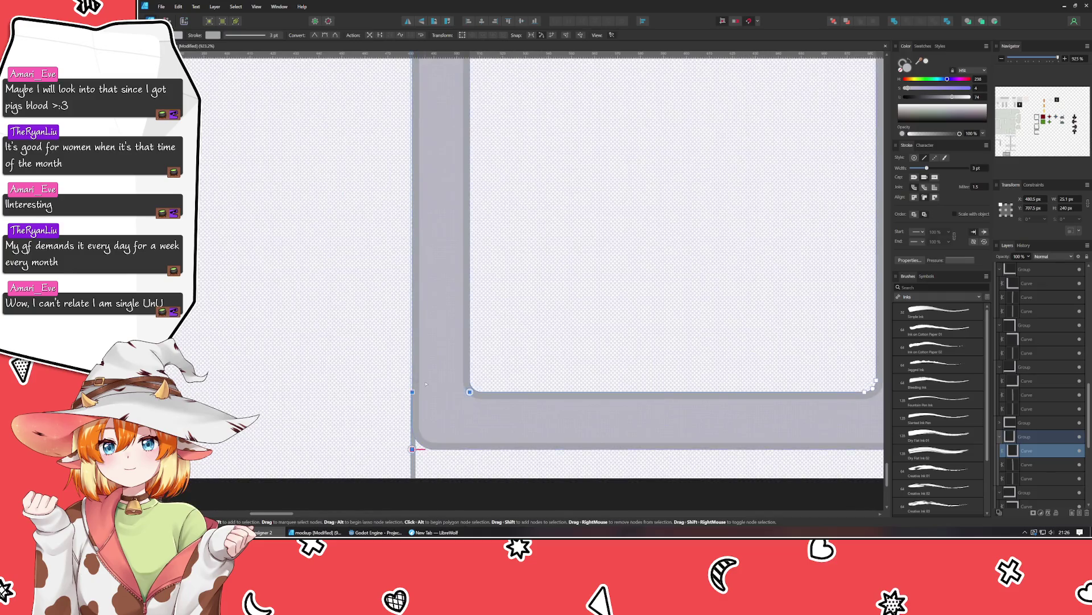
pyautogui.click(400, 401)
pyautogui.moveTo(400, 402); pyautogui.dragTo(397, 401)
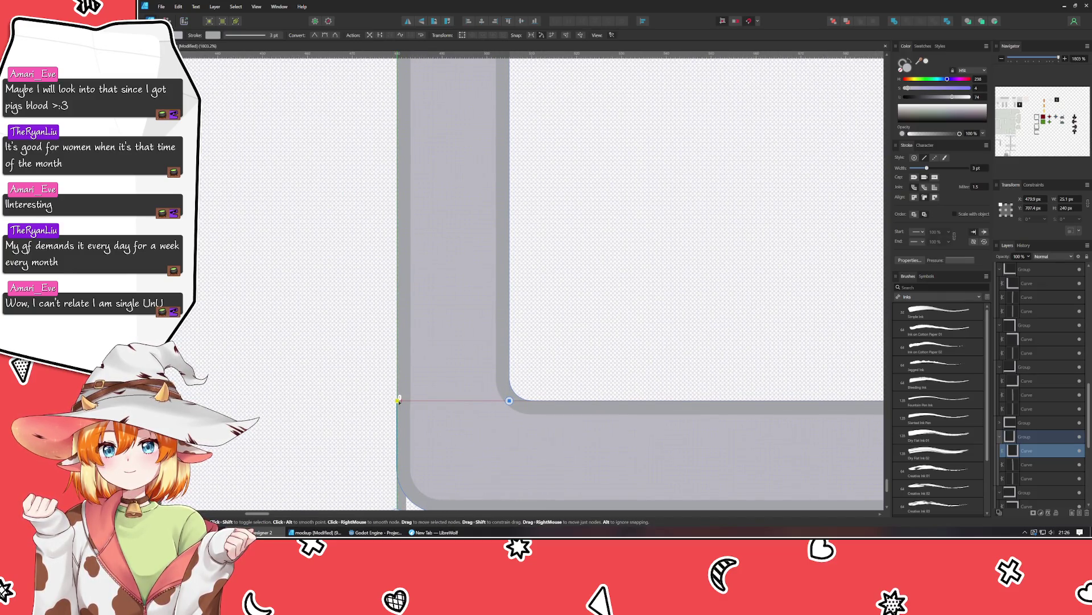
# Drag the U's right-side nodes over until they snap to the central vertical guide.
pyautogui.scroll(-5, 342, 376)
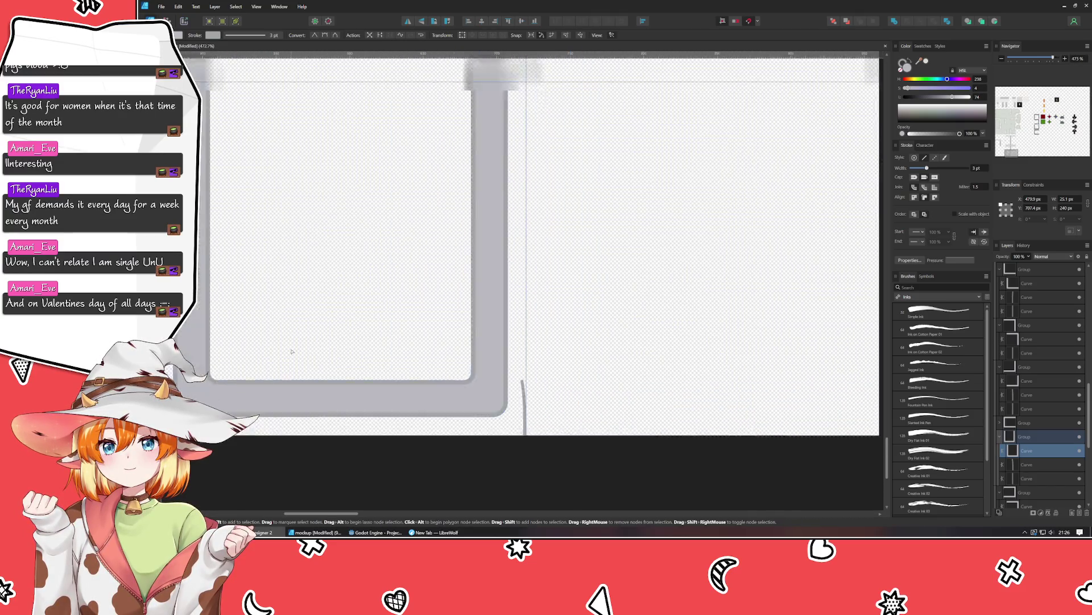
pyautogui.scroll(-1, 291, 351)
pyautogui.moveTo(424, 413)
pyautogui.mouseDown()
pyautogui.moveTo(584, 135)
pyautogui.moveTo(558, 103)
pyautogui.mouseUp()
pyautogui.moveTo(467, 121); pyautogui.dragTo(481, 122)
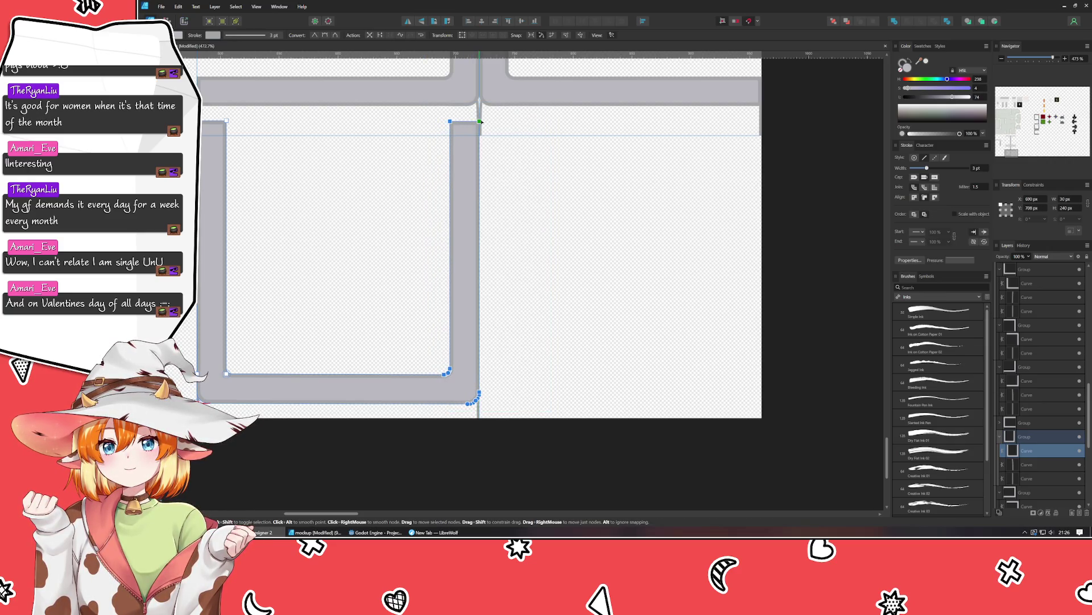
pyautogui.moveTo(202, 110)
pyautogui.mouseDown()
pyautogui.moveTo(475, 147)
pyautogui.moveTo(449, 136)
pyautogui.mouseUp()
pyautogui.click(539, 226)
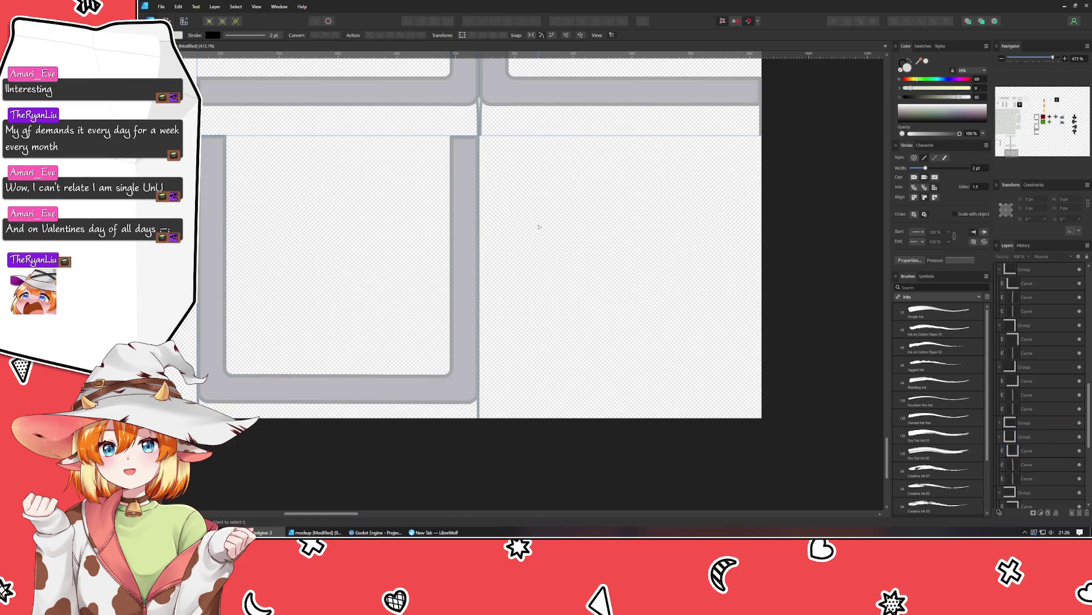
# Nudge the top point of the thin vertical line at the frame corner to the right.
pyautogui.scroll(2, 386, 325)
pyautogui.scroll(2, 359, 142)
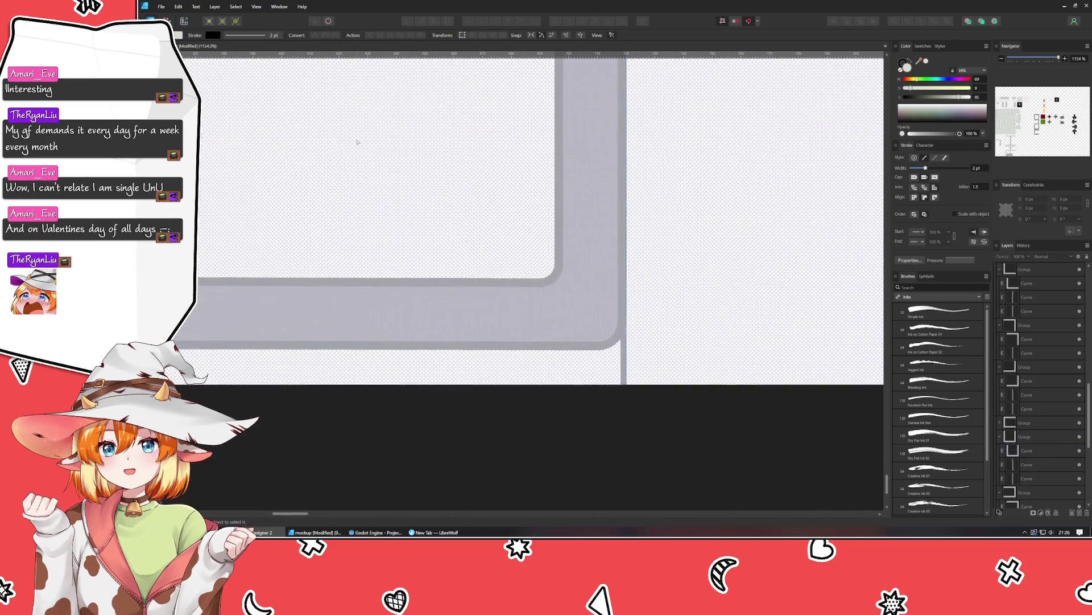
pyautogui.scroll(-3, 358, 143)
pyautogui.scroll(1, 488, 201)
pyautogui.scroll(3, 488, 200)
pyautogui.hscroll(-2, 594, 196)
pyautogui.hscroll(-3, 594, 196)
pyautogui.click(416, 313)
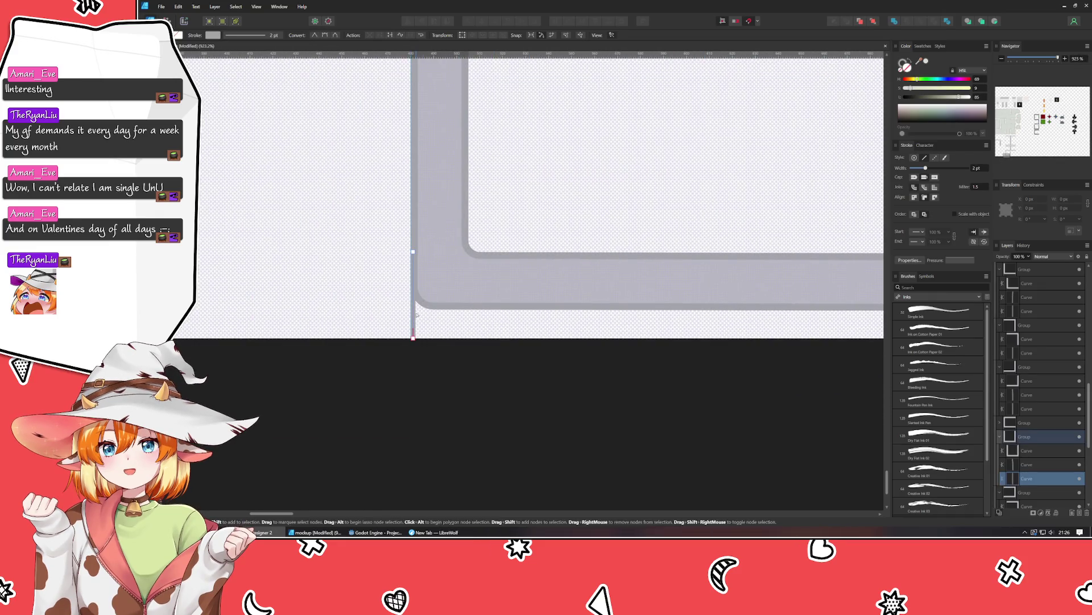
pyautogui.moveTo(414, 253)
pyautogui.mouseDown()
pyautogui.moveTo(417, 268)
pyautogui.moveTo(421, 257)
pyautogui.mouseUp()
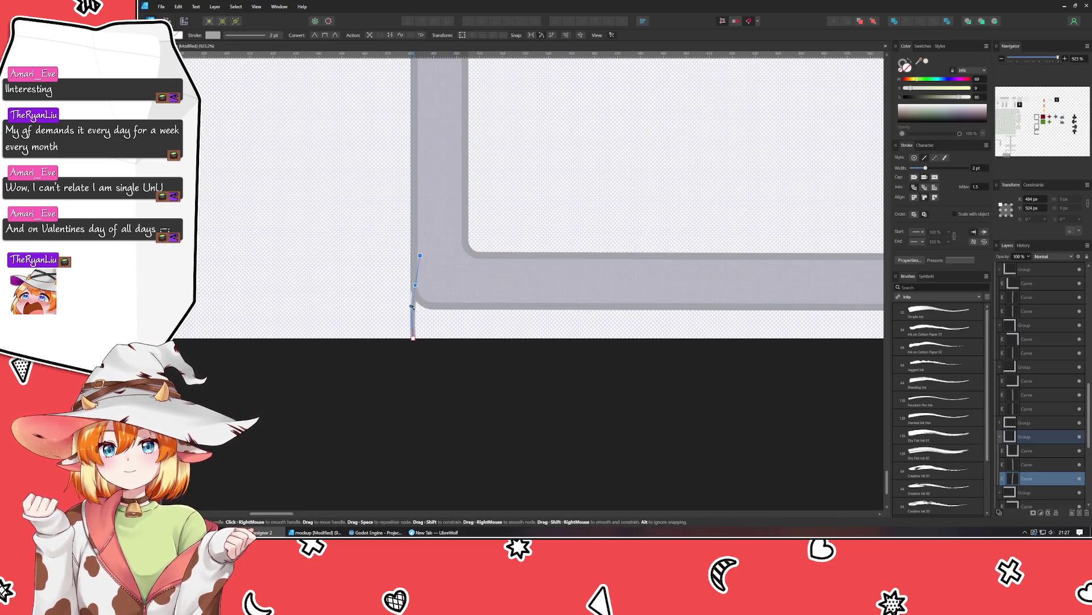
pyautogui.click(526, 373)
# Adjust the top point of the other thin vertical curve slightly.
pyautogui.scroll(-5, 527, 373)
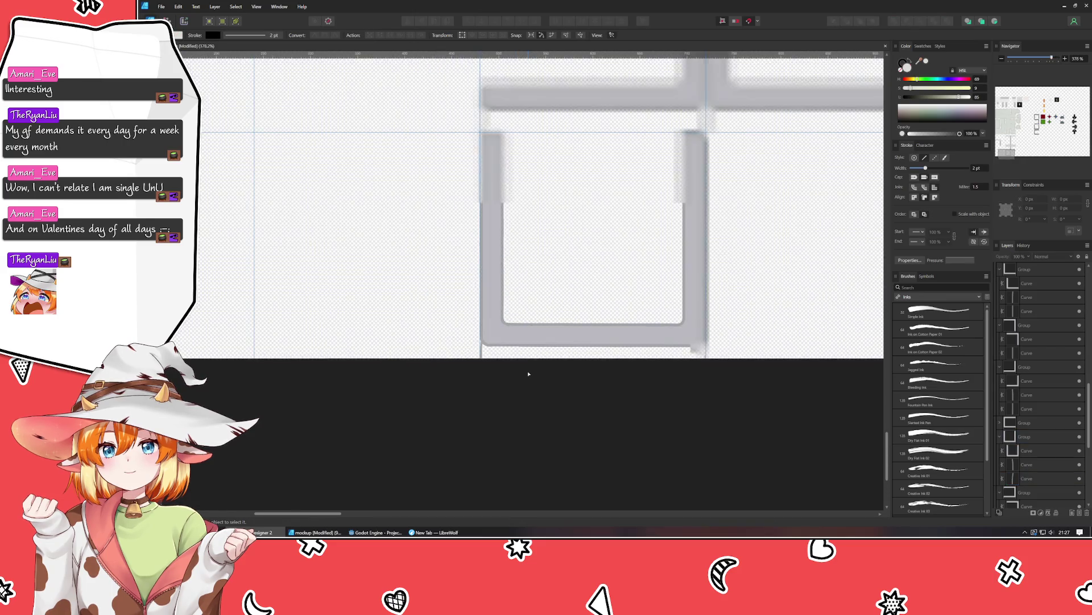
pyautogui.hscroll(1, 303, 378)
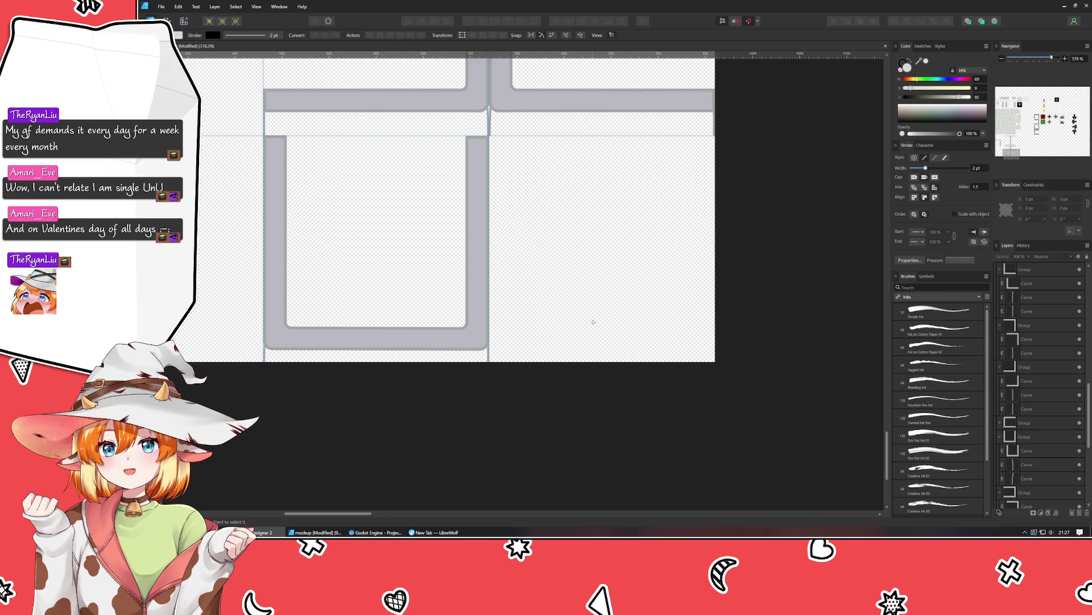
pyautogui.scroll(4, 483, 73)
pyautogui.scroll(2, 483, 73)
pyautogui.click(517, 302)
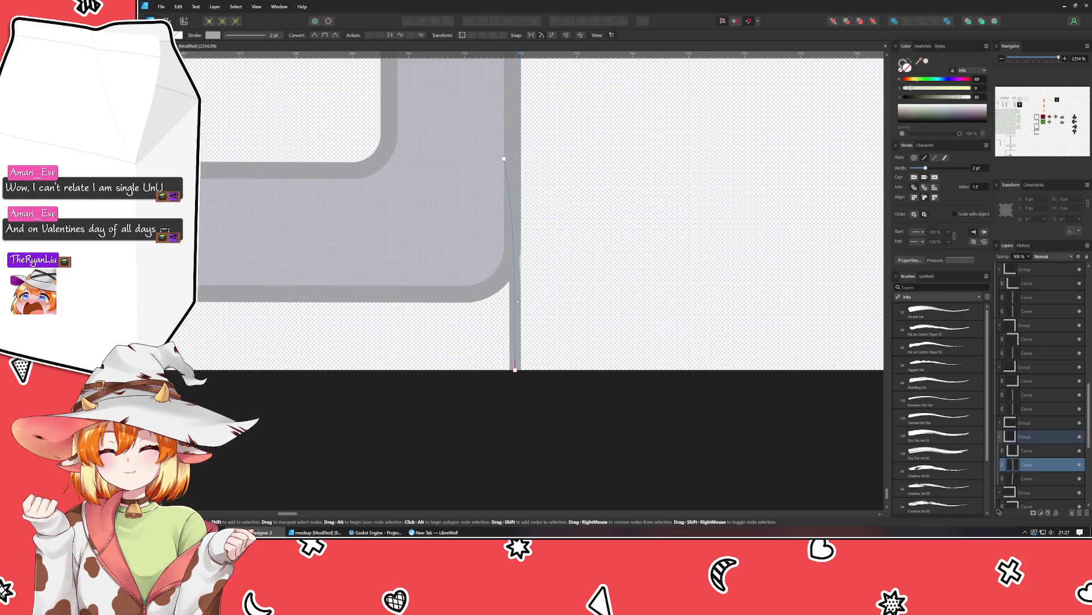
pyautogui.moveTo(502, 160); pyautogui.dragTo(498, 162)
pyautogui.click(597, 196)
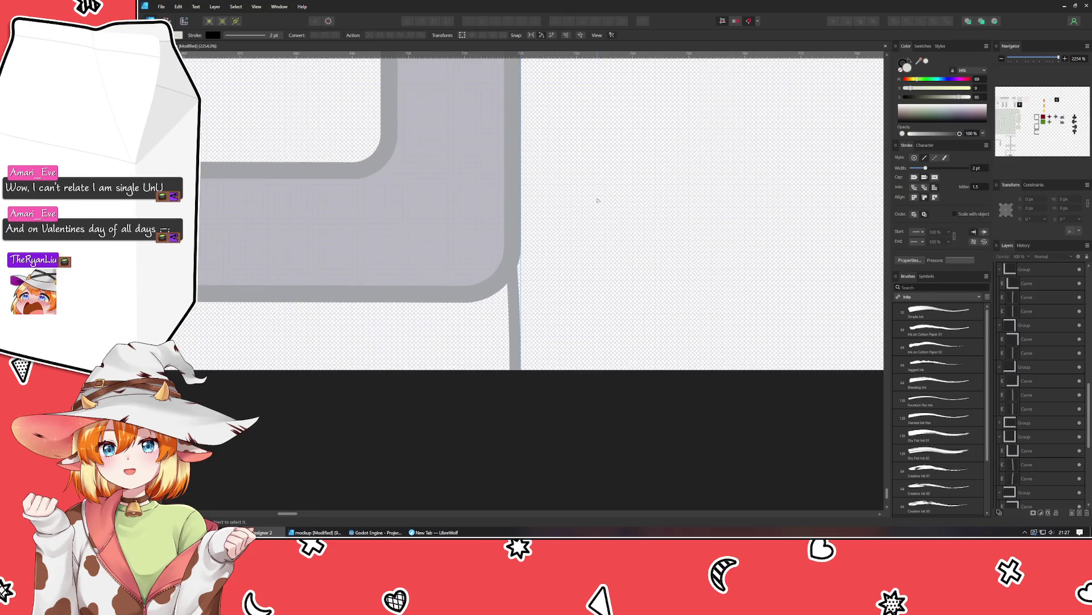
# Copy the U frame group into the lower-right cell and flip it vertically.
pyautogui.scroll(-4, 597, 199)
pyautogui.scroll(-1, 598, 200)
pyautogui.scroll(-2, 598, 201)
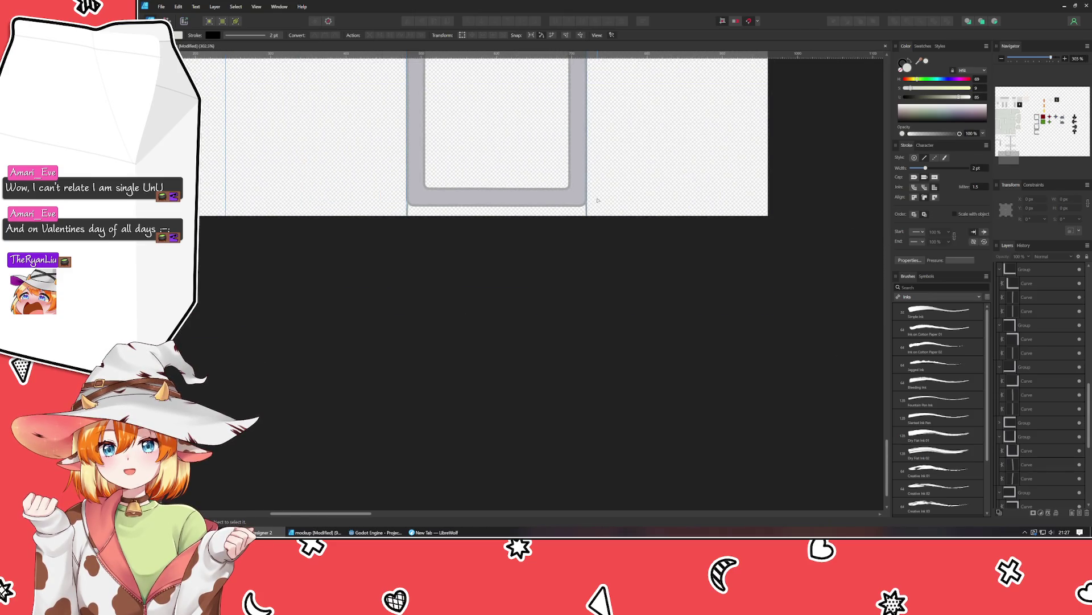
pyautogui.scroll(3, 584, 398)
pyautogui.moveTo(584, 403); pyautogui.dragTo(582, 393)
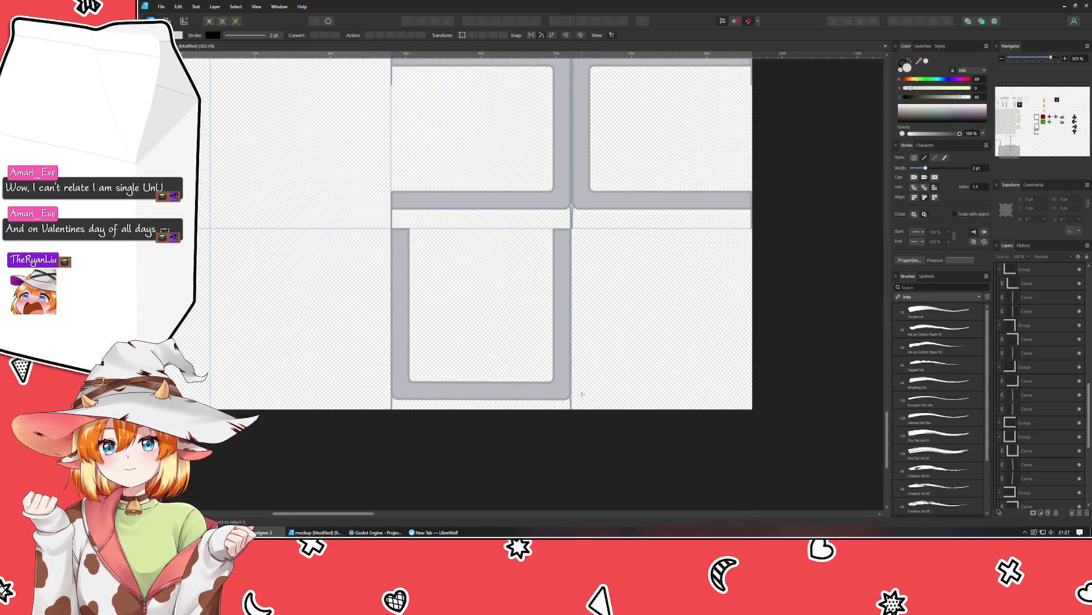
pyautogui.press('v')
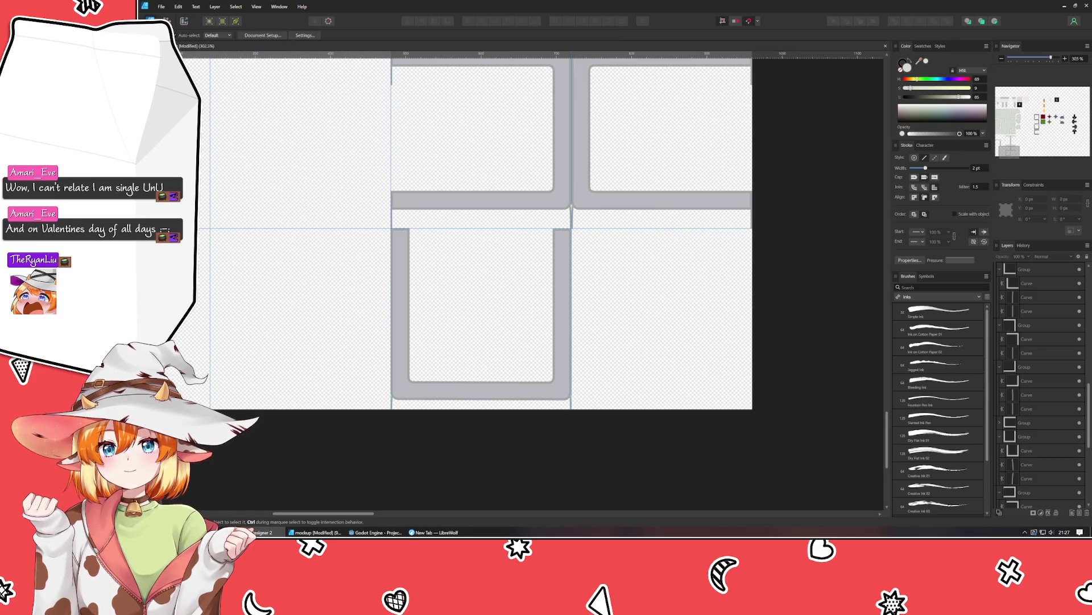
pyautogui.moveTo(459, 316); pyautogui.dragTo(405, 316)
pyautogui.hotkey('ctrl', 'z')
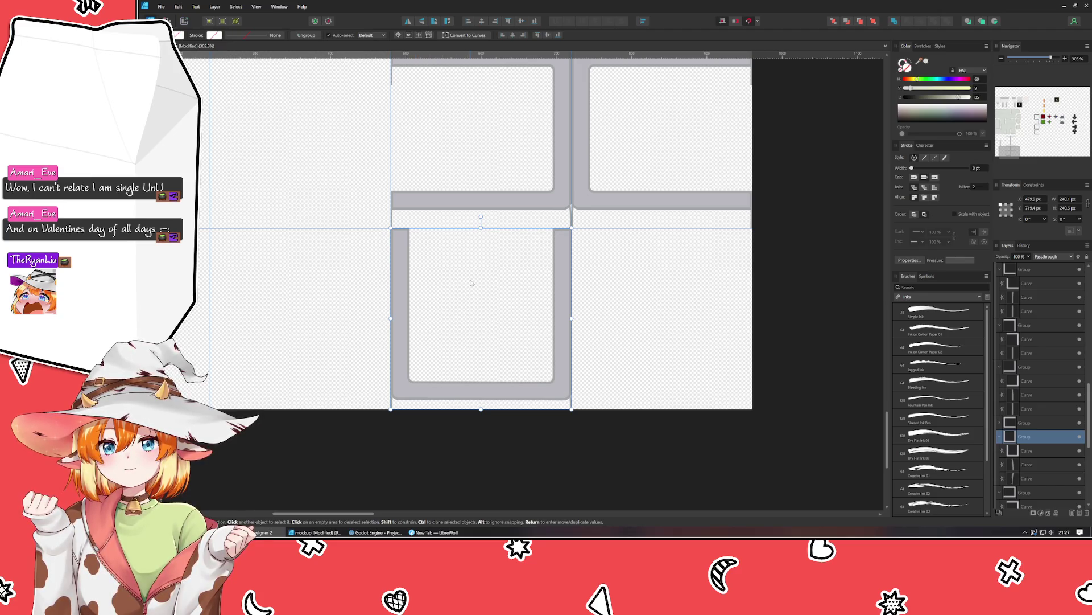
pyautogui.moveTo(466, 269); pyautogui.dragTo(398, 300)
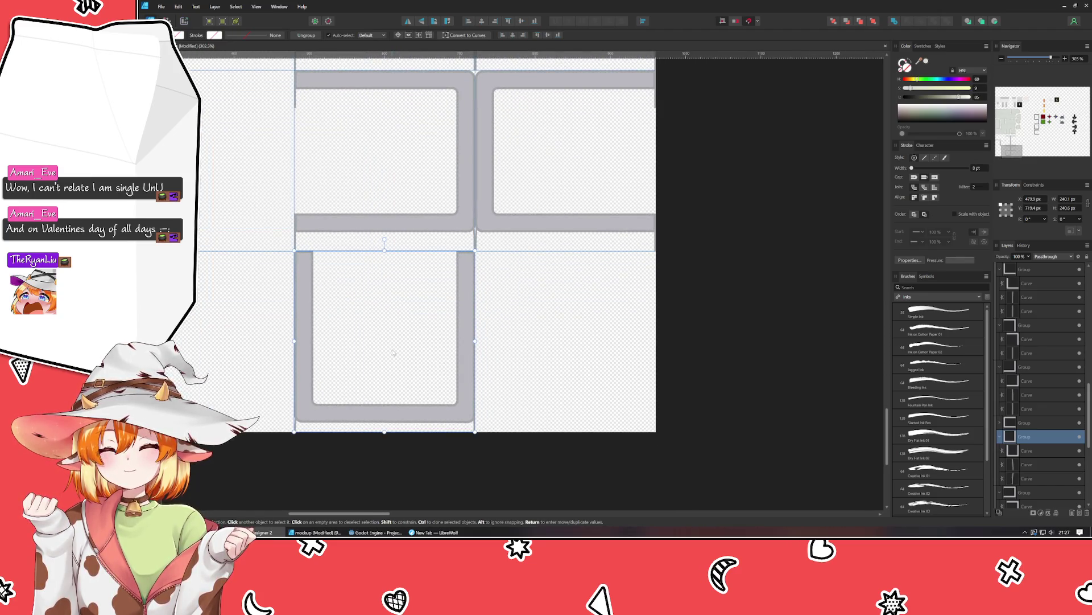
pyautogui.moveTo(392, 351); pyautogui.dragTo(587, 354)
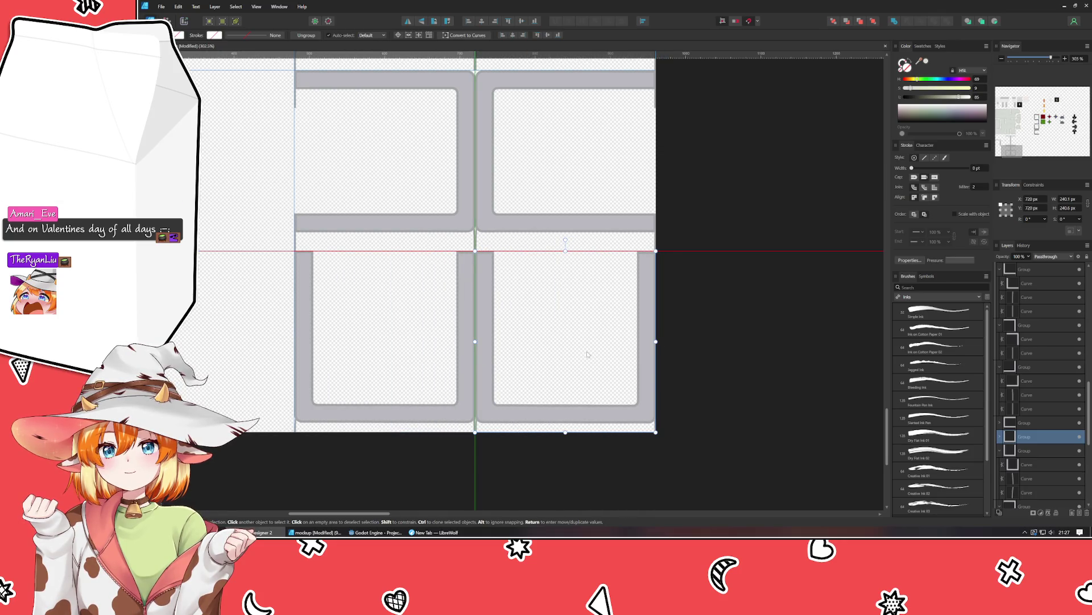
pyautogui.click(422, 23)
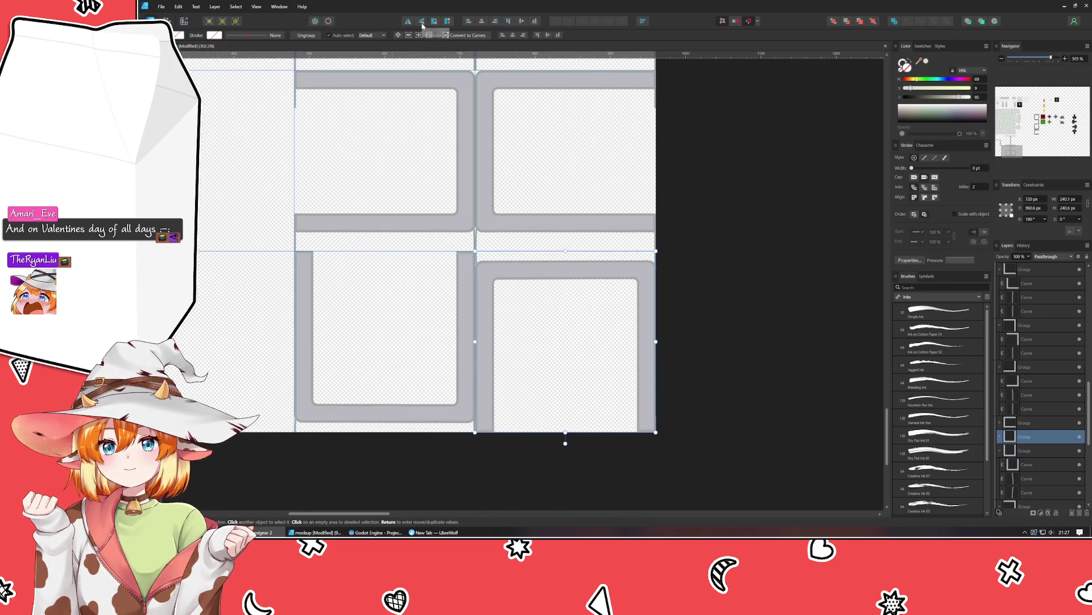
pyautogui.moveTo(561, 316); pyautogui.dragTo(567, 345)
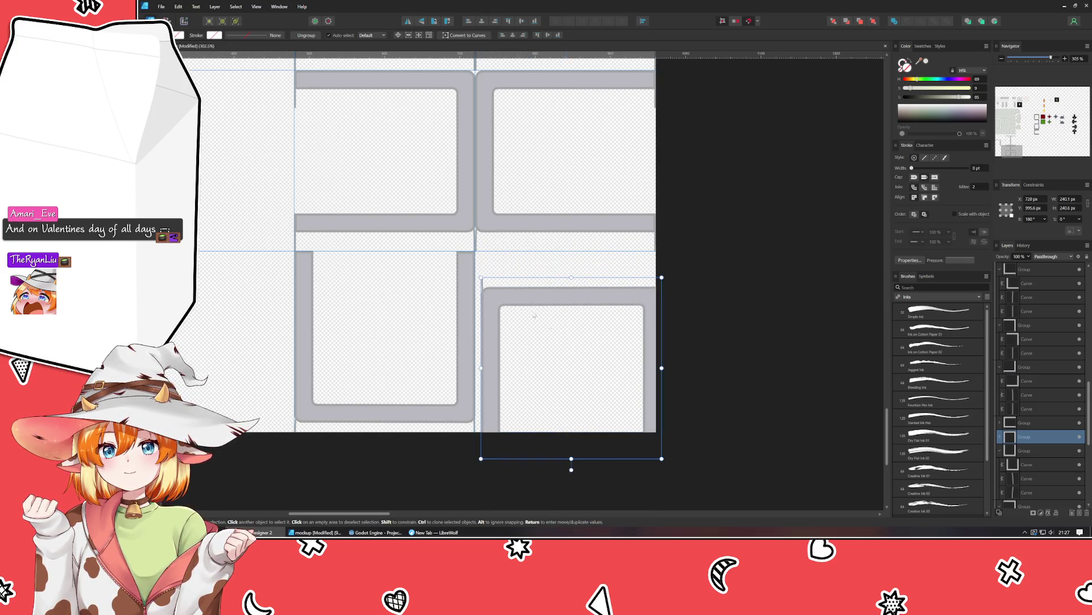
# Snap the copied frame's large outline curve into the lower-right cell.
pyautogui.doubleClick(482, 287)
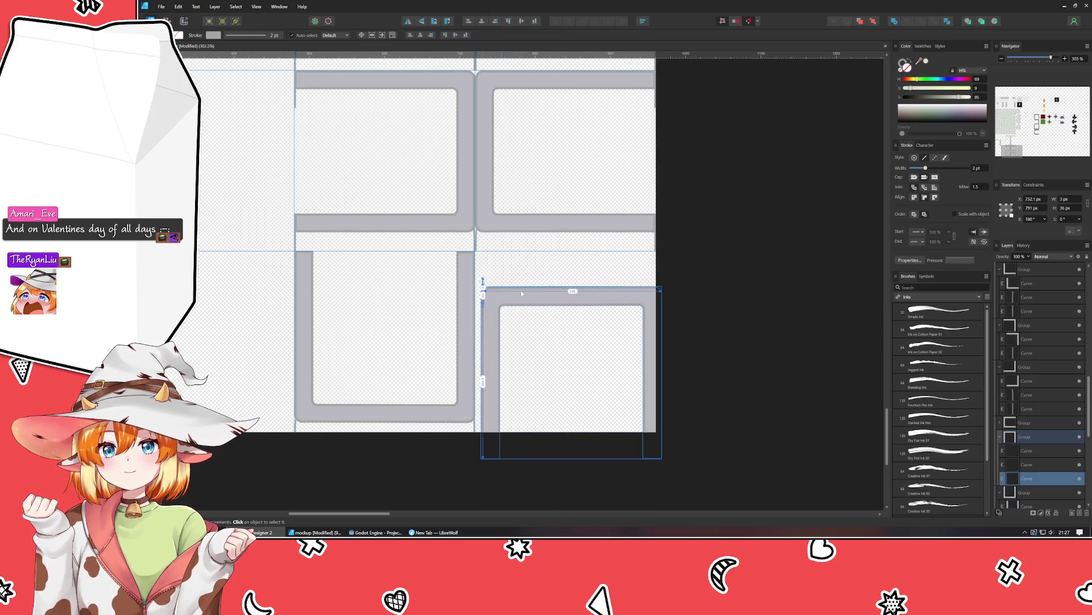
pyautogui.click(644, 296)
pyautogui.click(1032, 465)
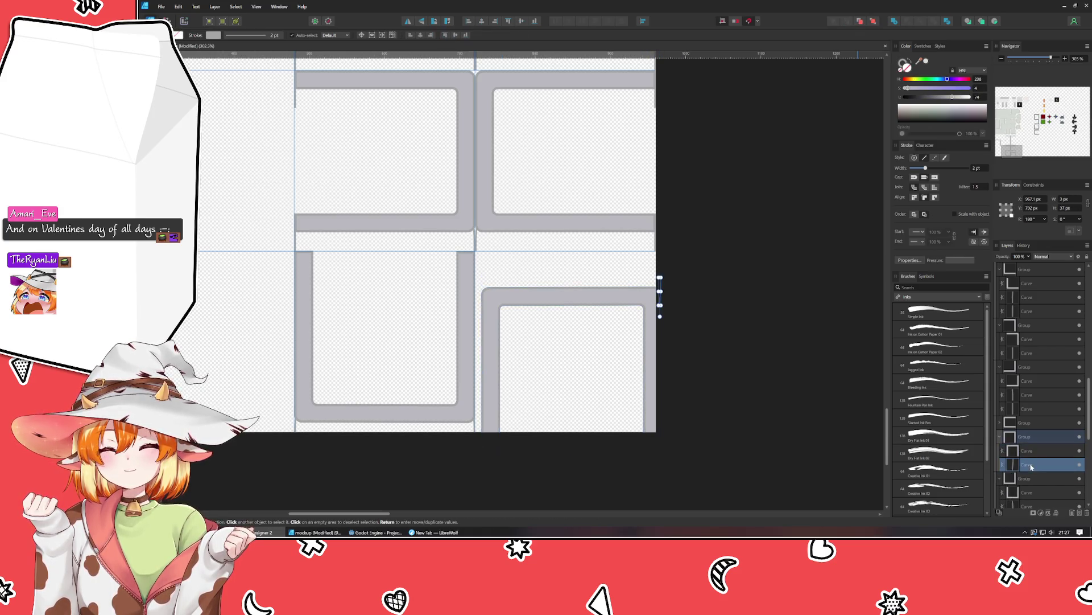
pyautogui.click(547, 317)
pyautogui.moveTo(531, 303); pyautogui.dragTo(524, 270)
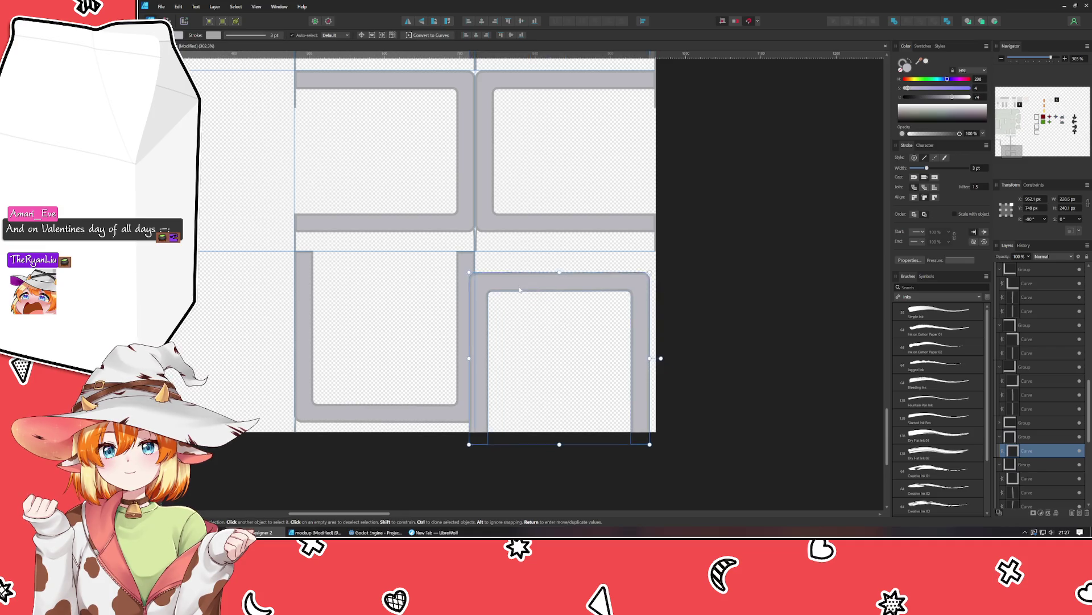
pyautogui.click(567, 441)
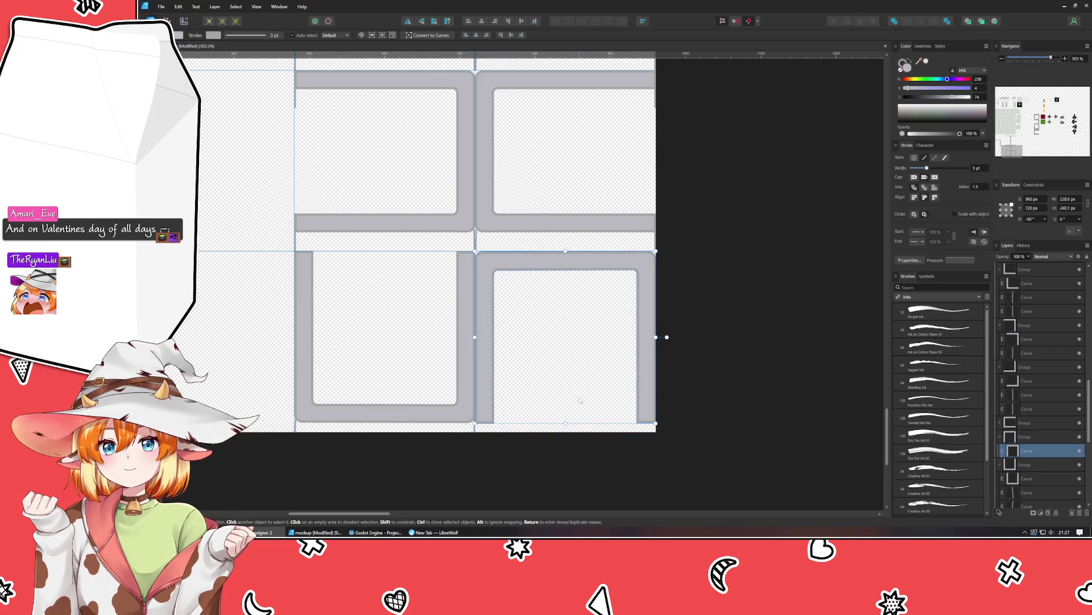
# Check the frame curve's edge, then select the lower-right frame group.
pyautogui.scroll(2, 566, 440)
pyautogui.click(664, 160)
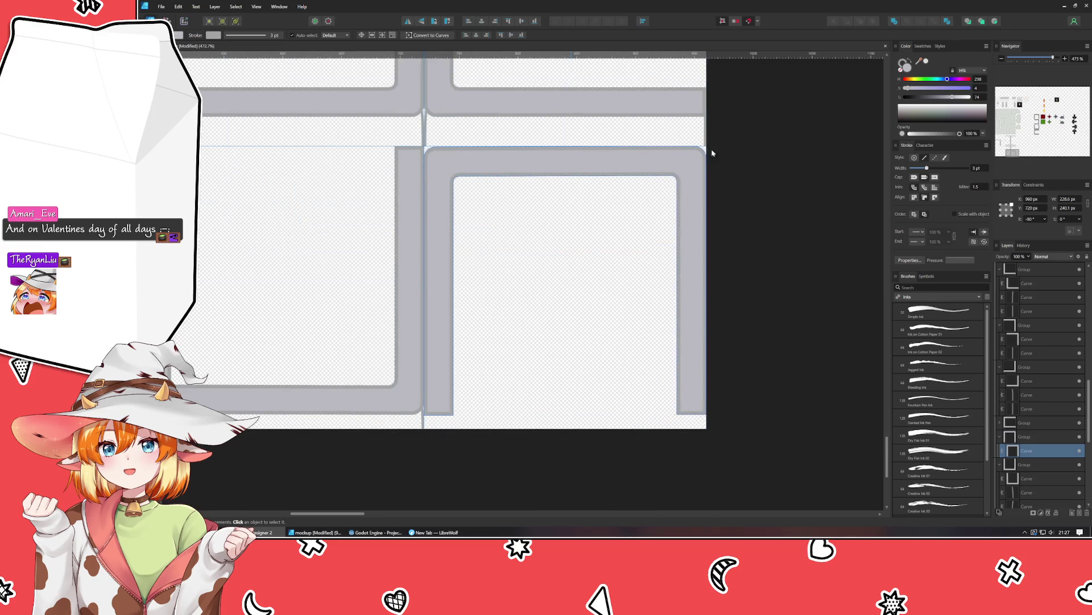
pyautogui.scroll(3, 486, 429)
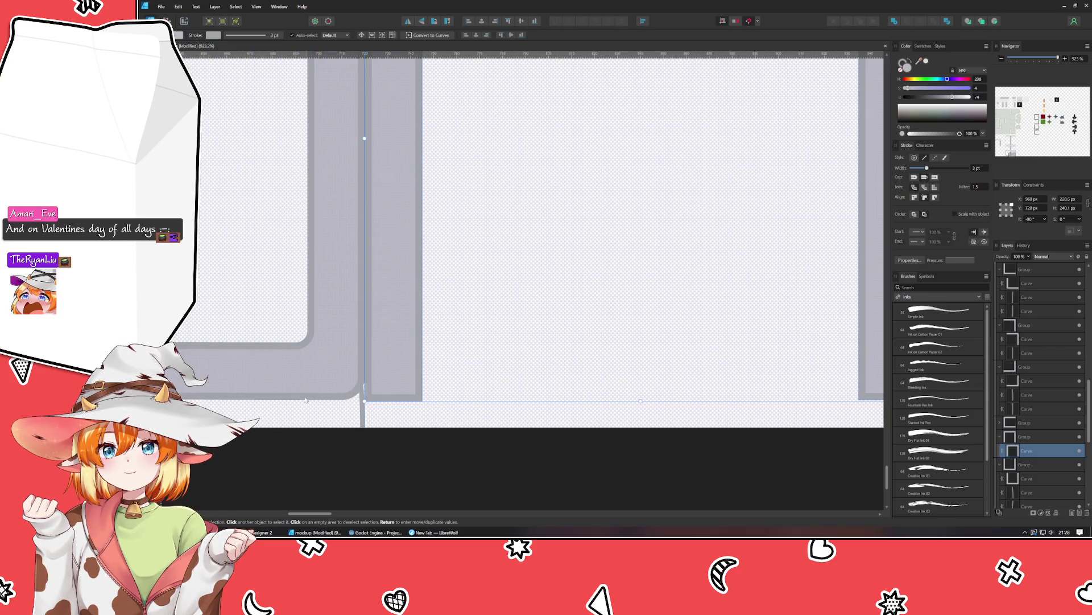
pyautogui.moveTo(283, 420); pyautogui.dragTo(441, 401)
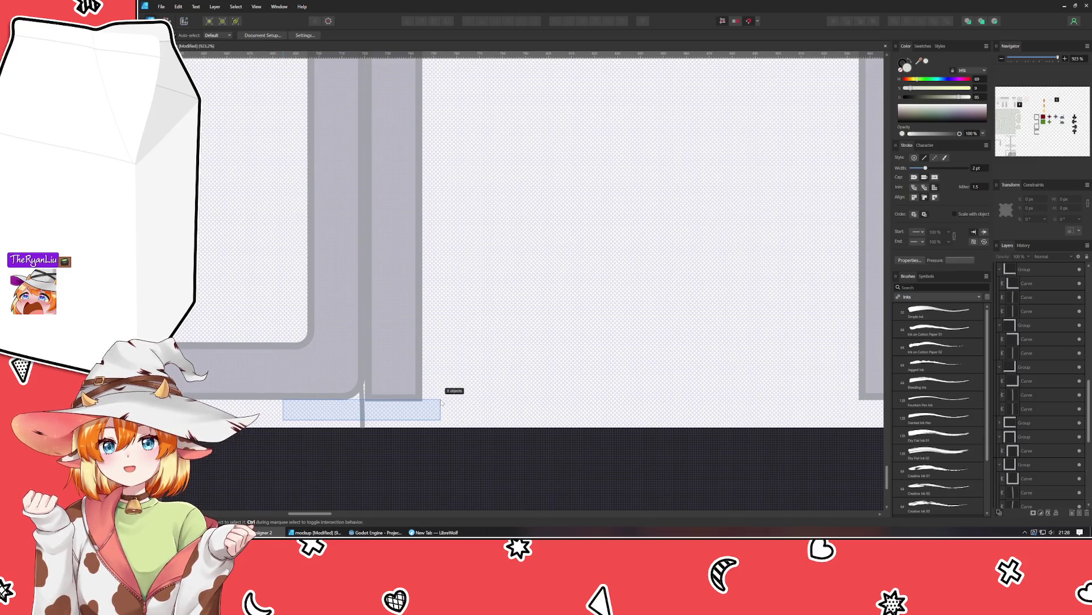
pyautogui.scroll(-3, 438, 404)
pyautogui.scroll(-2, 437, 405)
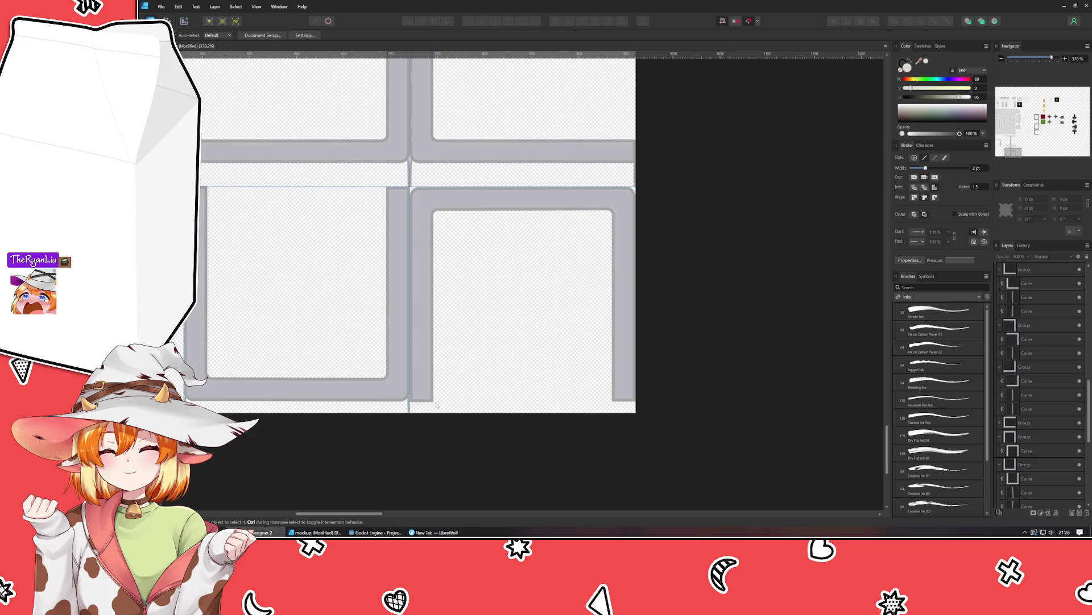
pyautogui.click(425, 354)
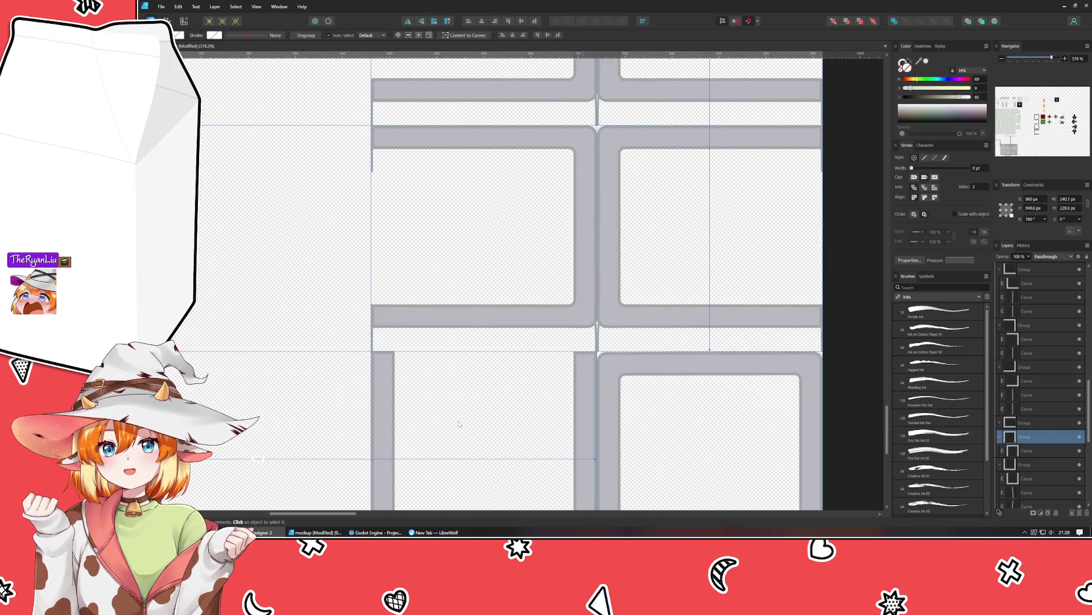
pyautogui.scroll(-2, 443, 398)
pyautogui.scroll(-2, 471, 434)
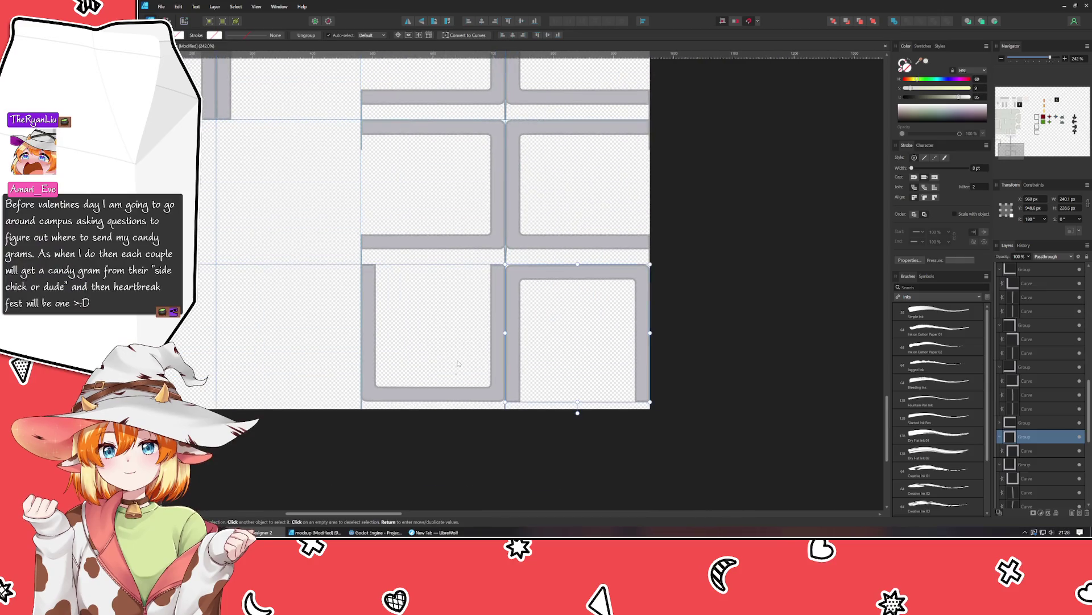
# Move the lower-left frame group up and snap it onto the horizontal guide.
pyautogui.click(430, 399)
pyautogui.moveTo(429, 399); pyautogui.dragTo(288, 255)
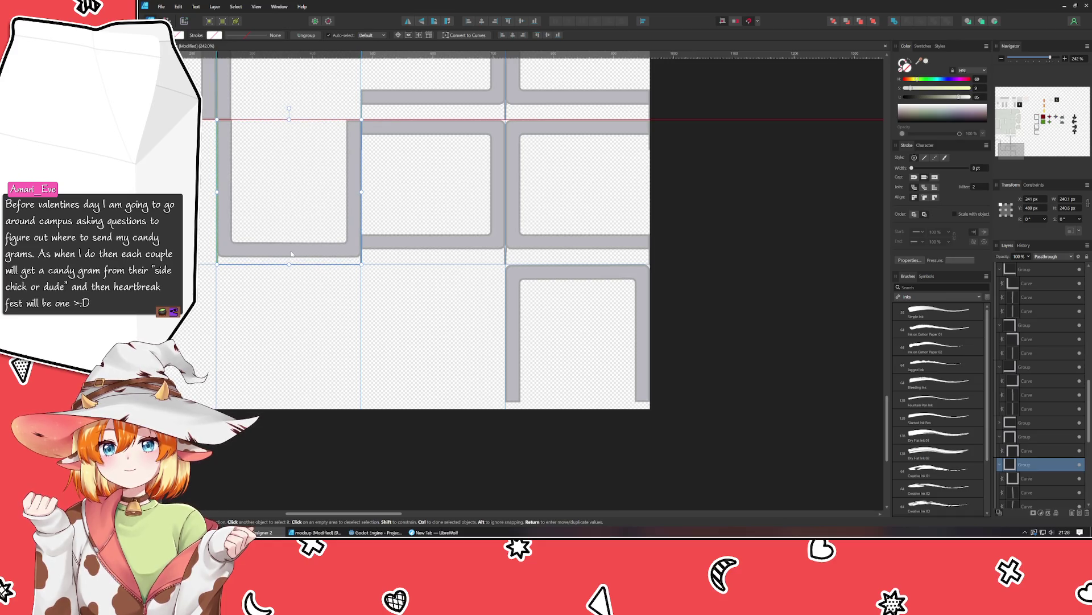
pyautogui.moveTo(288, 255); pyautogui.dragTo(326, 227)
pyautogui.scroll(3, 331, 228)
pyautogui.scroll(2, 332, 228)
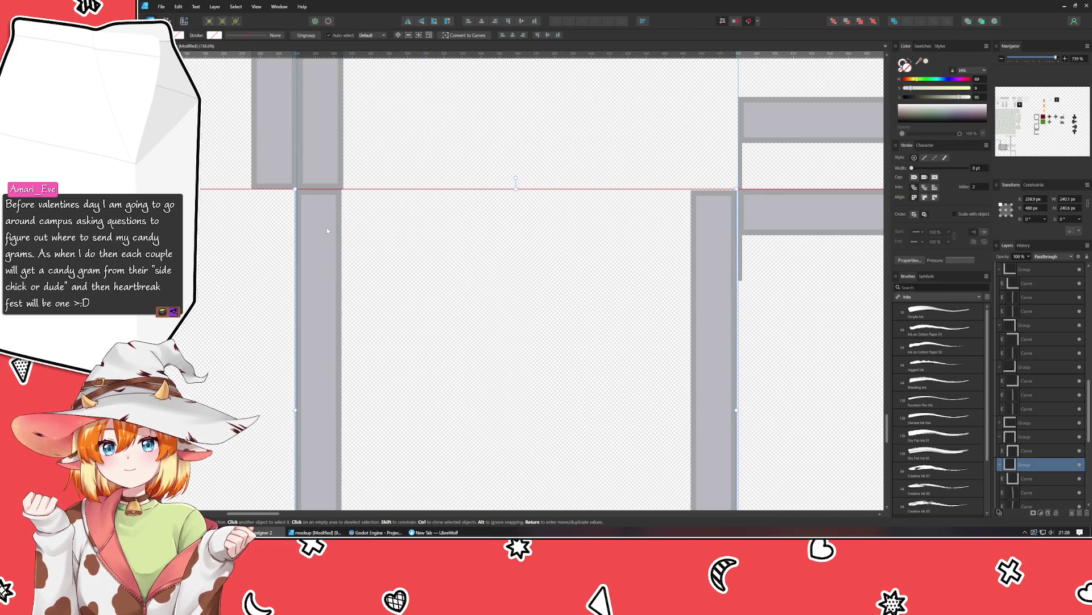
pyautogui.scroll(1, 341, 251)
pyautogui.scroll(1, 341, 250)
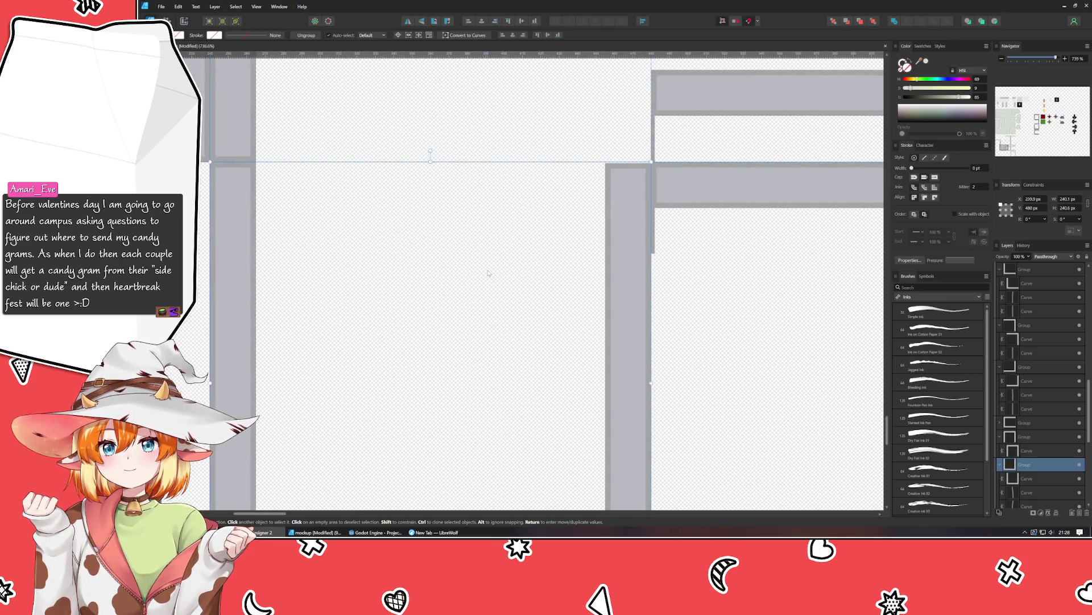
pyautogui.scroll(1, 563, 191)
pyautogui.scroll(1, 563, 192)
pyautogui.scroll(1, 517, 370)
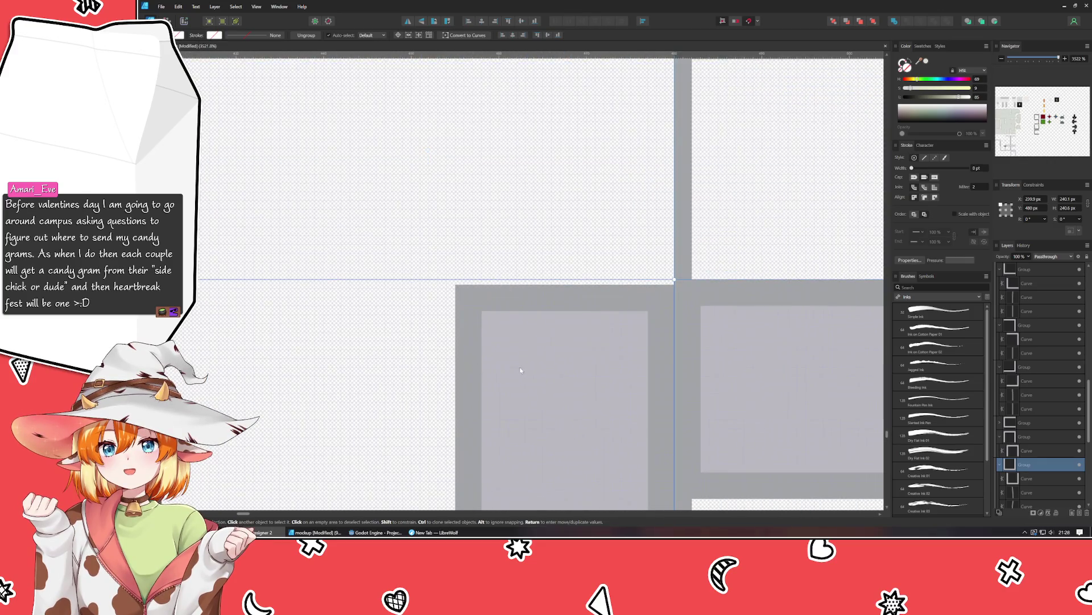
pyautogui.scroll(-3, 742, 337)
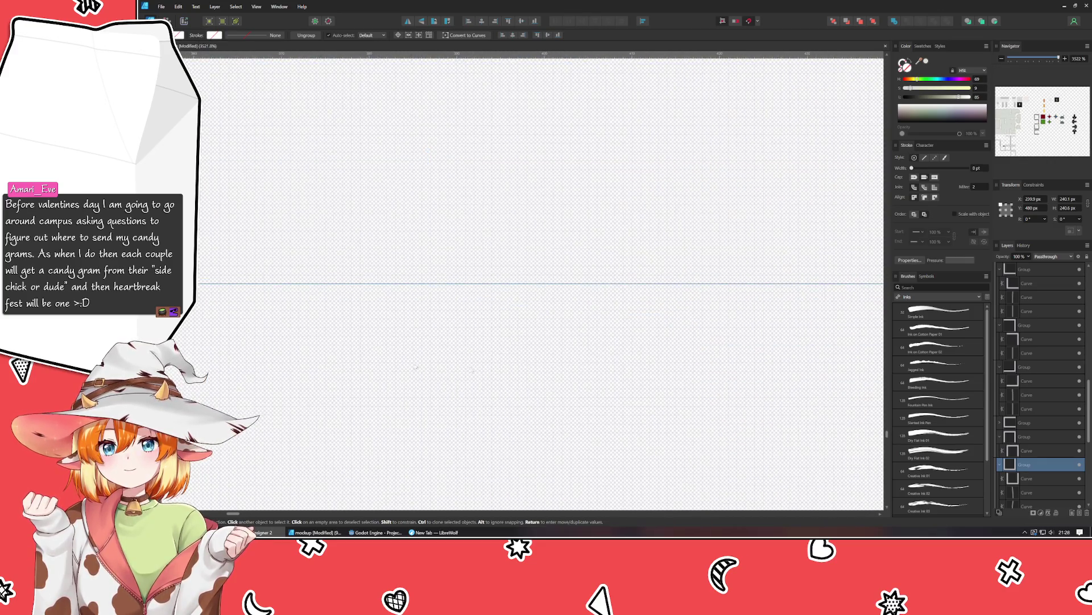
pyautogui.hscroll(-2, 391, 309)
pyautogui.scroll(1, 190, 335)
pyautogui.moveTo(203, 369); pyautogui.dragTo(199, 334)
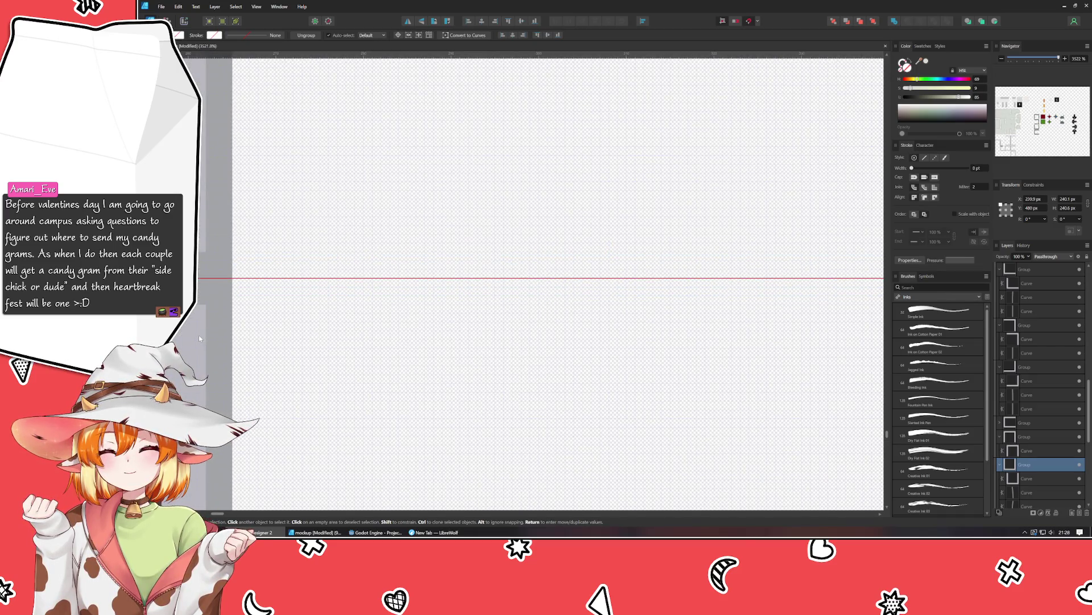
# Drag the inner curve's top-edge nodes up onto the horizontal guide.
pyautogui.scroll(-2, 547, 360)
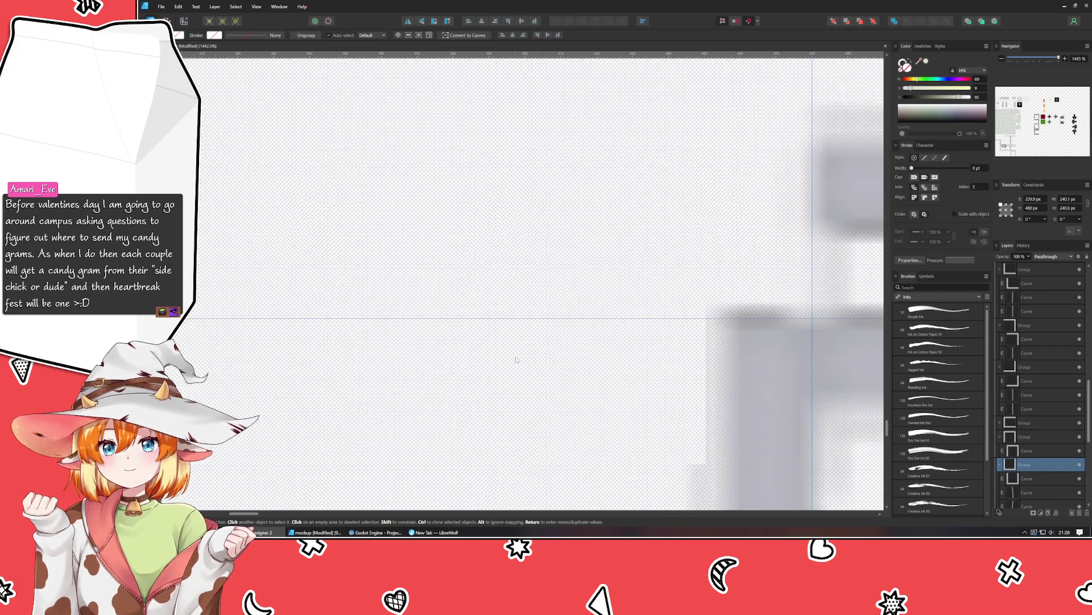
pyautogui.scroll(-3, 516, 359)
pyautogui.scroll(2, 516, 359)
pyautogui.scroll(1, 523, 347)
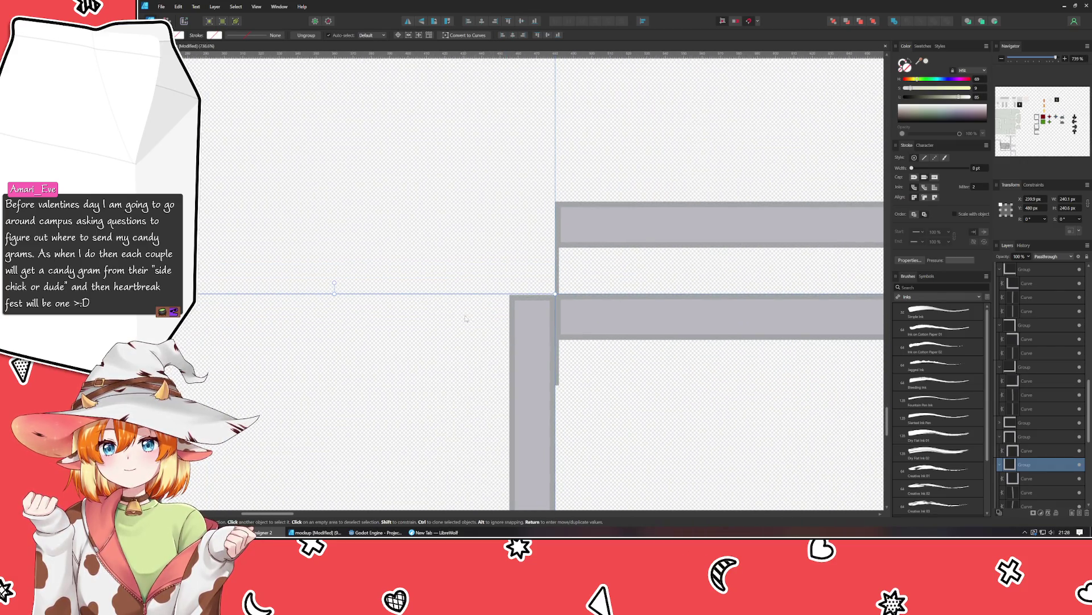
pyautogui.scroll(1, 537, 326)
pyautogui.doubleClick(517, 317)
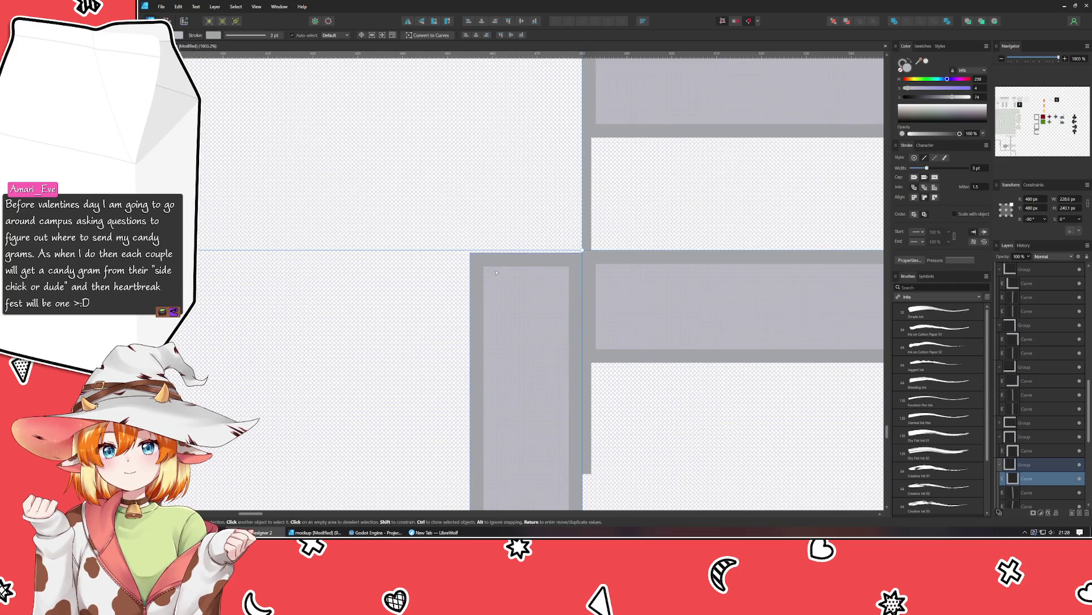
pyautogui.scroll(4, 496, 273)
pyautogui.moveTo(402, 203)
pyautogui.mouseDown()
pyautogui.moveTo(714, 242)
pyautogui.moveTo(702, 222)
pyautogui.mouseUp()
pyautogui.click(661, 192)
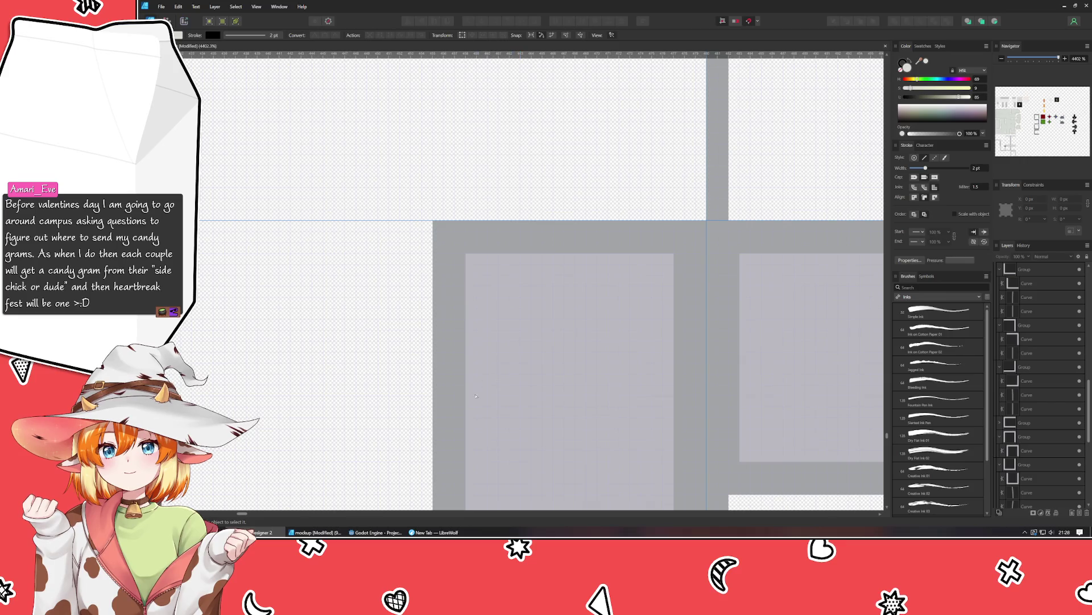
pyautogui.scroll(-10, 301, 451)
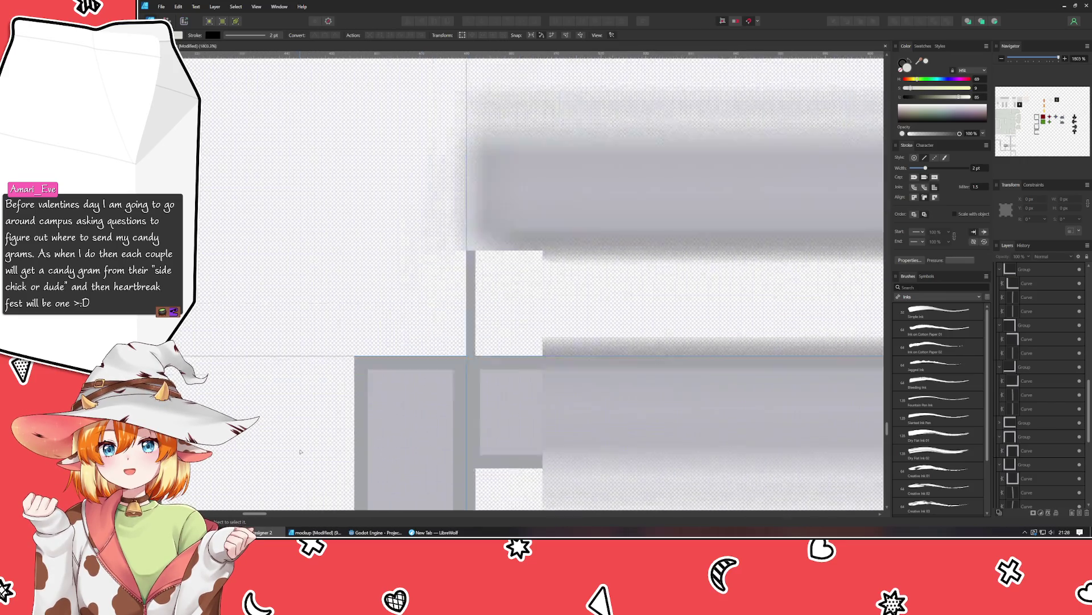
pyautogui.scroll(-5, 300, 451)
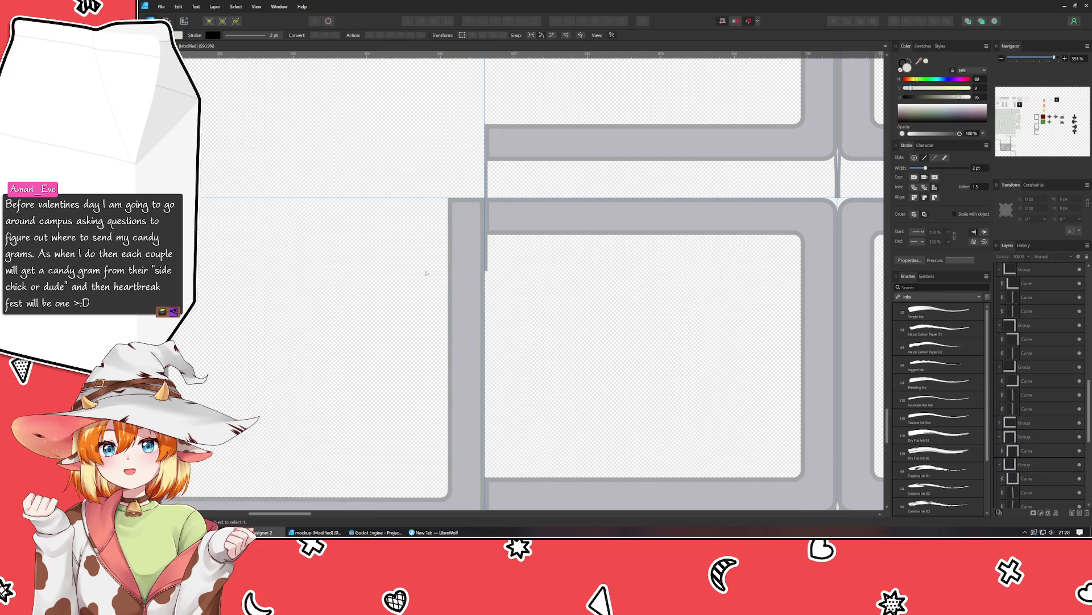
pyautogui.hscroll(5, 433, 256)
pyautogui.hscroll(-3, 455, 199)
pyautogui.scroll(1, 529, 216)
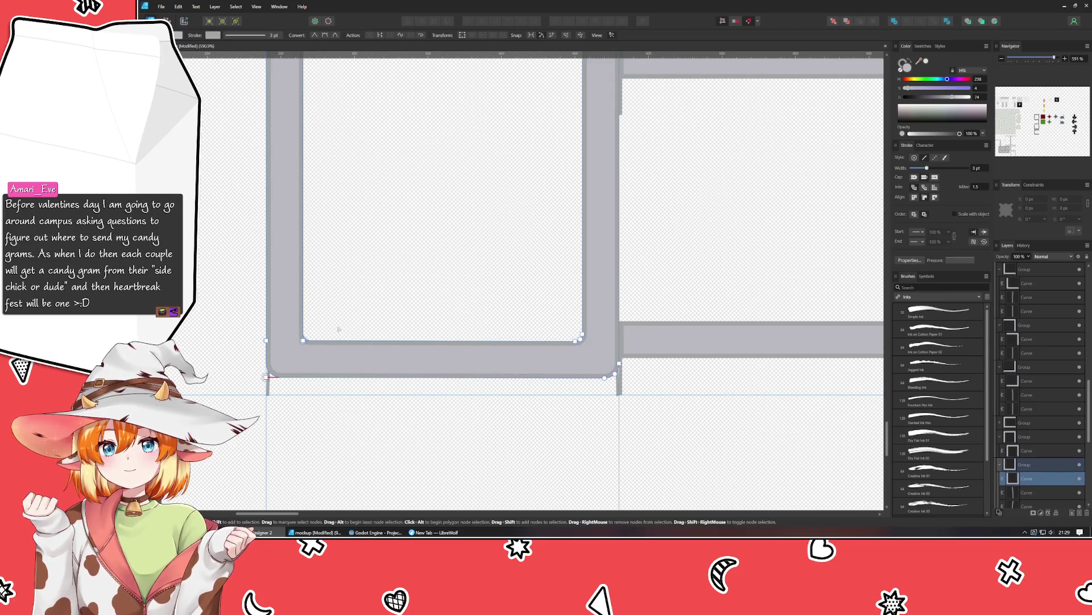
# Nudge the frame's bottom-right corner curve up a few pixels.
pyautogui.moveTo(244, 329); pyautogui.dragTo(704, 408)
pyautogui.press('Up')
pyautogui.press('Up')
pyautogui.press('Up')
pyautogui.press('Up')
pyautogui.press('Up')
pyautogui.press('Up')
pyautogui.press('Up')
pyautogui.press('Up')
pyautogui.press('Up')
pyautogui.press('Up')
pyautogui.press('Up')
pyautogui.press('Up')
pyautogui.press('Up')
pyautogui.press('Up')
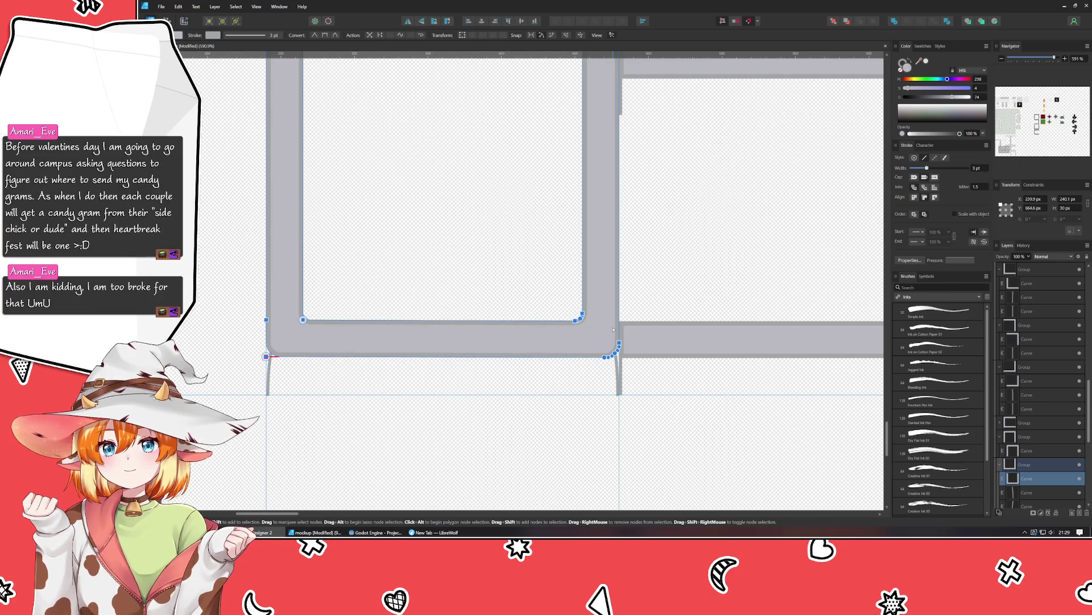
pyautogui.scroll(2, 632, 389)
pyautogui.scroll(1, 641, 415)
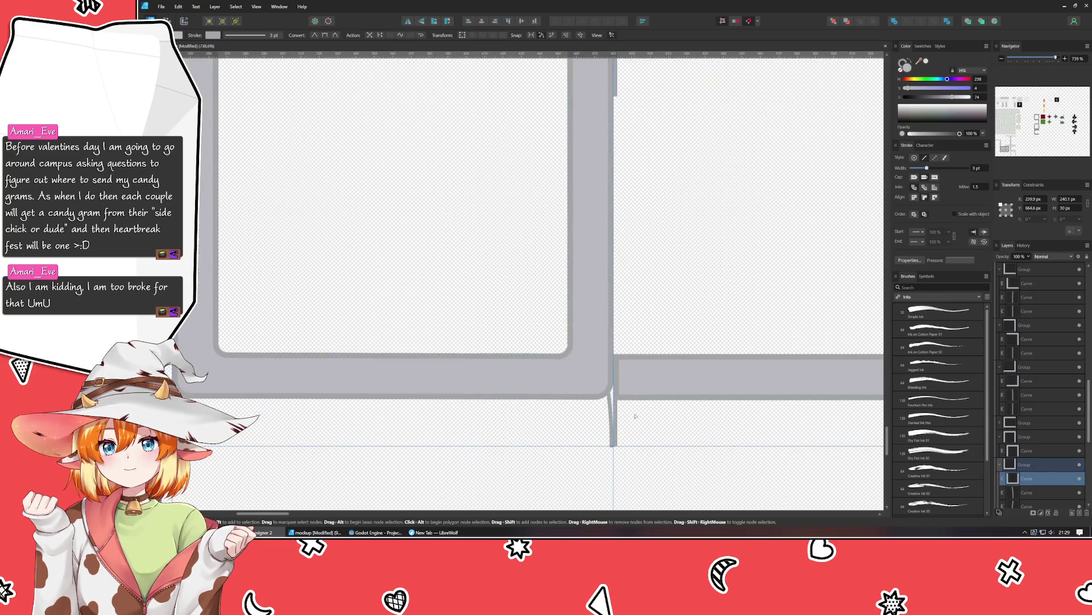
pyautogui.scroll(2, 639, 420)
# Marquee-select the nodes of the inner rounded corner with the Node tool.
pyautogui.moveTo(758, 434); pyautogui.dragTo(196, 380)
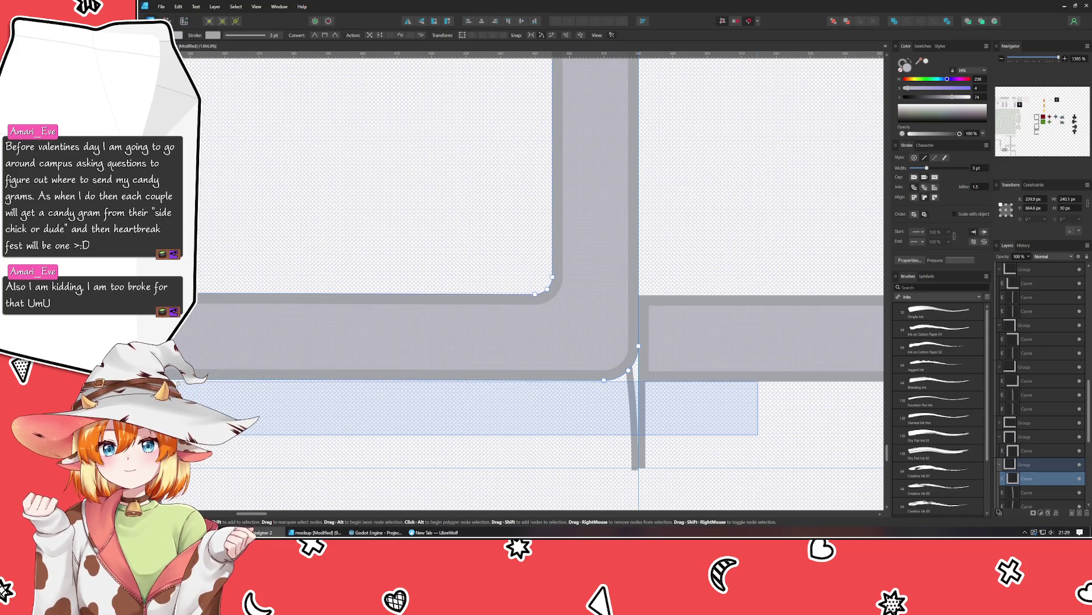
pyautogui.moveTo(758, 434); pyautogui.dragTo(195, 380)
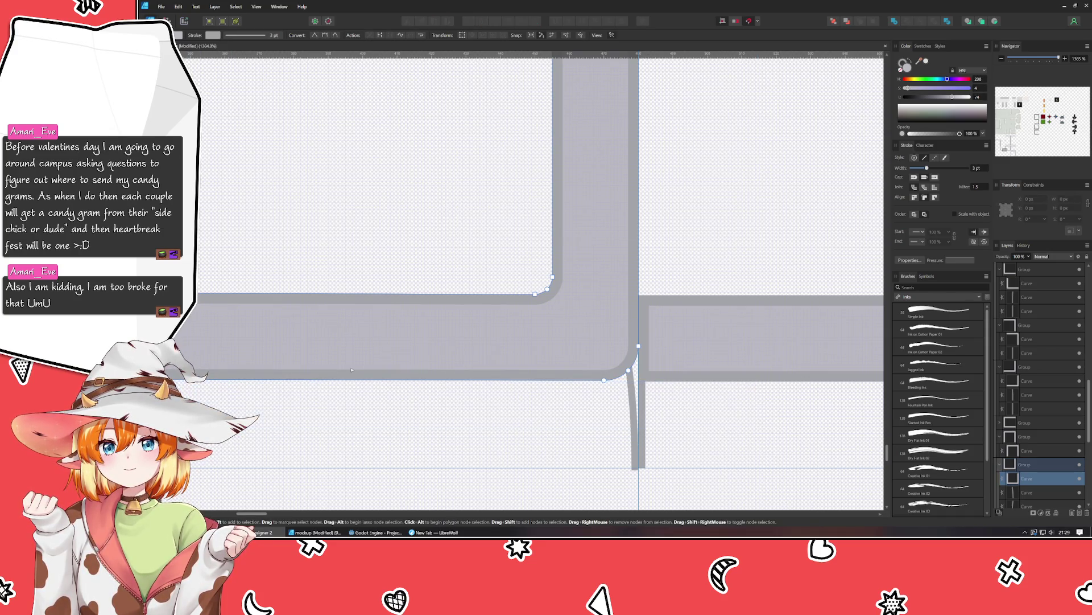
pyautogui.moveTo(782, 237); pyautogui.dragTo(298, 296)
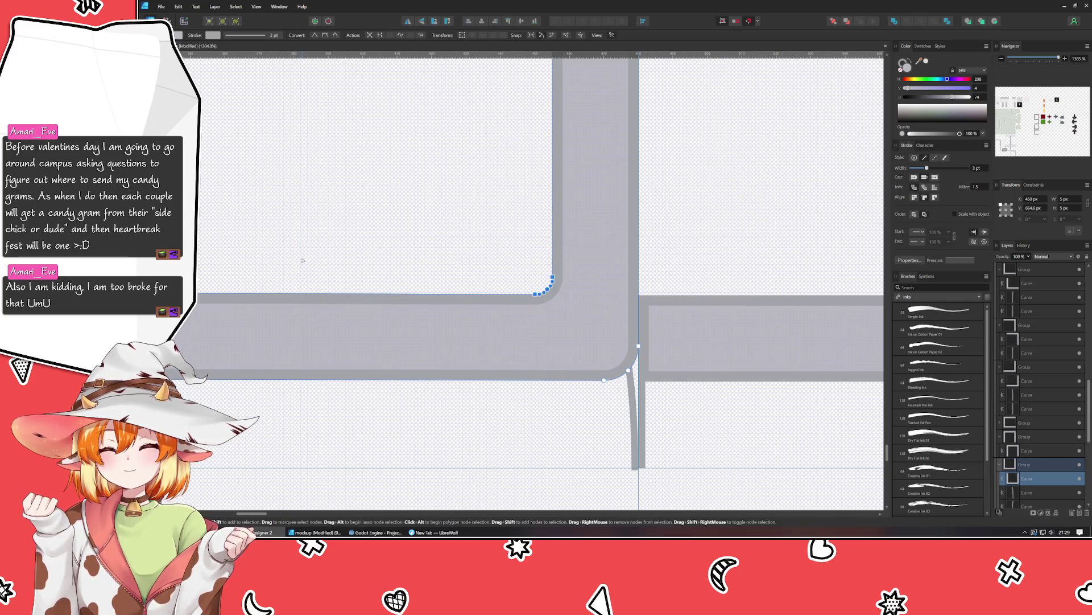
pyautogui.scroll(-2, 302, 261)
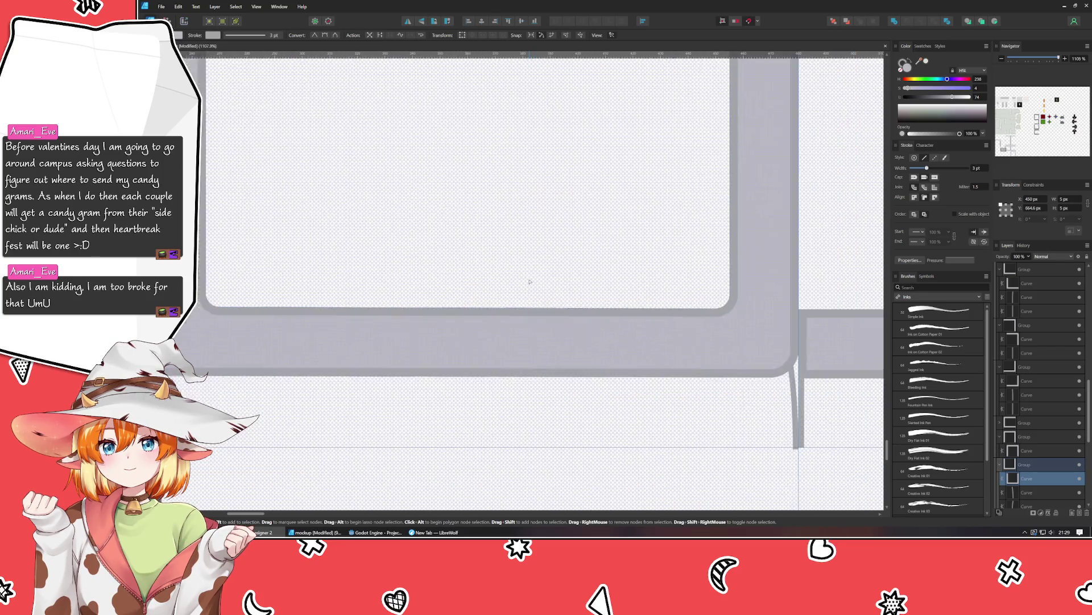
pyautogui.hscroll(2, 529, 281)
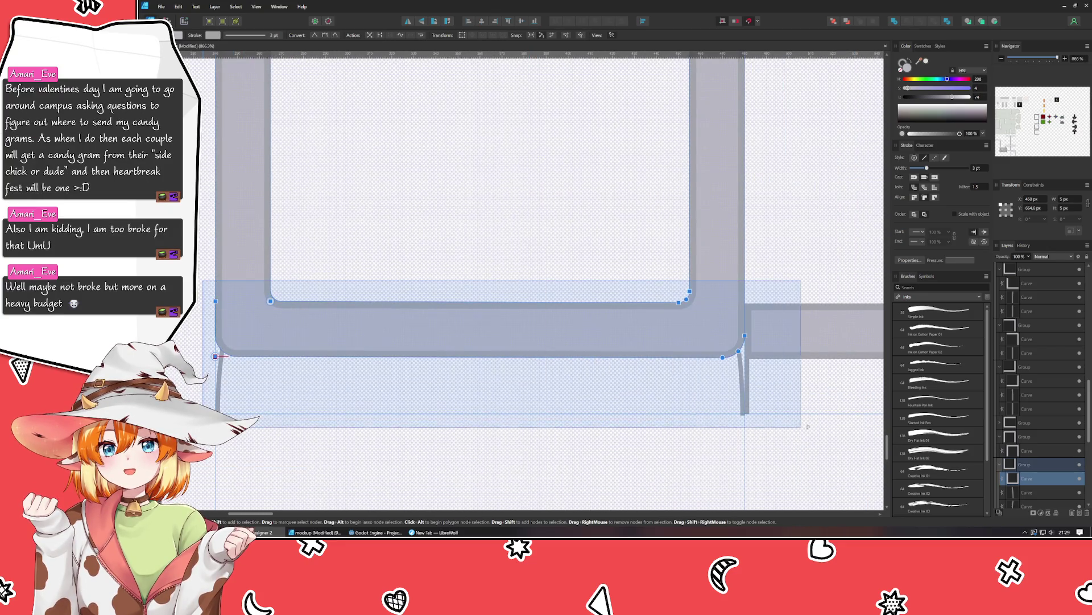
# Shift the corner's lower-edge nodes down slightly so it sits flush against the central divider.
pyautogui.moveTo(203, 282); pyautogui.dragTo(806, 379)
pyautogui.hscroll(1, 802, 371)
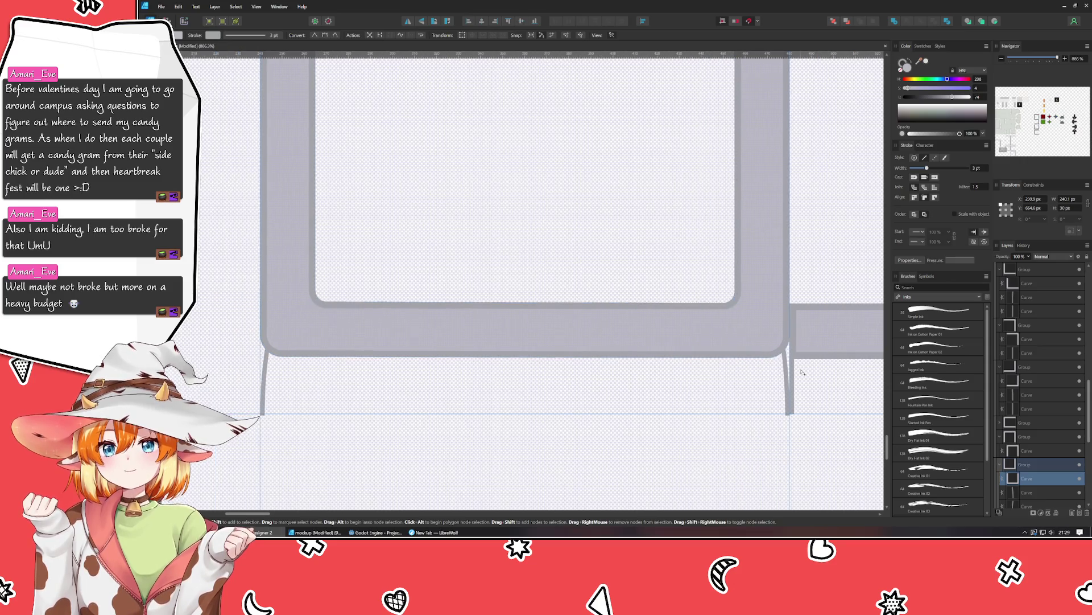
pyautogui.hscroll(1, 770, 383)
pyautogui.scroll(2, 662, 364)
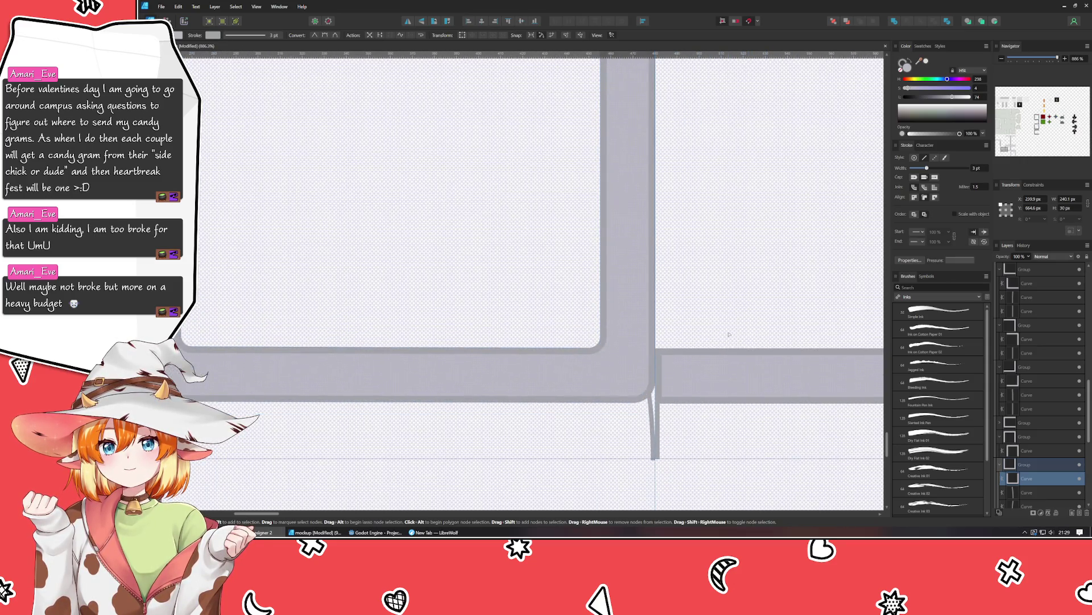
pyautogui.scroll(2, 620, 342)
pyautogui.scroll(2, 574, 316)
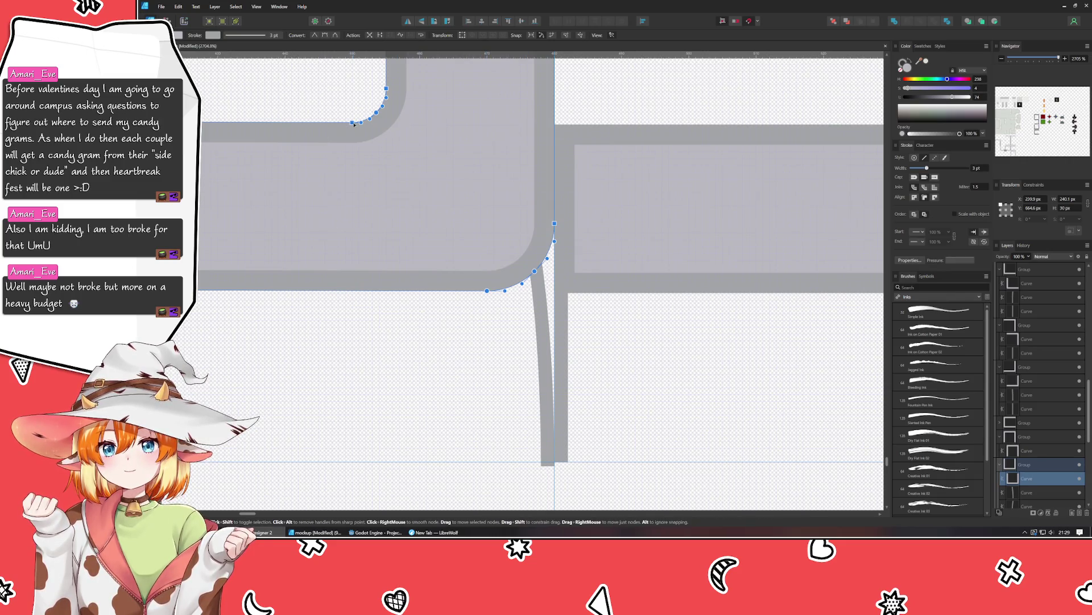
pyautogui.moveTo(354, 125); pyautogui.dragTo(354, 127)
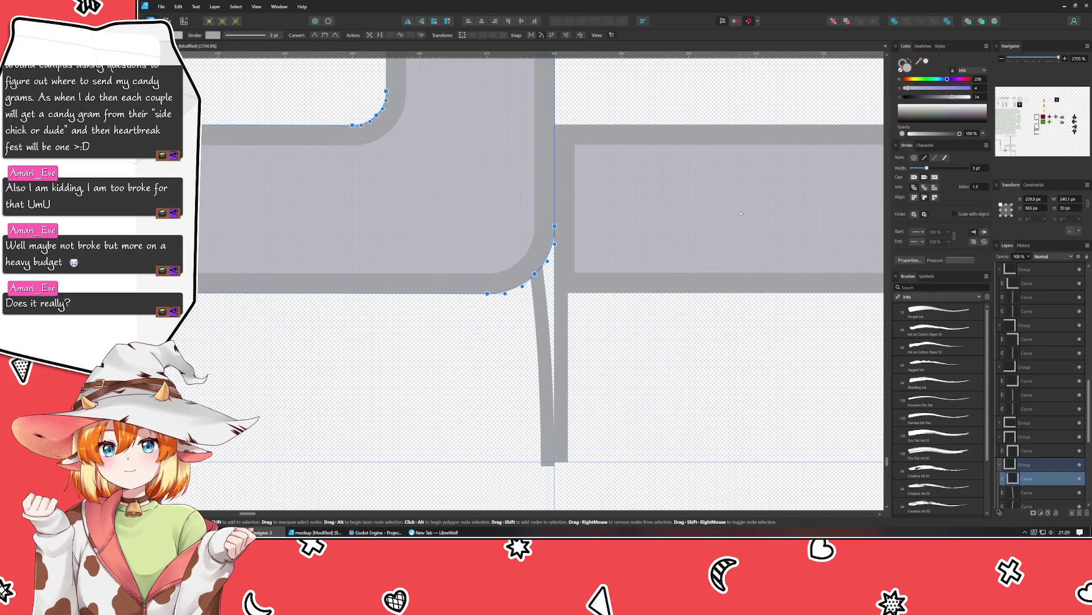
pyautogui.click(683, 182)
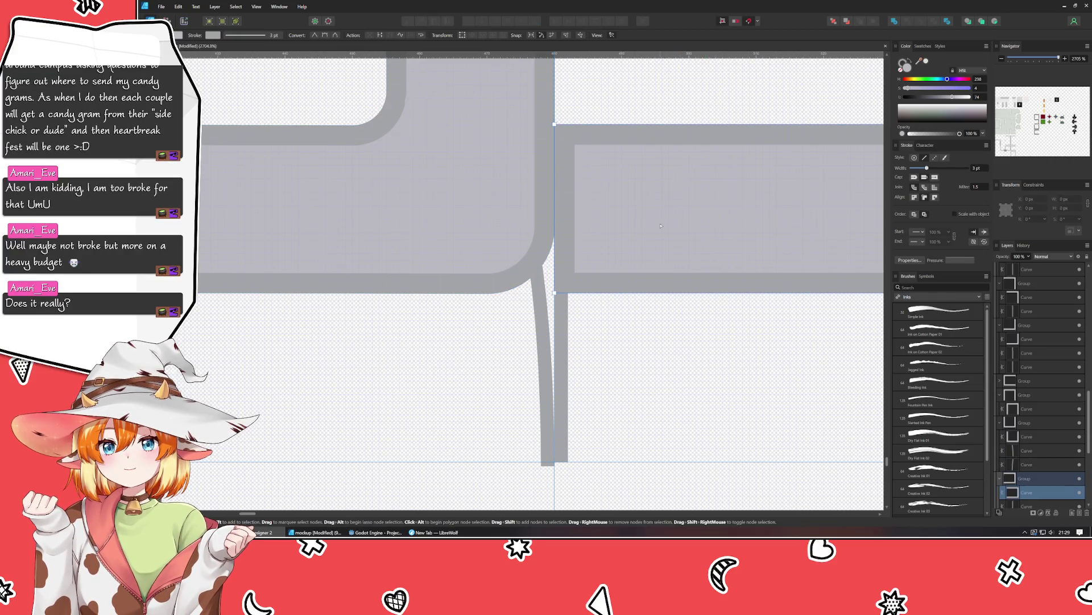
pyautogui.scroll(-5, 660, 227)
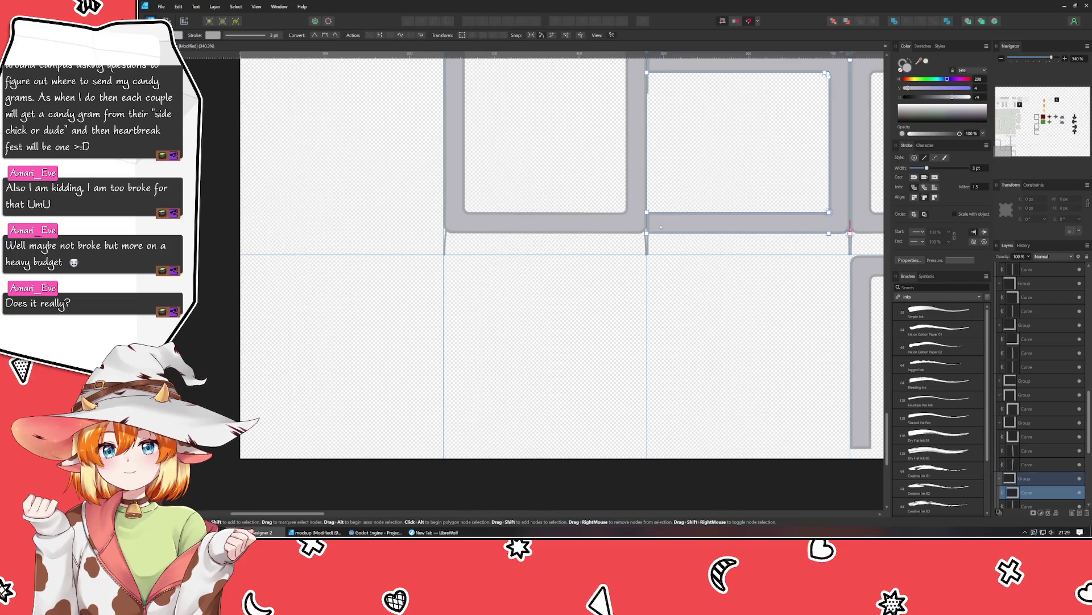
# Move a gray frame piece into the empty cell on the lower grid row.
pyautogui.click(718, 332)
pyautogui.moveTo(718, 331)
pyautogui.mouseDown()
pyautogui.moveTo(573, 383)
pyautogui.moveTo(540, 380)
pyautogui.mouseUp()
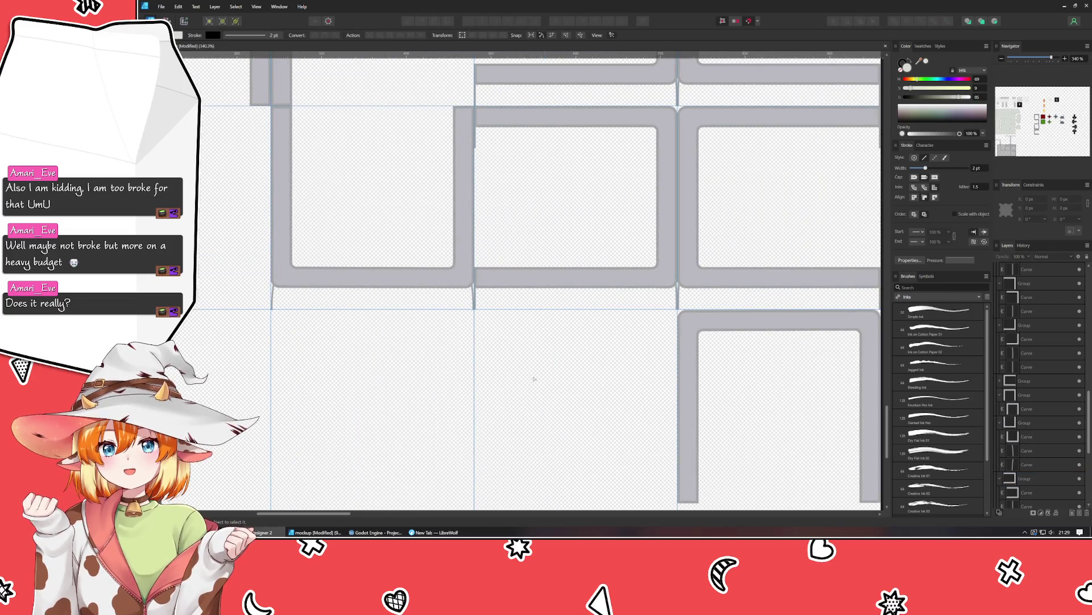
pyautogui.press('v')
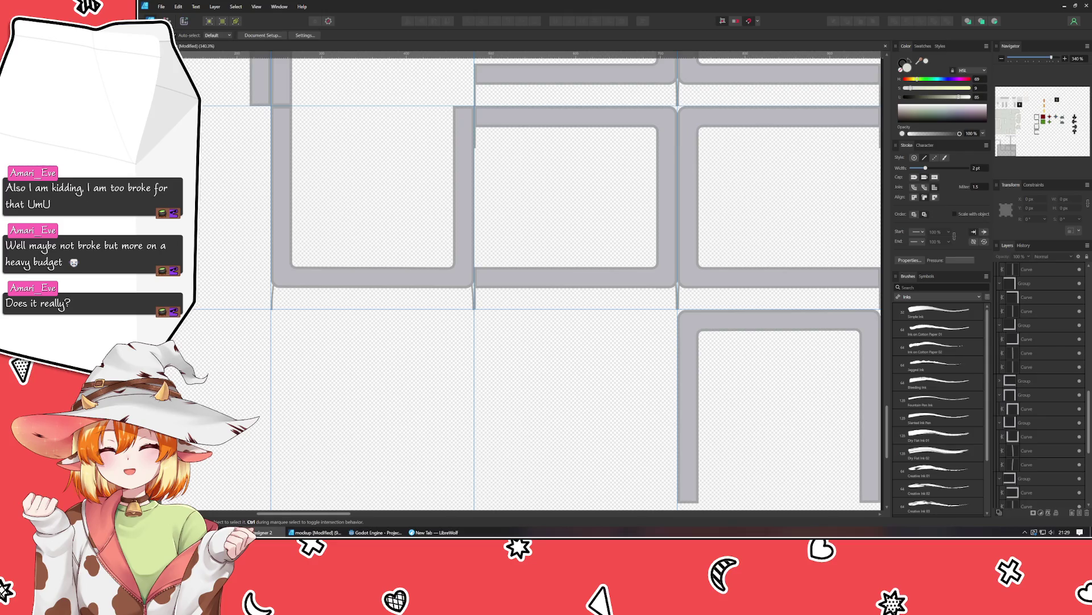
pyautogui.moveTo(407, 284); pyautogui.dragTo(610, 501)
pyautogui.moveTo(558, 435)
pyautogui.mouseDown()
pyautogui.moveTo(466, 359)
pyautogui.moveTo(466, 402)
pyautogui.mouseUp()
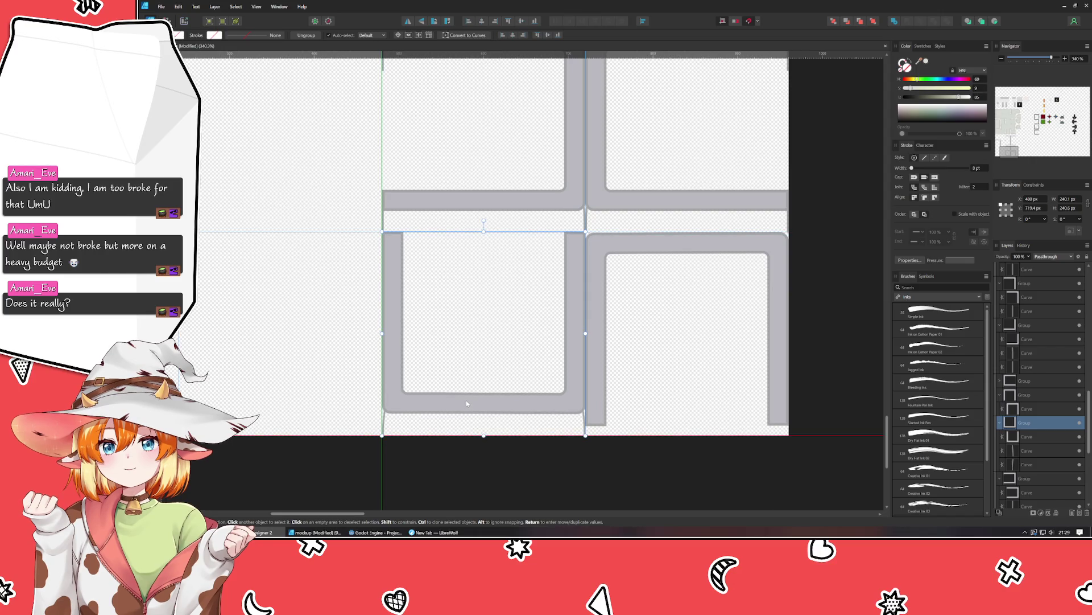
# Check the 240/480/720 px guide positions in the Guides list, then close it.
pyautogui.scroll(5, 507, 228)
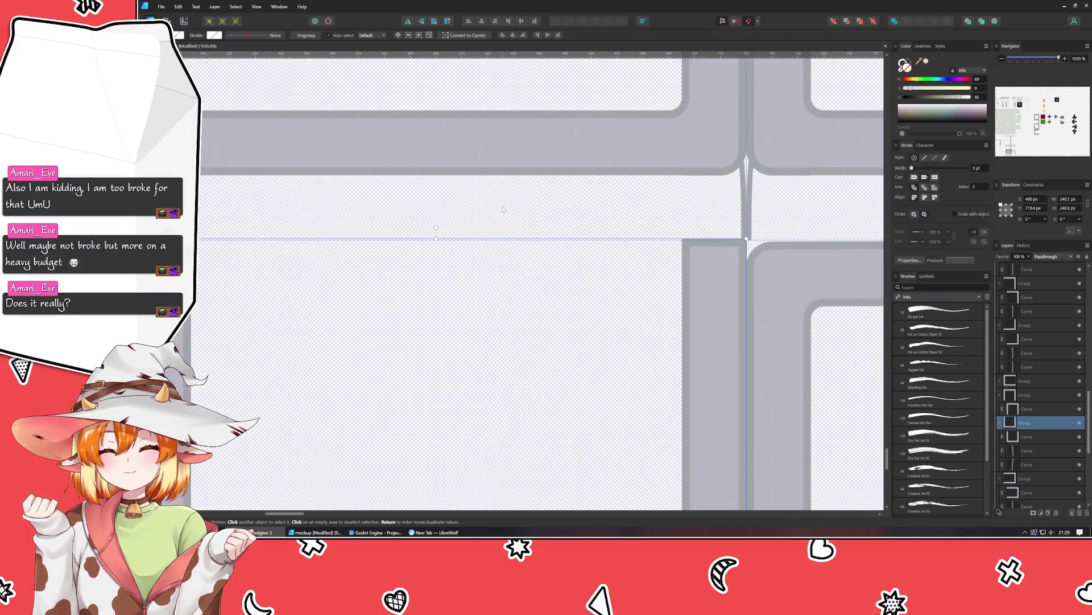
pyautogui.hscroll(-5, 455, 234)
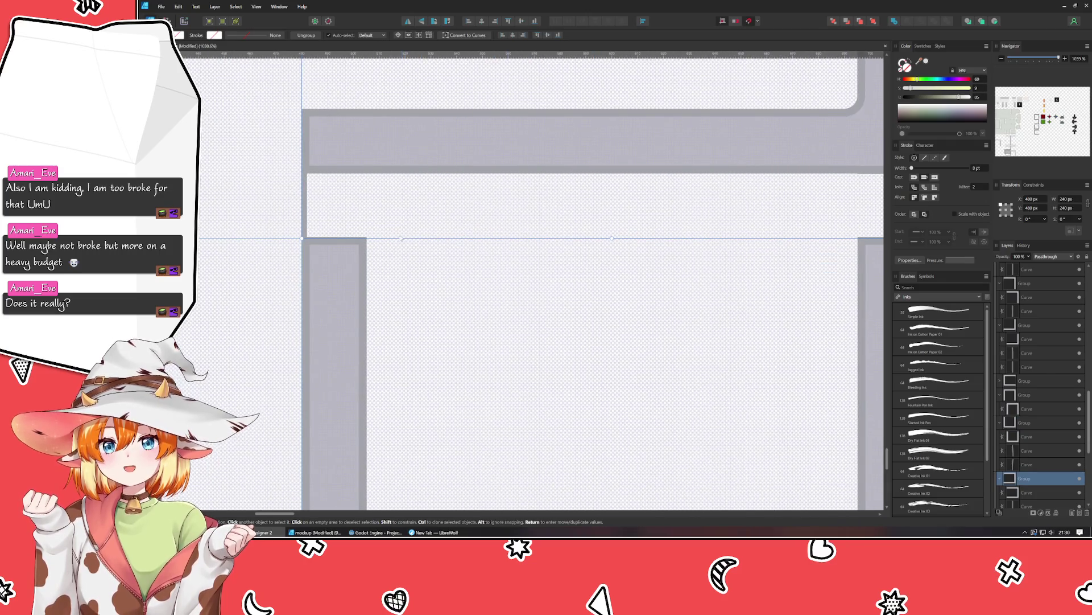
pyautogui.scroll(-3, 341, 239)
pyautogui.scroll(-5, 277, 235)
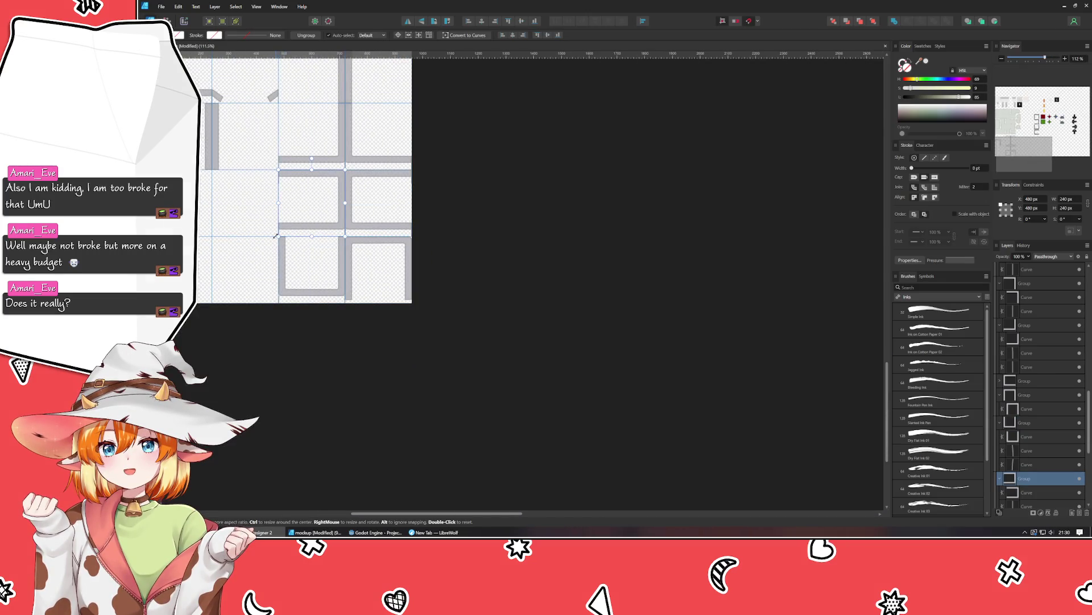
pyautogui.doubleClick(250, 235)
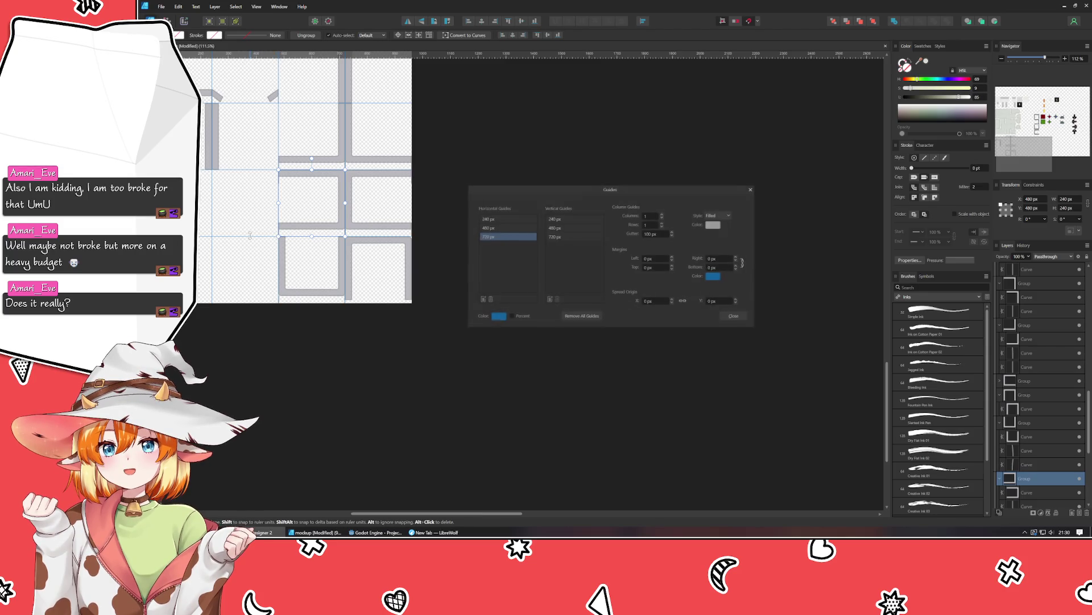
pyautogui.click(752, 189)
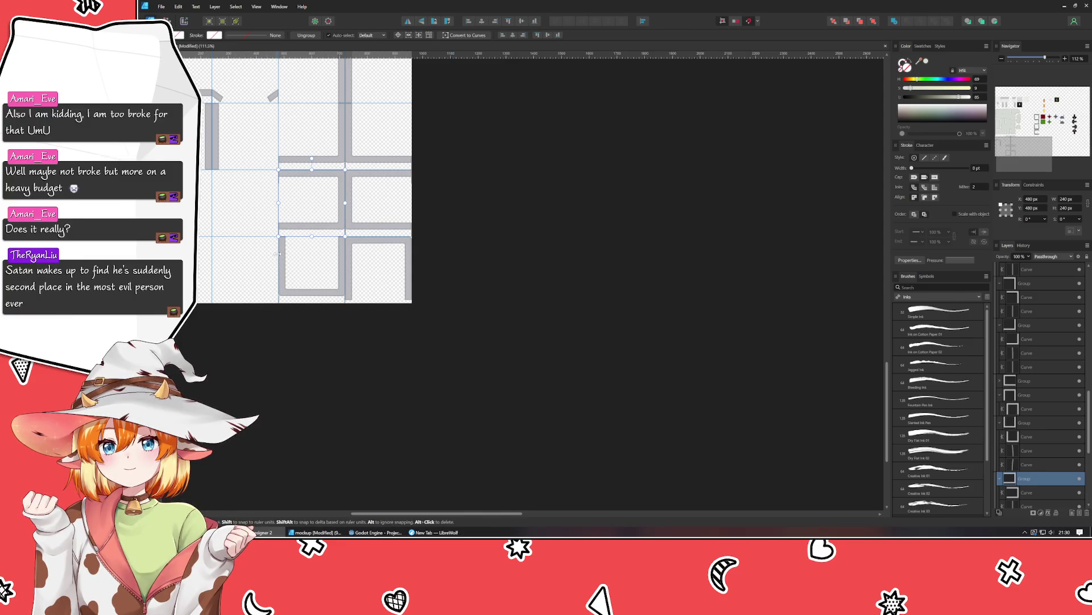
pyautogui.scroll(2, 277, 255)
pyautogui.scroll(2, 475, 371)
pyautogui.scroll(1, 475, 371)
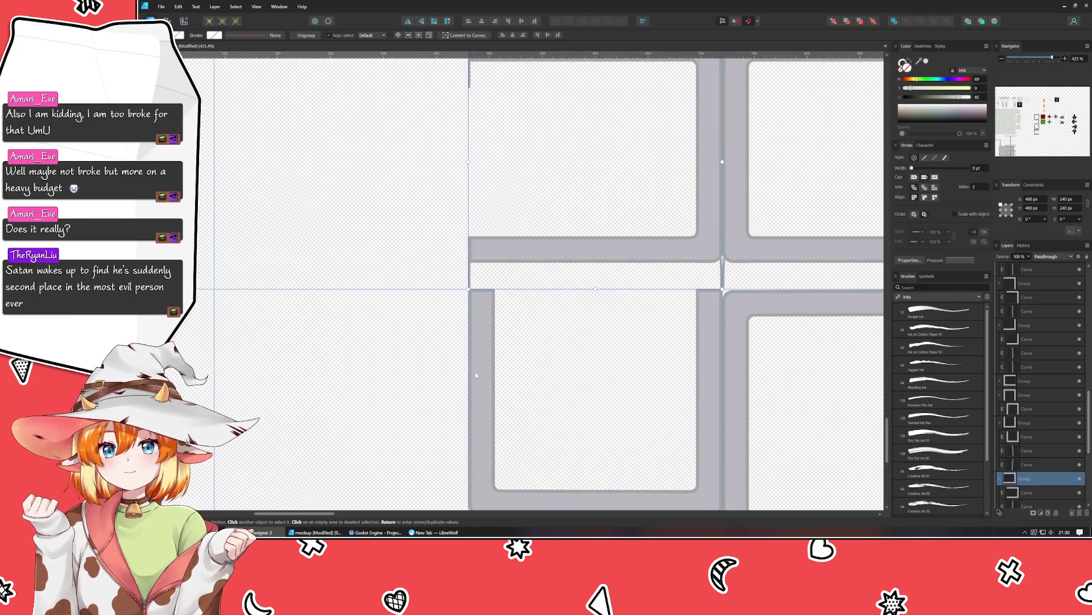
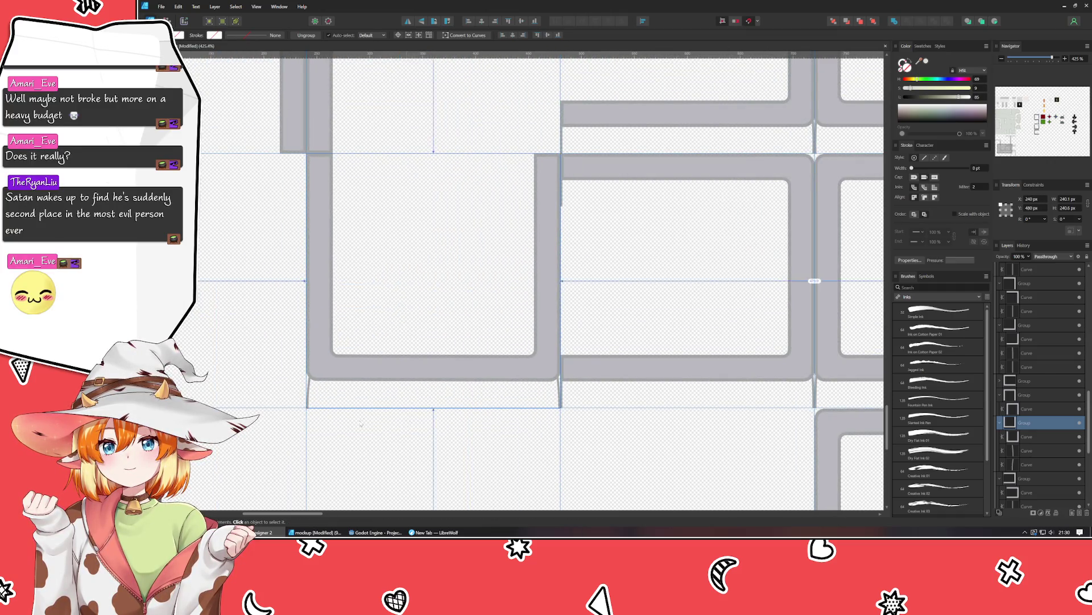
# Snap the short vertical railing line's bottom node onto the 720 px guide.
pyautogui.scroll(6, 307, 407)
pyautogui.click(208, 260)
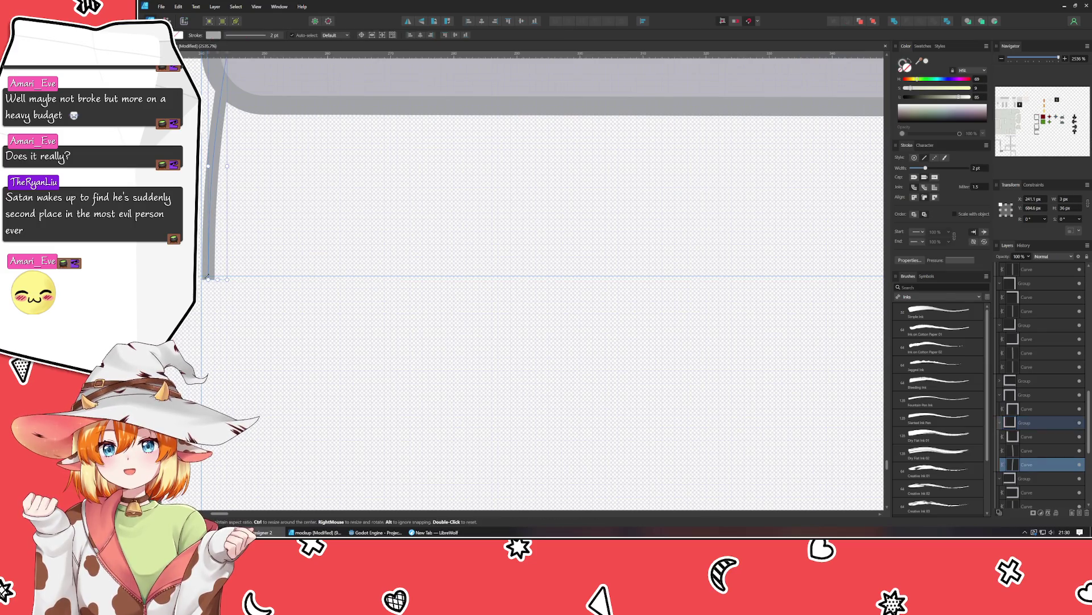
pyautogui.press('a')
pyautogui.click(209, 275)
pyautogui.moveTo(208, 275); pyautogui.dragTo(211, 279)
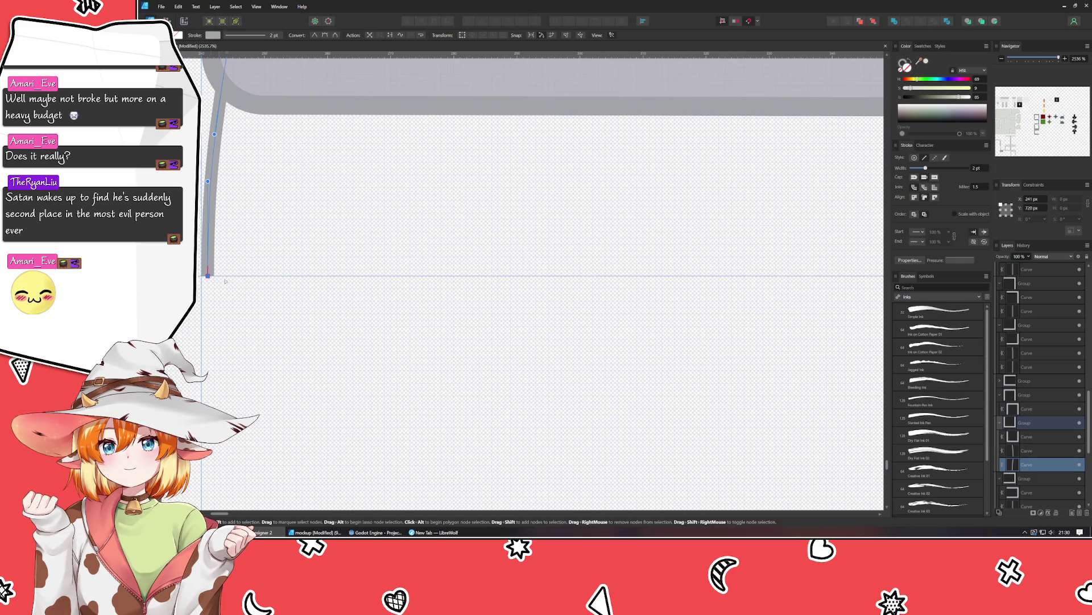
# Select the neighbouring vertical line segment and scroll down the artboard.
pyautogui.hscroll(-5, 602, 276)
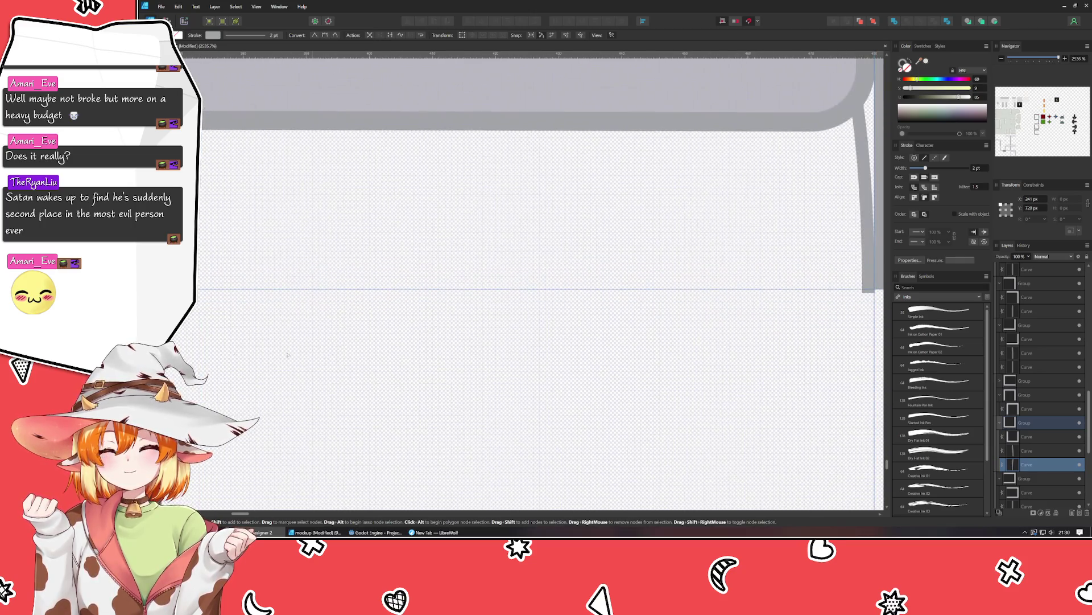
pyautogui.hscroll(2, 498, 342)
pyautogui.click(460, 315)
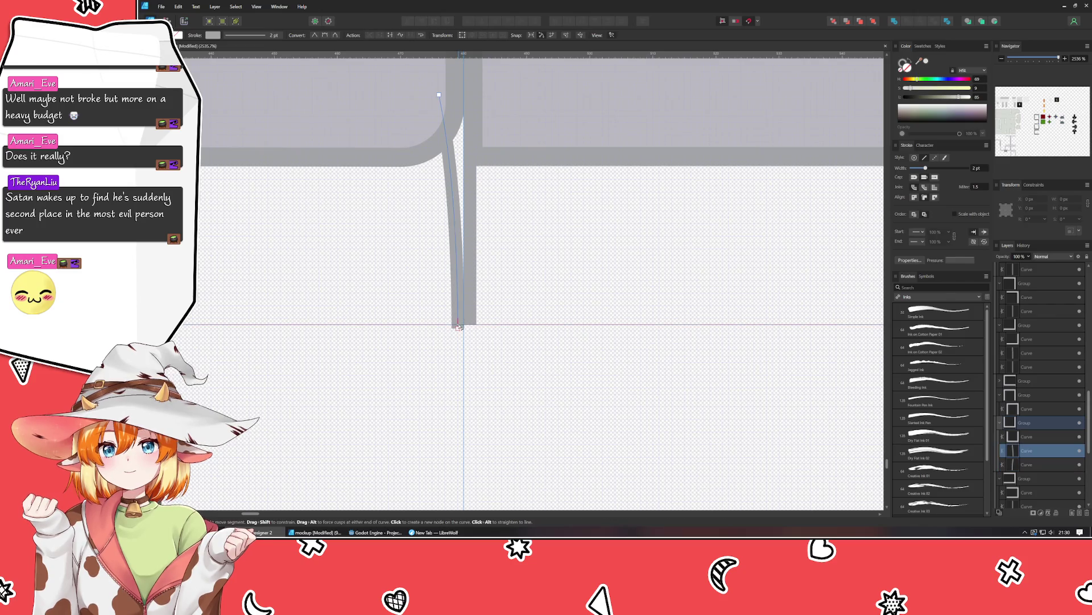
pyautogui.scroll(-1, 334, 283)
pyautogui.scroll(-3, 334, 283)
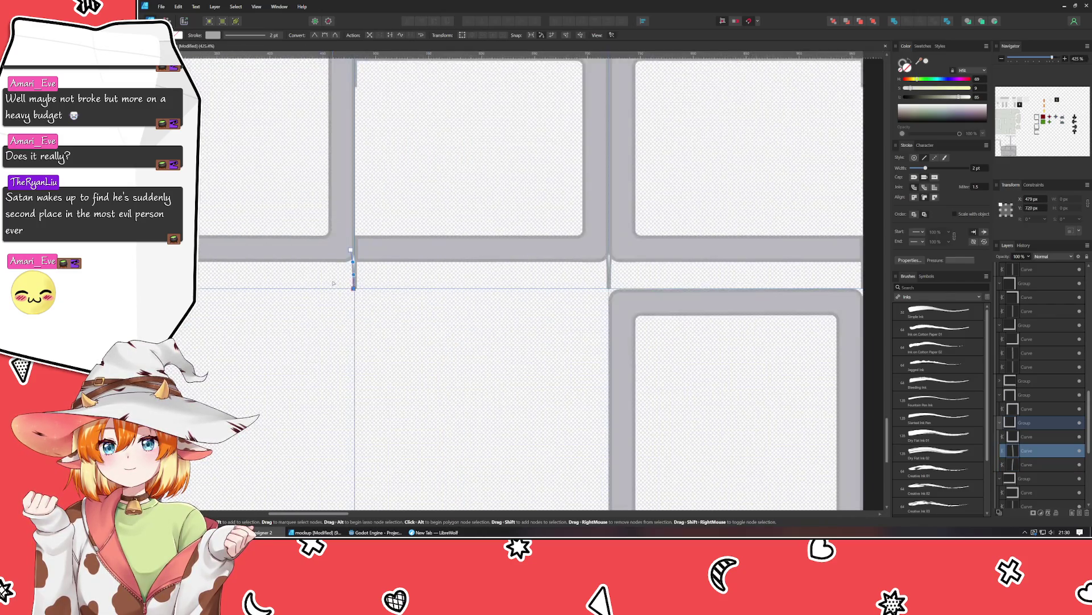
pyautogui.scroll(-3, 334, 283)
pyautogui.scroll(-2, 334, 283)
# Move the rounded-rectangle group down into the lower cell.
pyautogui.press('v')
pyautogui.moveTo(400, 335); pyautogui.dragTo(529, 458)
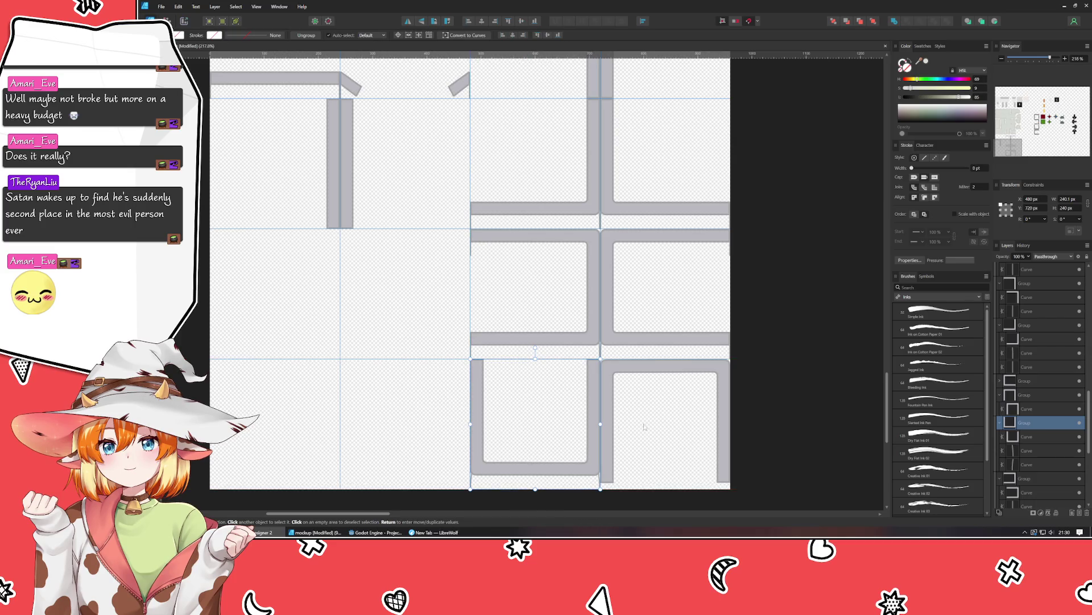
pyautogui.scroll(-1, 510, 326)
pyautogui.hscroll(2, 510, 326)
# Replace the bottom-right group with a vertically flipped duplicate of the bottom-left corner group.
pyautogui.click(510, 326)
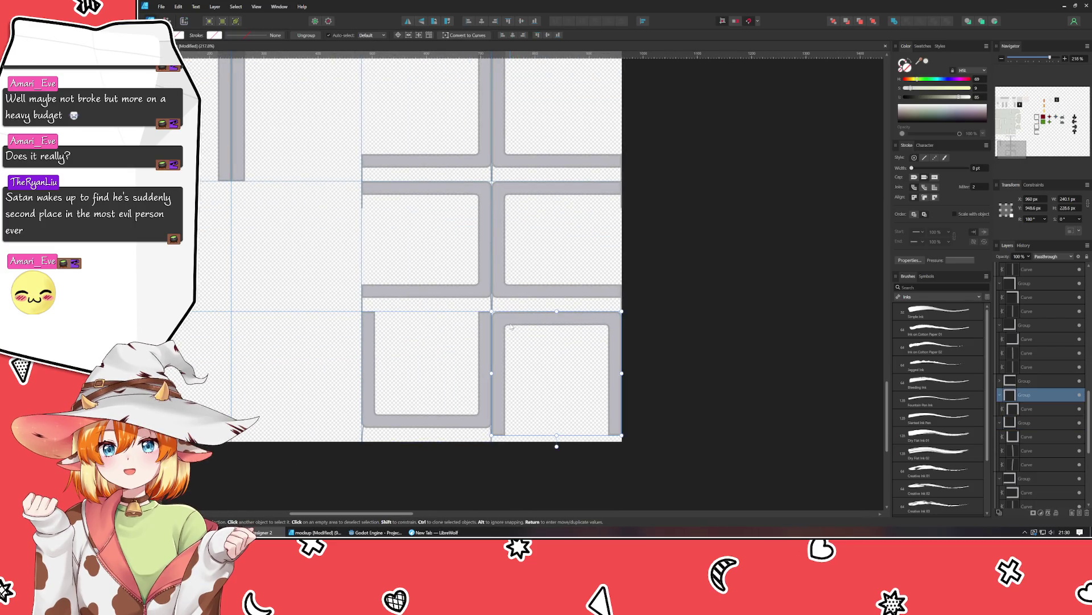
pyautogui.press('Delete')
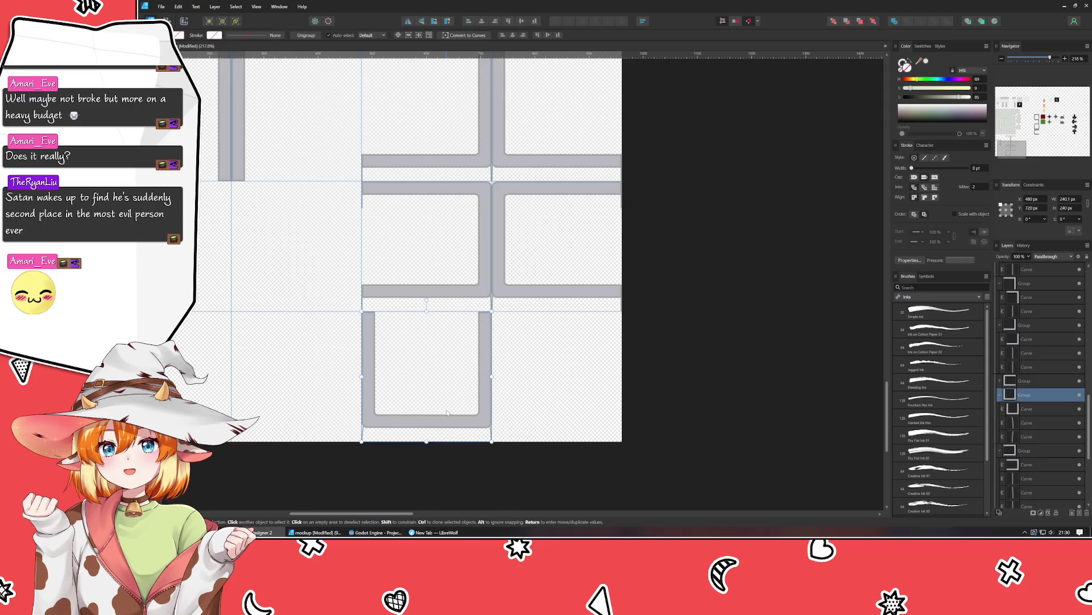
pyautogui.hotkey('ctrl', 'j')
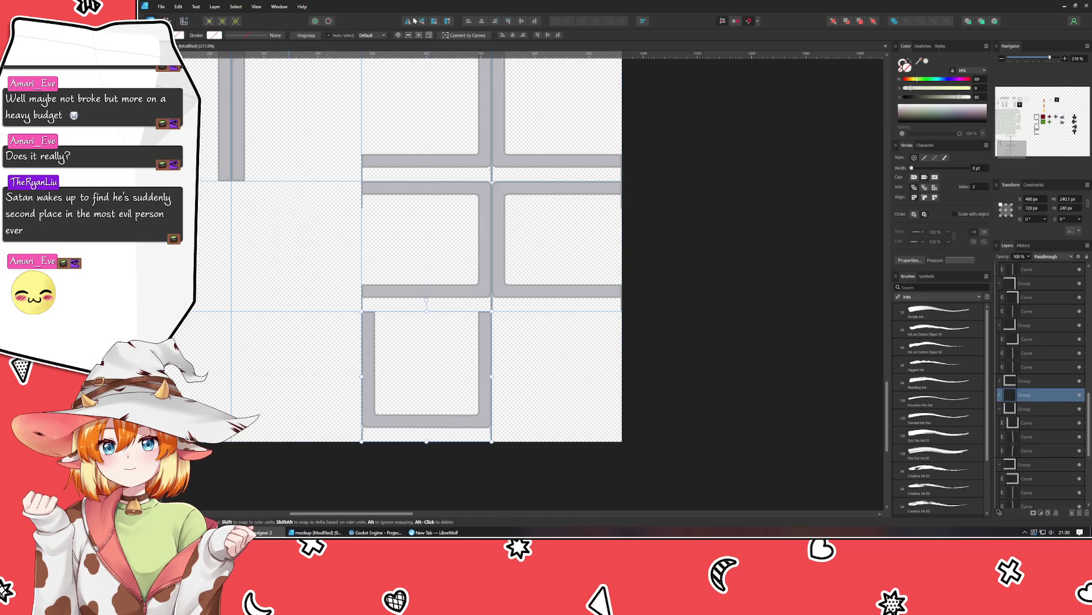
pyautogui.click(421, 21)
pyautogui.moveTo(453, 367); pyautogui.dragTo(583, 367)
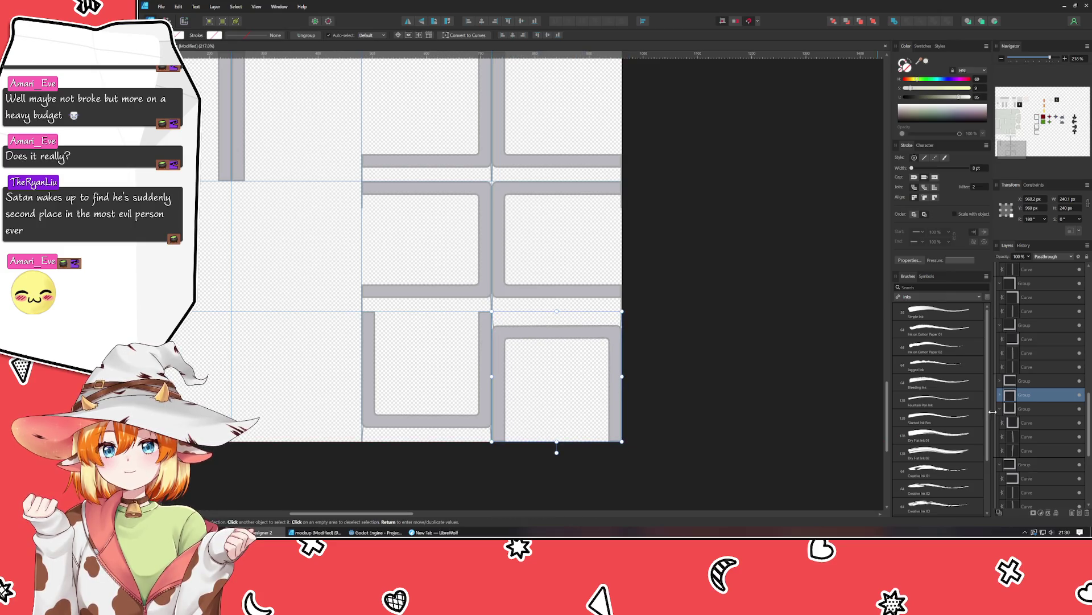
# Inspect the flipped group's curves and nudge the group up into alignment.
pyautogui.click(999, 395)
pyautogui.click(1027, 422)
pyautogui.keyDown('shift'); pyautogui.click(1032, 437); pyautogui.keyUp('shift')
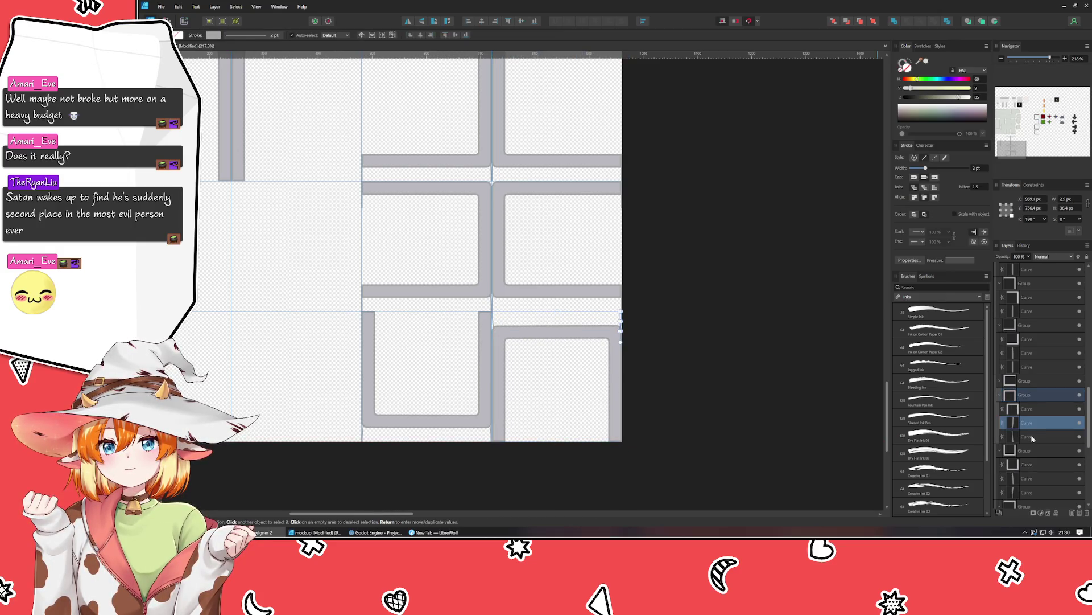
pyautogui.click(668, 394)
pyautogui.scroll(2, 569, 353)
pyautogui.moveTo(530, 303); pyautogui.dragTo(529, 285)
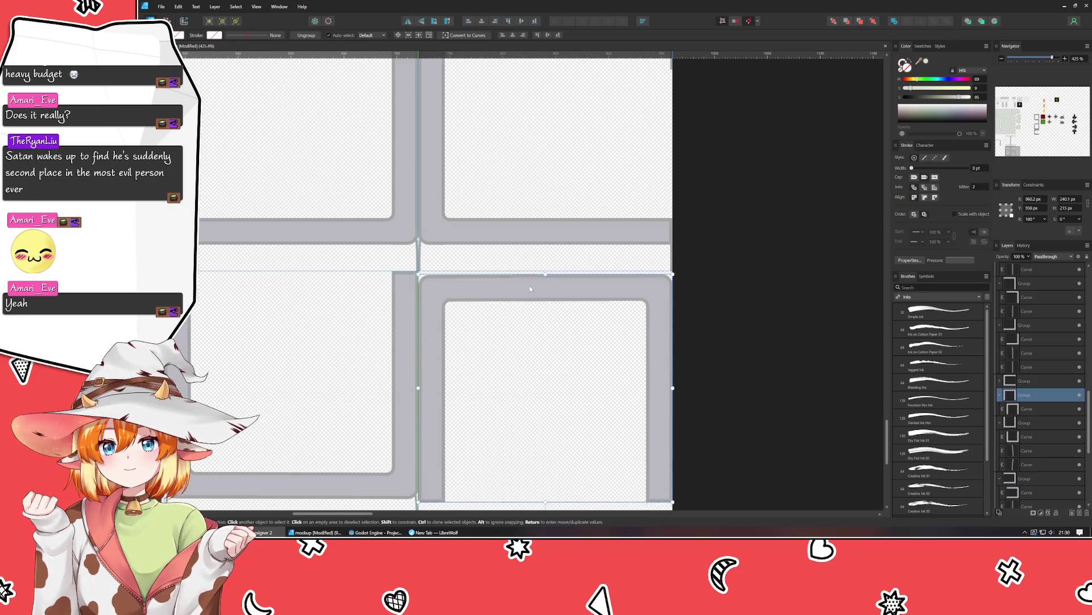
# Move the inner curve's corner node up to meet the neighbouring tile.
pyautogui.doubleClick(495, 285)
pyautogui.scroll(2, 460, 278)
pyautogui.scroll(2, 460, 277)
pyautogui.doubleClick(446, 286)
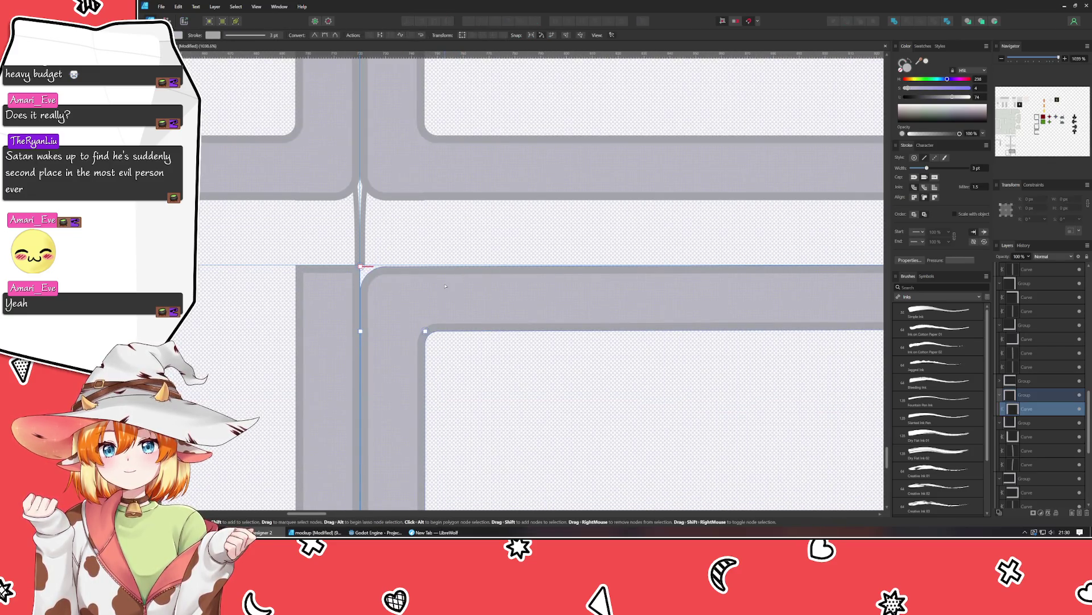
pyautogui.moveTo(361, 266); pyautogui.dragTo(360, 264)
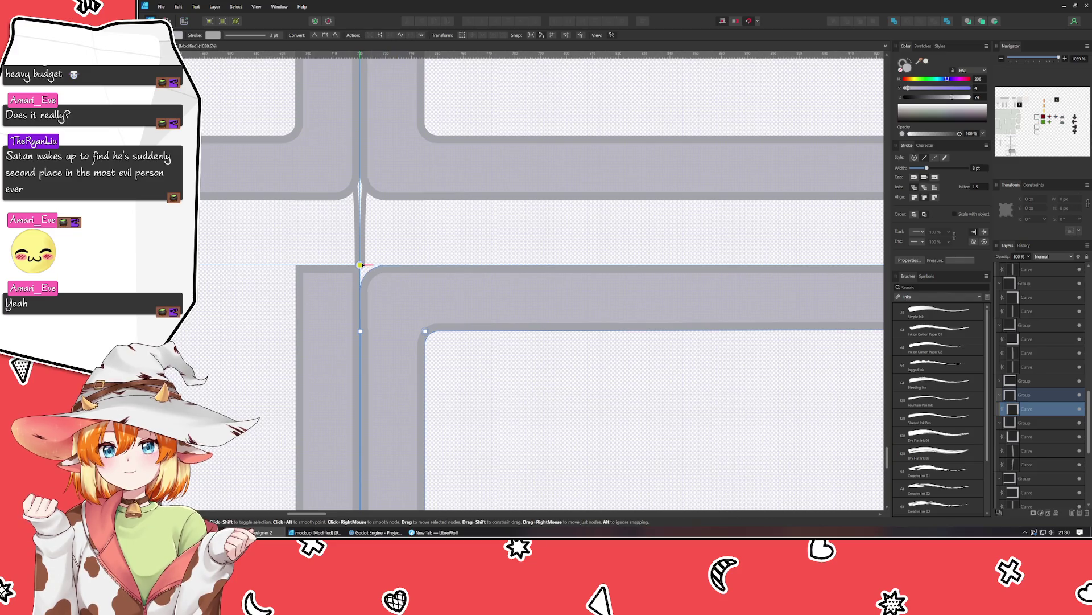
pyautogui.click(607, 360)
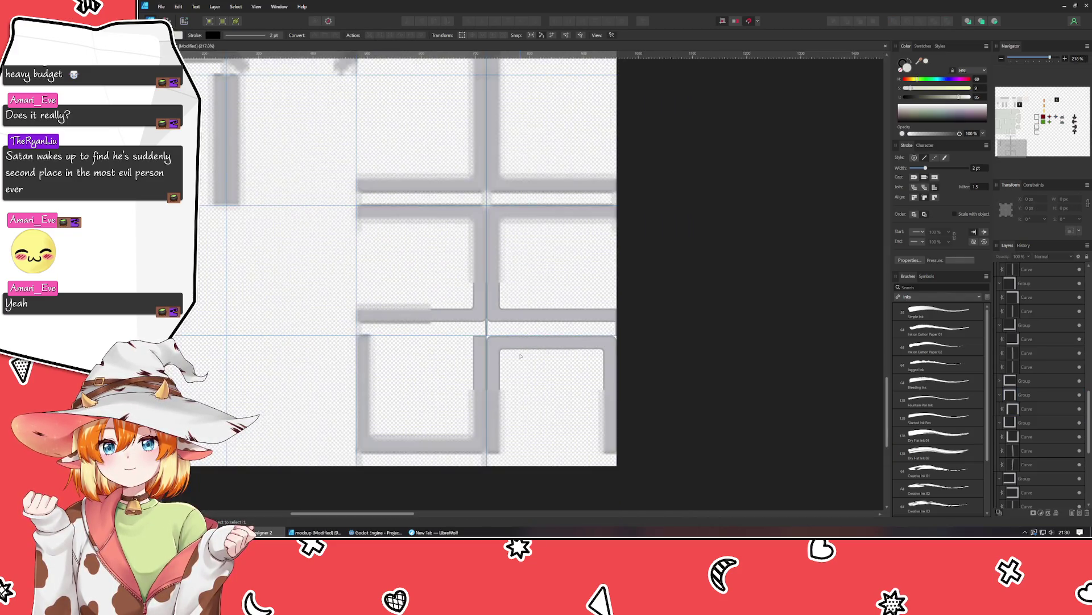
# Duplicate the right-edge rail line and drag the copy down to the bottom edge.
pyautogui.scroll(-2, 485, 340)
pyautogui.scroll(-2, 603, 341)
pyautogui.scroll(-2, 592, 284)
pyautogui.scroll(-1, 581, 242)
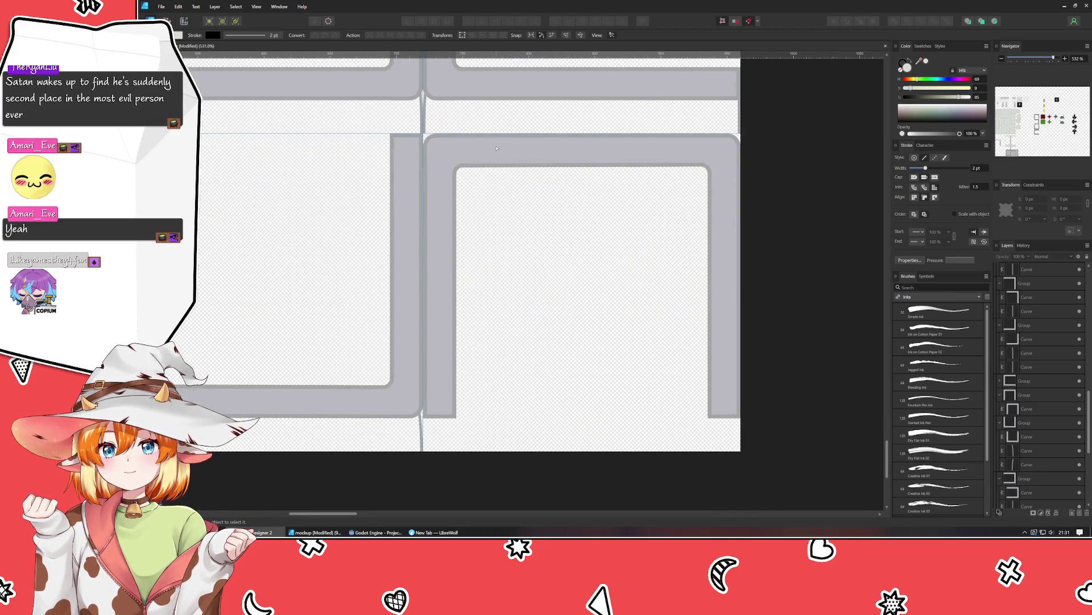
pyautogui.click(739, 122)
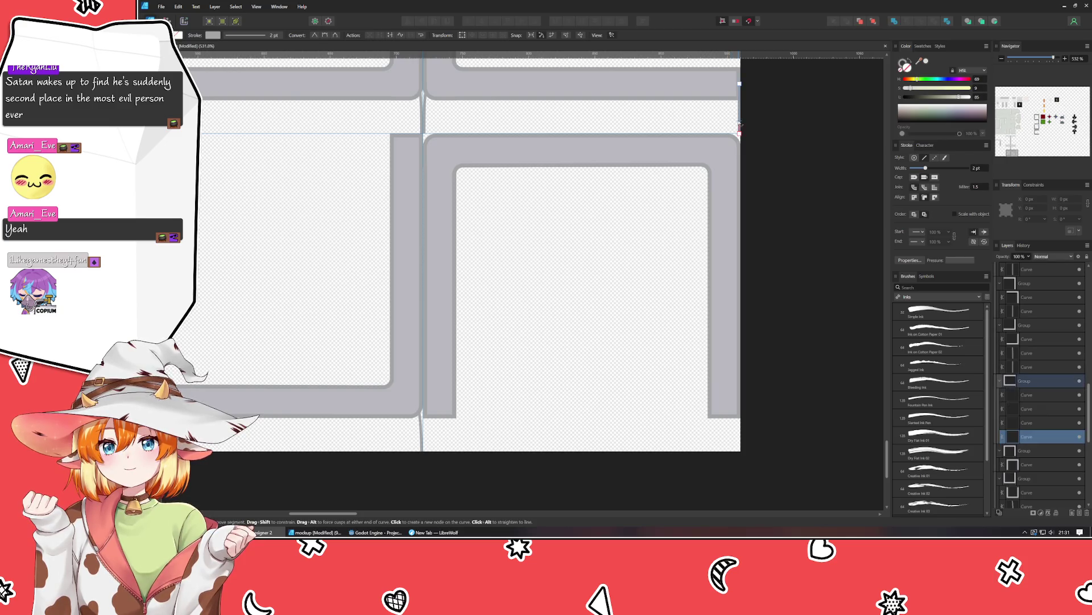
pyautogui.press('v')
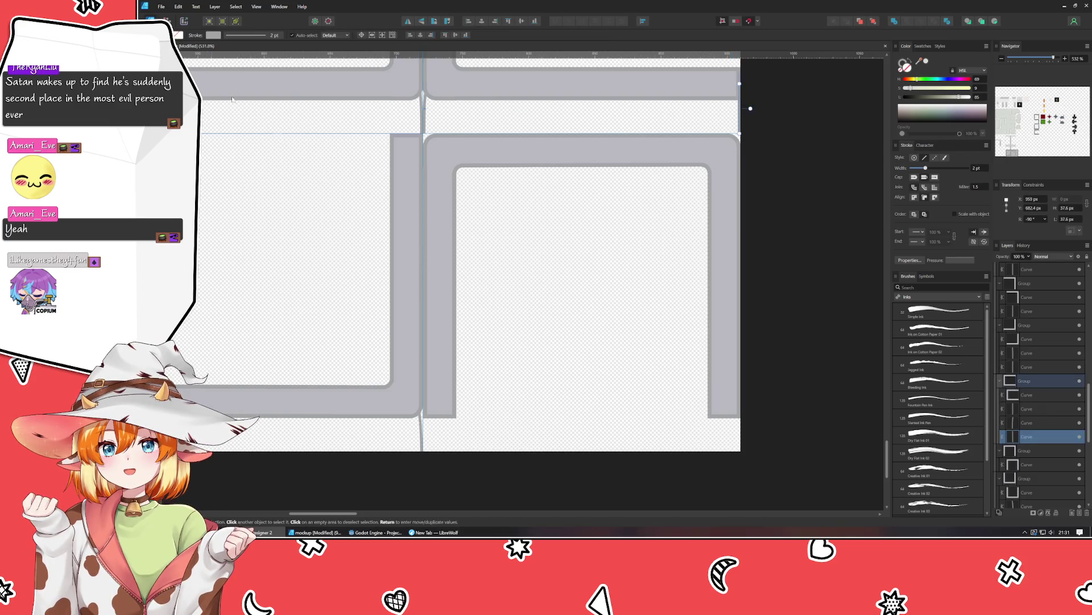
pyautogui.hotkey('ctrl', 'j')
pyautogui.moveTo(735, 124); pyautogui.dragTo(739, 433)
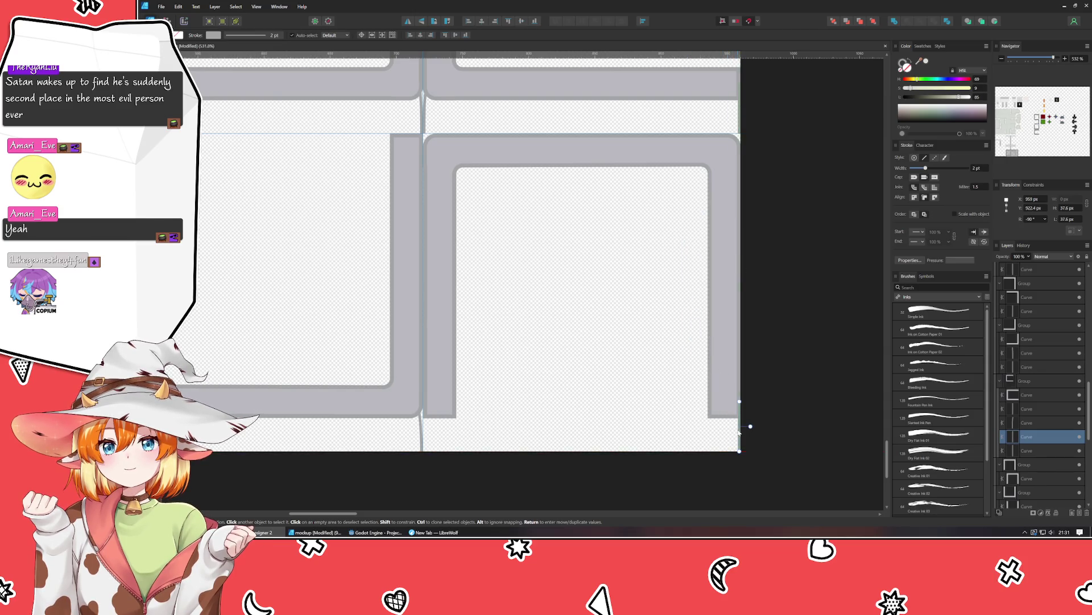
pyautogui.hotkey('ctrl', 'j')
pyautogui.scroll(-5, 741, 436)
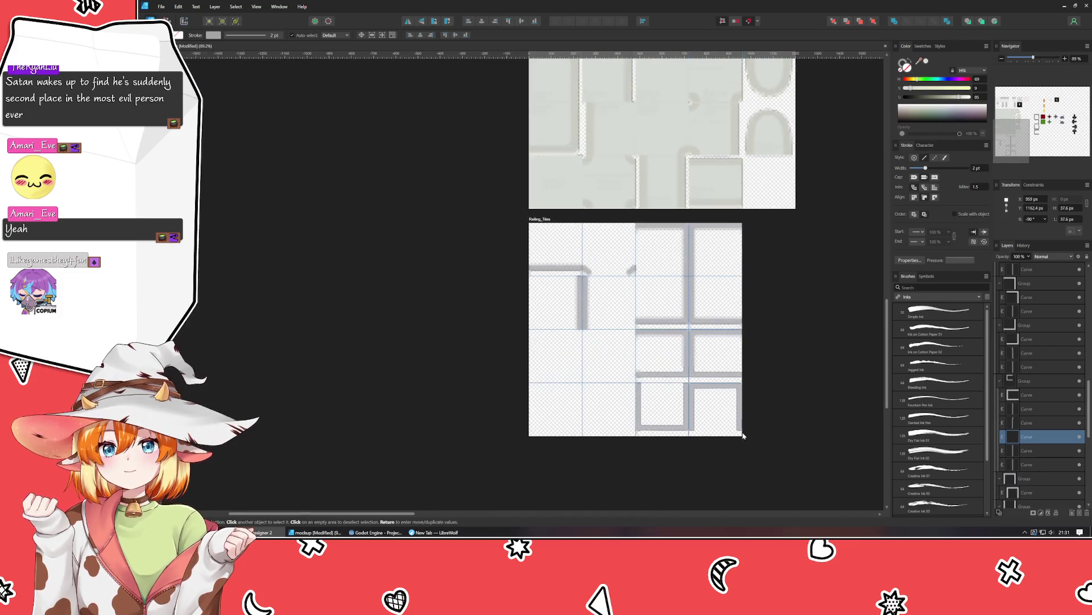
# Undo the extra rail copy and deselect the rail line.
pyautogui.scroll(-1, 757, 432)
pyautogui.scroll(-2, 734, 429)
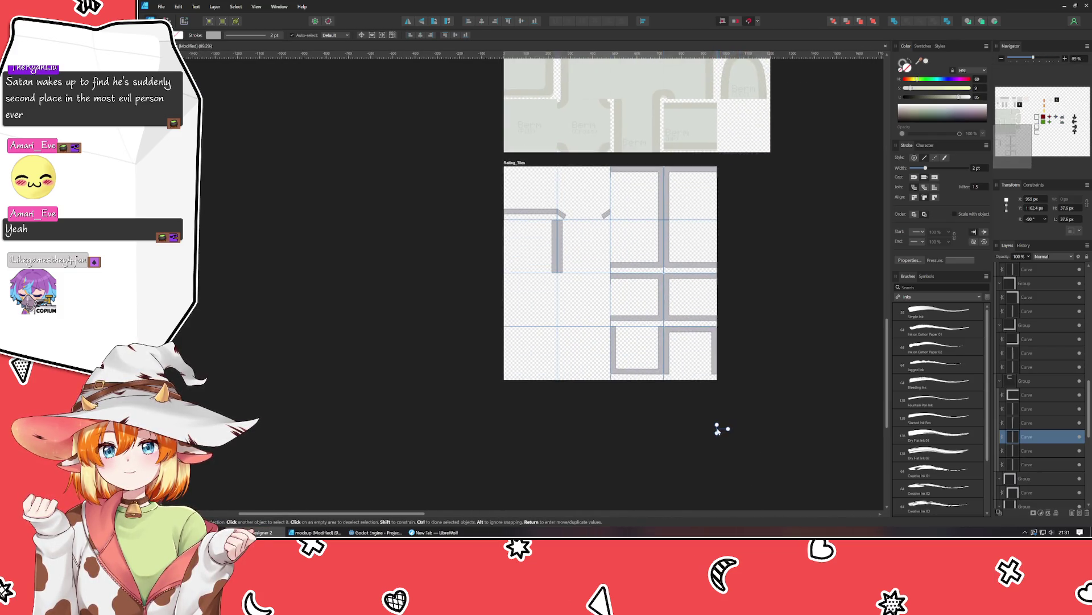
pyautogui.hotkey('ctrl', 'z')
pyautogui.scroll(3, 677, 376)
pyautogui.scroll(7, 685, 384)
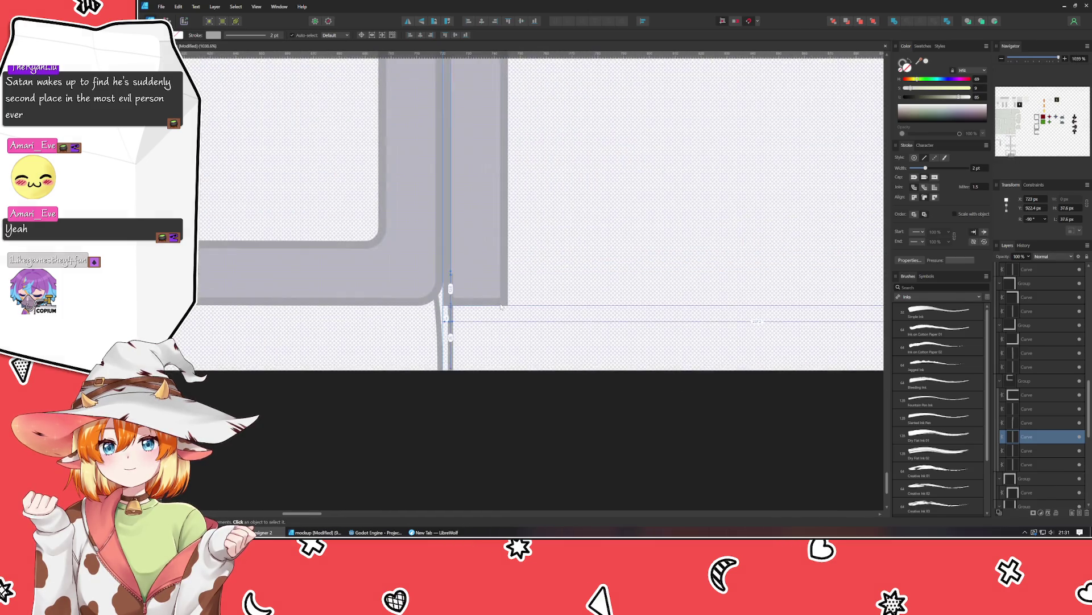
pyautogui.scroll(2, 436, 342)
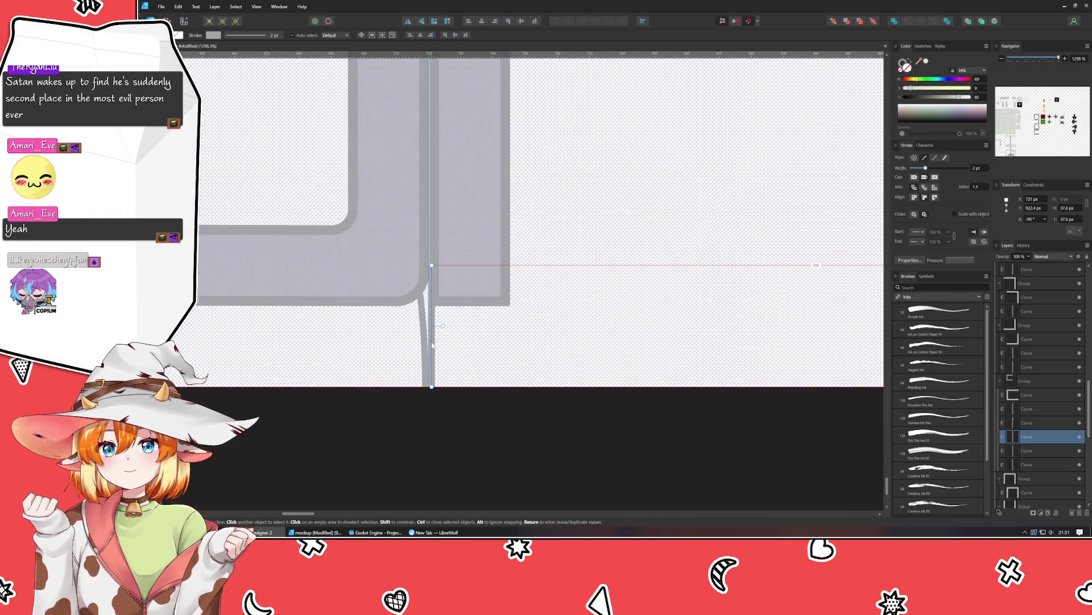
pyautogui.click(524, 350)
pyautogui.scroll(-8, 527, 353)
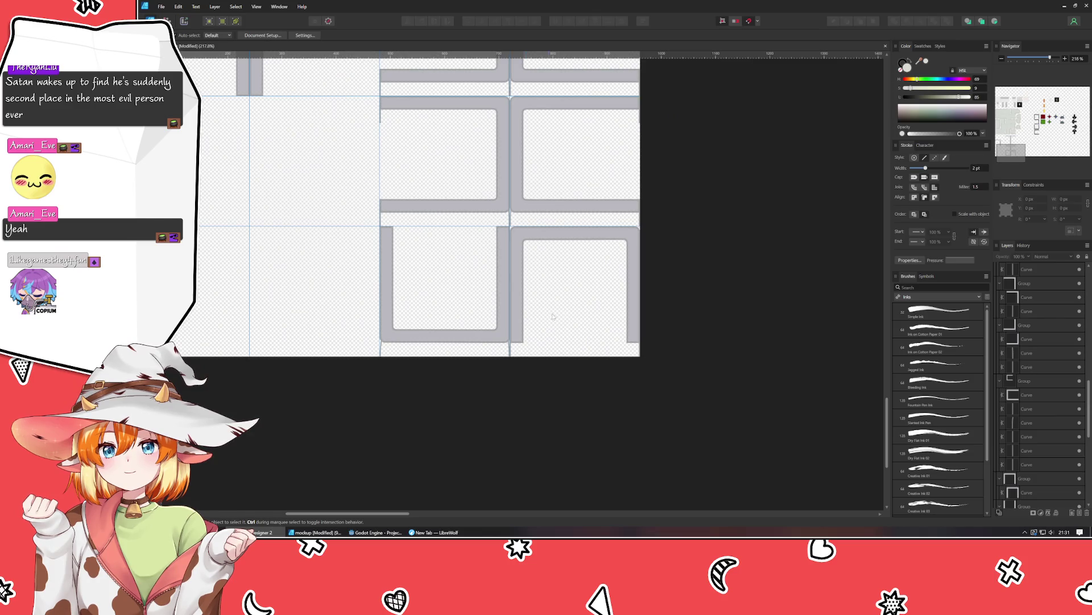
pyautogui.scroll(-6, 529, 347)
pyautogui.scroll(5, 488, 405)
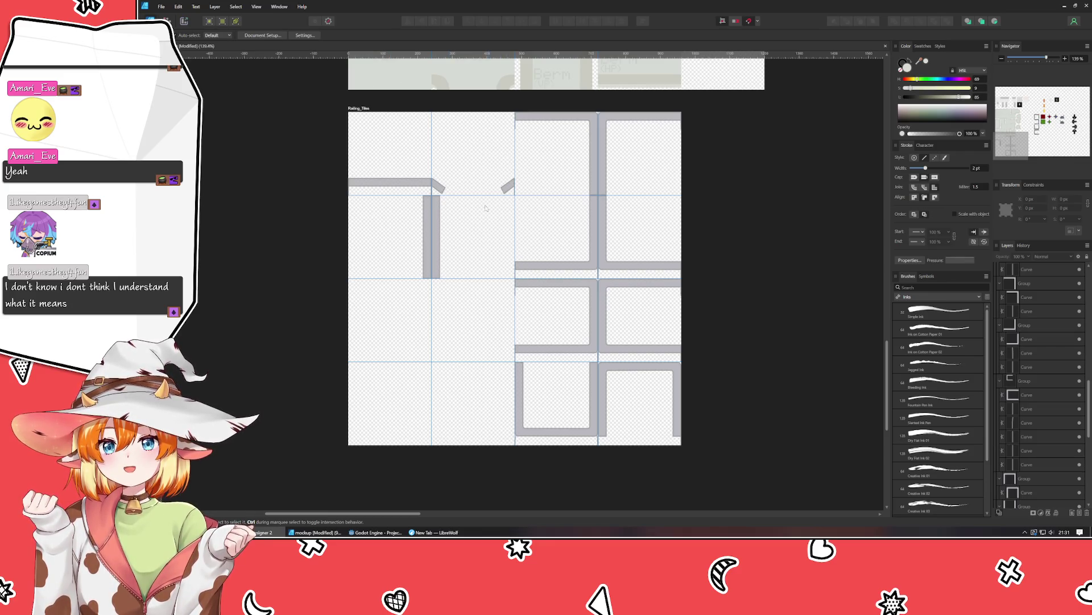
# Move the short vertical bar to the left edge at X 0, Y 480 and save.
pyautogui.click(441, 253)
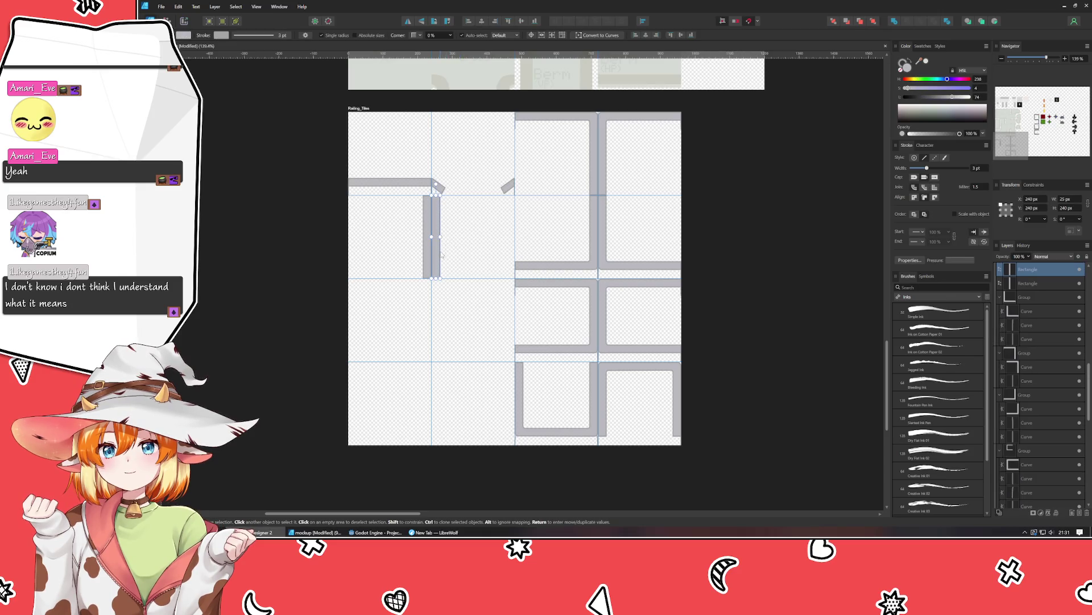
pyautogui.moveTo(441, 255); pyautogui.dragTo(357, 338)
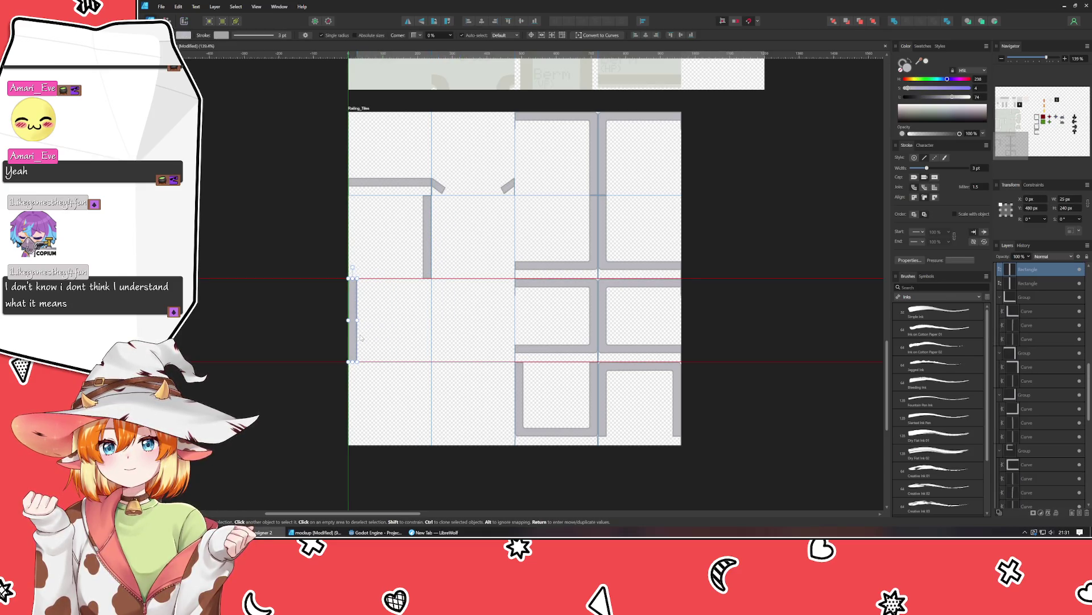
pyautogui.click(445, 320)
pyautogui.hotkey('ctrl', 's')
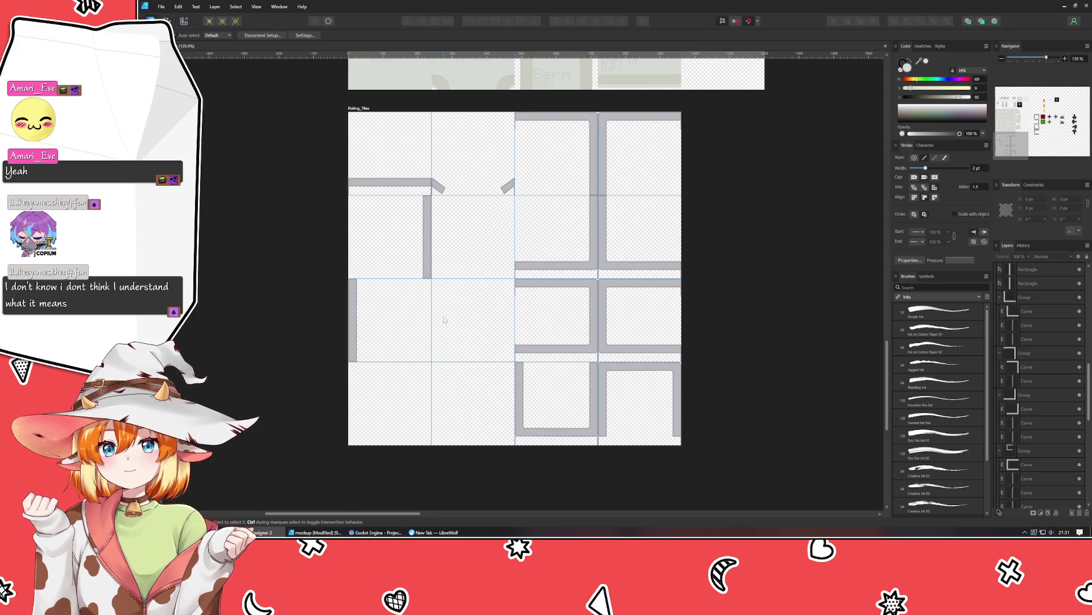
pyautogui.scroll(3, 472, 170)
pyautogui.click(410, 212)
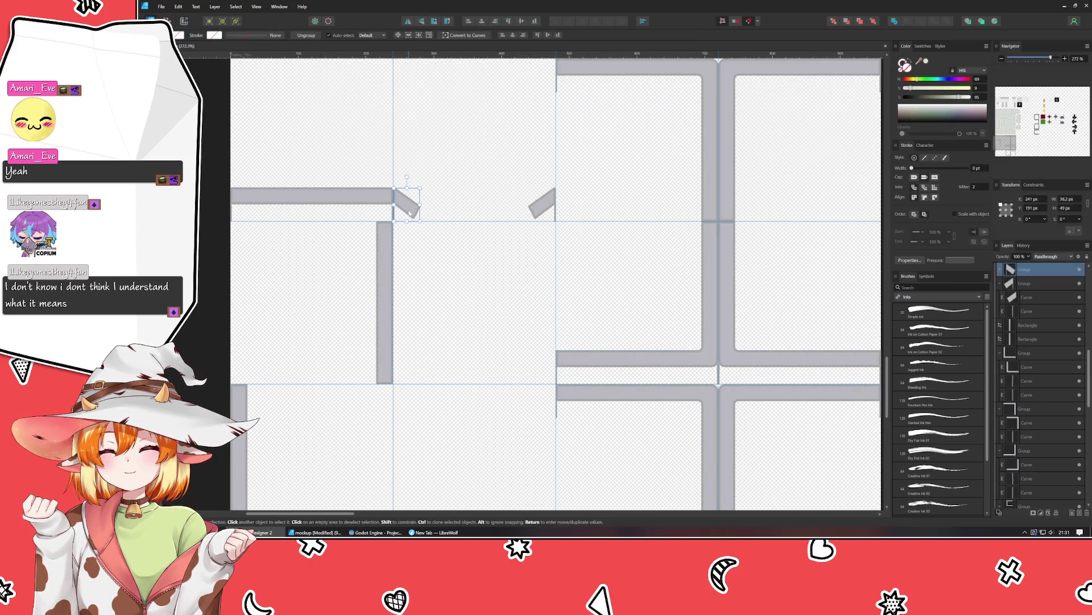
# Duplicate the diagonal piece, rotate it 90°, and place it at the lower junction.
pyautogui.moveTo(410, 212); pyautogui.dragTo(536, 252)
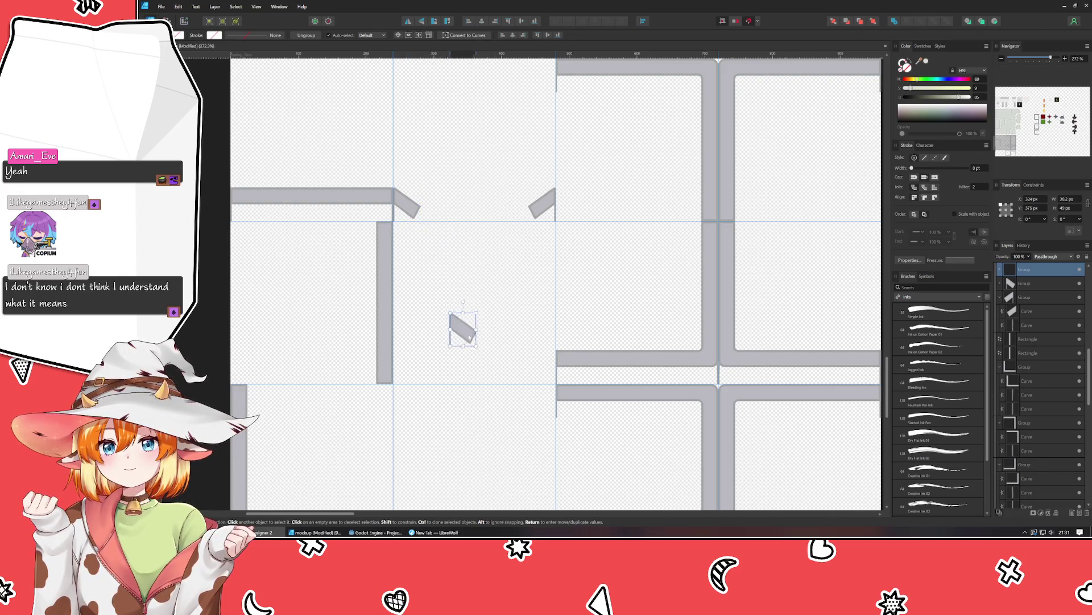
pyautogui.moveTo(534, 216)
pyautogui.mouseDown()
pyautogui.moveTo(421, 256)
pyautogui.moveTo(427, 248)
pyautogui.mouseUp()
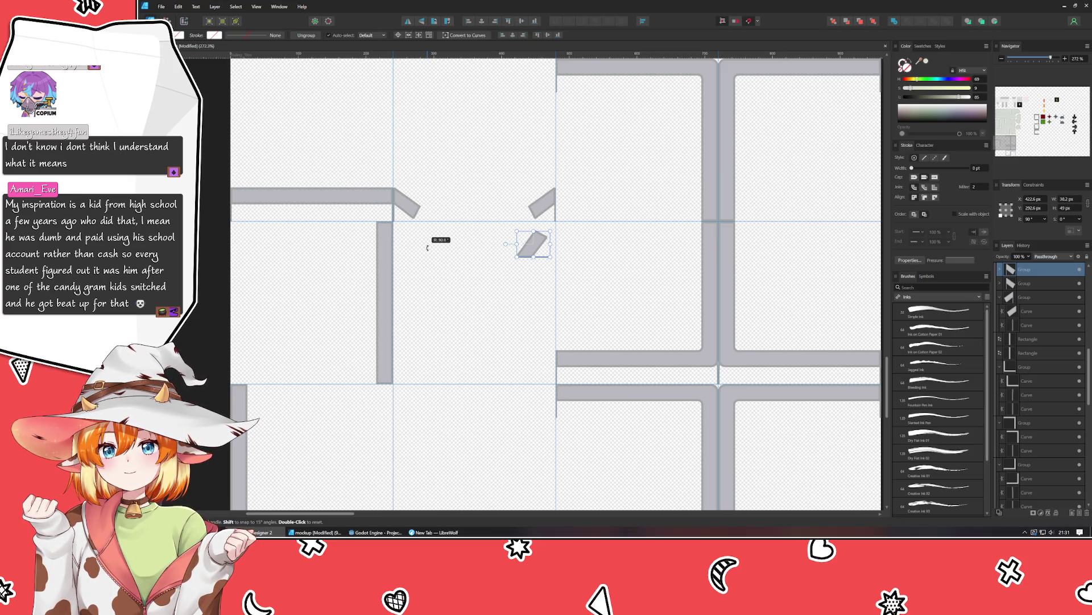
pyautogui.moveTo(428, 247); pyautogui.dragTo(504, 242)
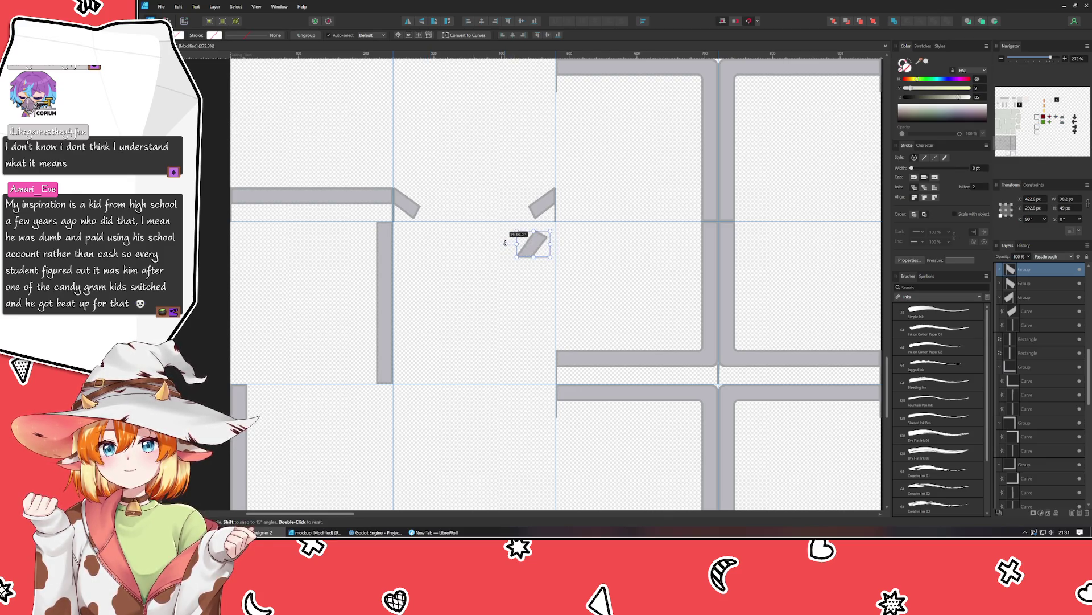
pyautogui.moveTo(540, 249); pyautogui.dragTo(542, 373)
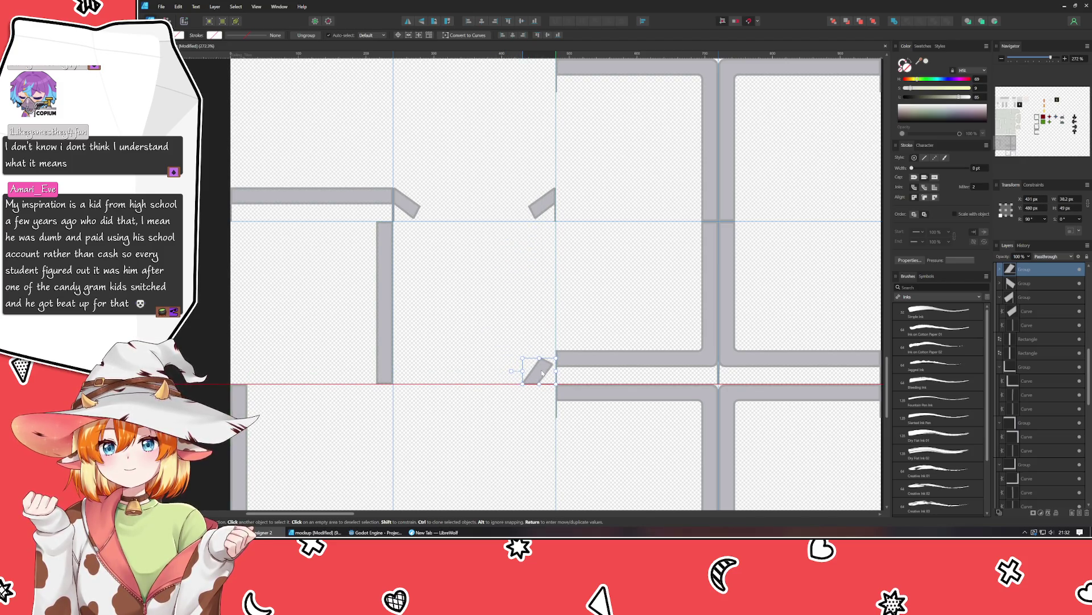
pyautogui.click(518, 353)
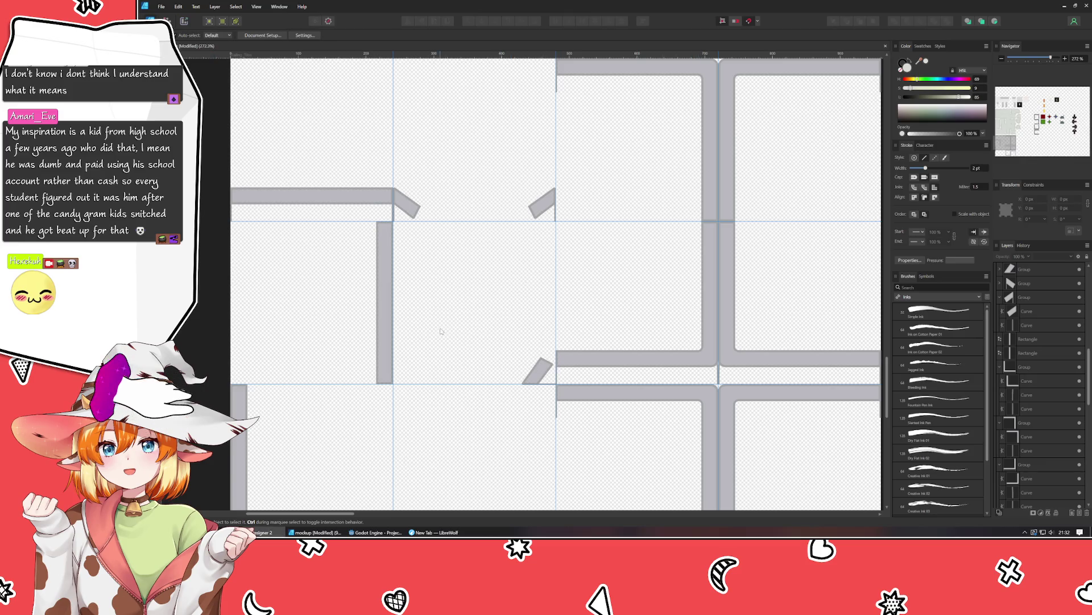
# Flip a copy of the diagonal piece vertically and move it under the top corner.
pyautogui.click(536, 369)
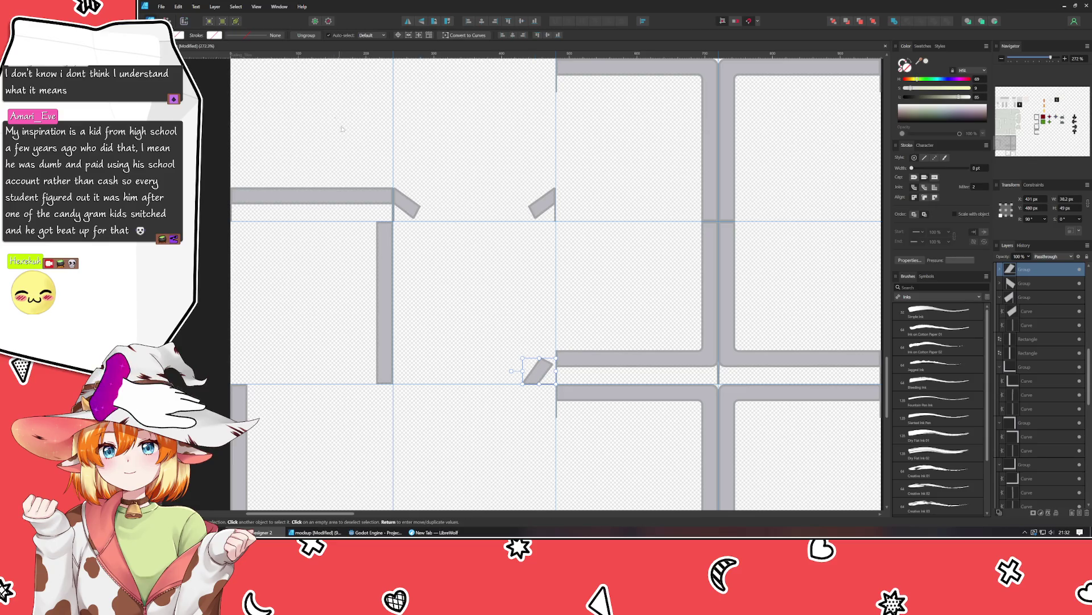
pyautogui.click(429, 21)
pyautogui.moveTo(536, 370); pyautogui.dragTo(543, 242)
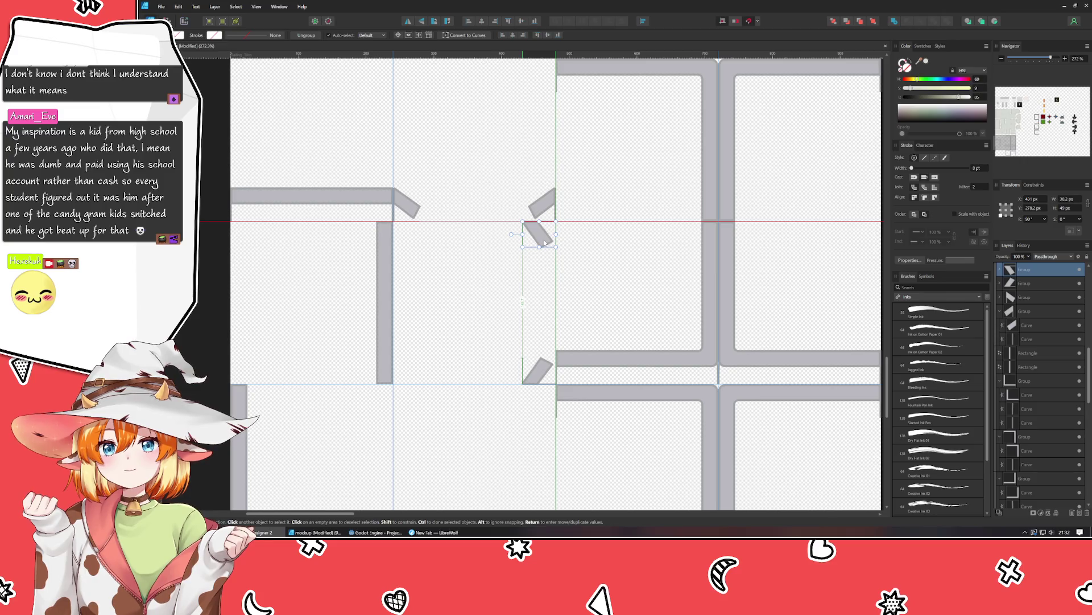
pyautogui.click(539, 254)
pyautogui.scroll(3, 539, 253)
pyautogui.click(480, 275)
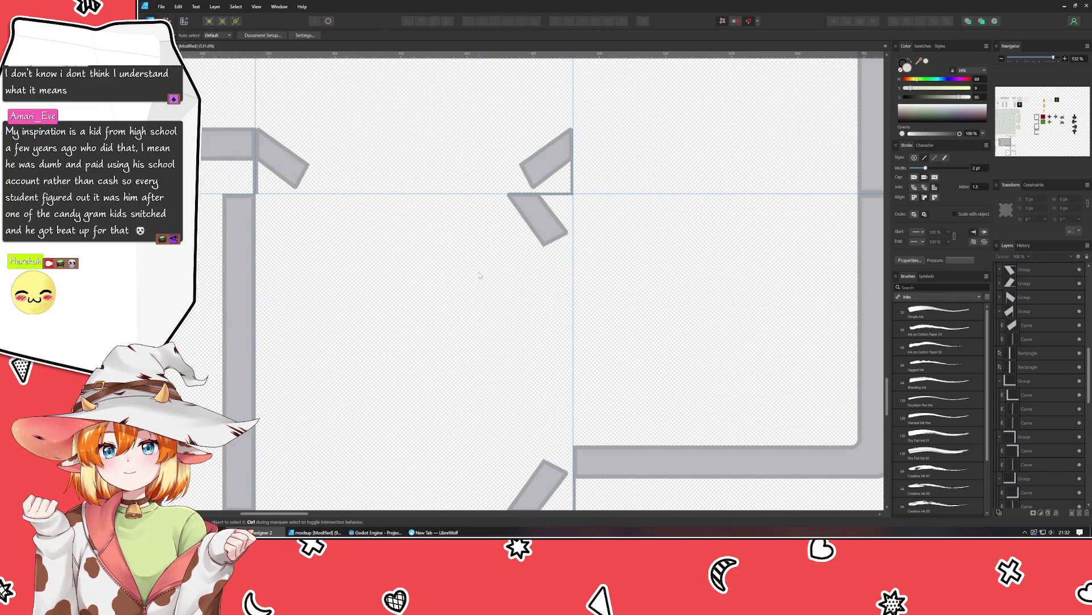
pyautogui.moveTo(480, 275)
pyautogui.mouseDown()
pyautogui.moveTo(577, 224)
pyautogui.moveTo(478, 247)
pyautogui.mouseUp()
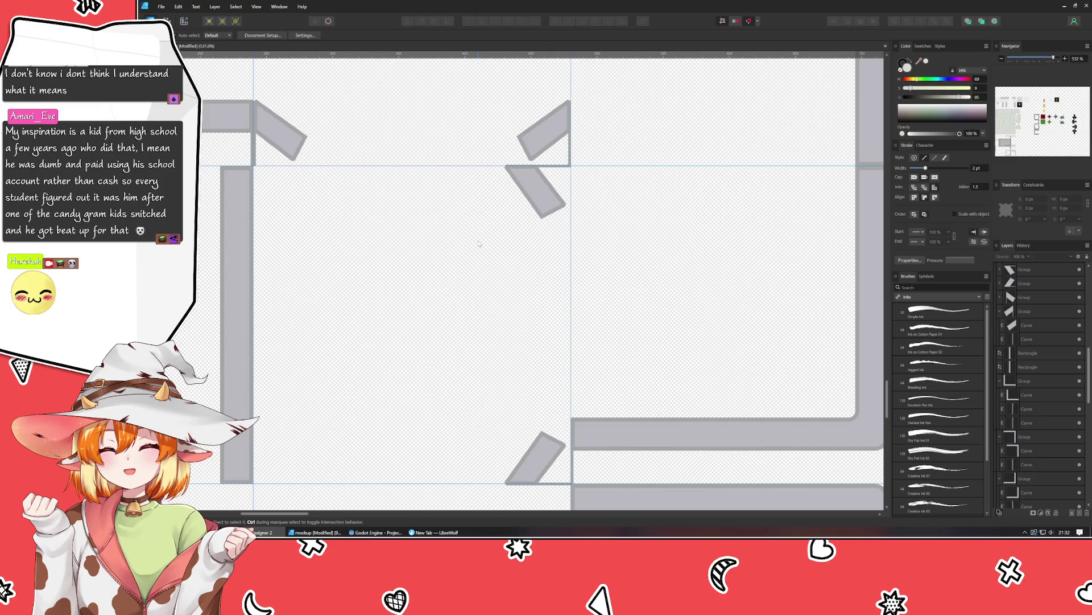
# Check the alignment of the two slanted corner pieces by selecting each in turn.
pyautogui.scroll(-3, 478, 243)
pyautogui.scroll(2, 478, 240)
pyautogui.scroll(1, 477, 238)
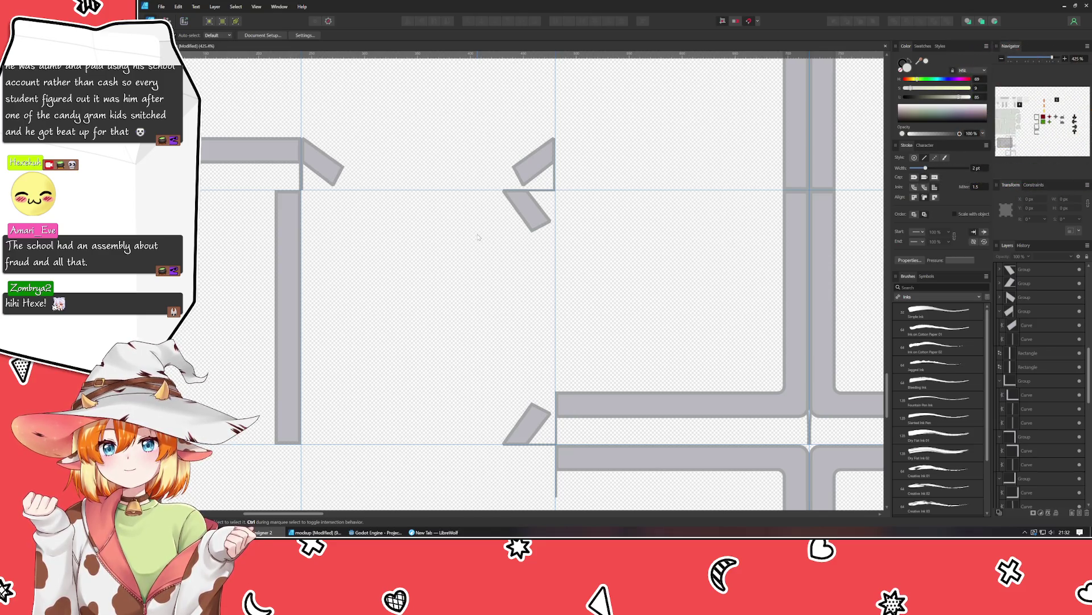
pyautogui.scroll(2, 533, 186)
pyautogui.scroll(1, 507, 204)
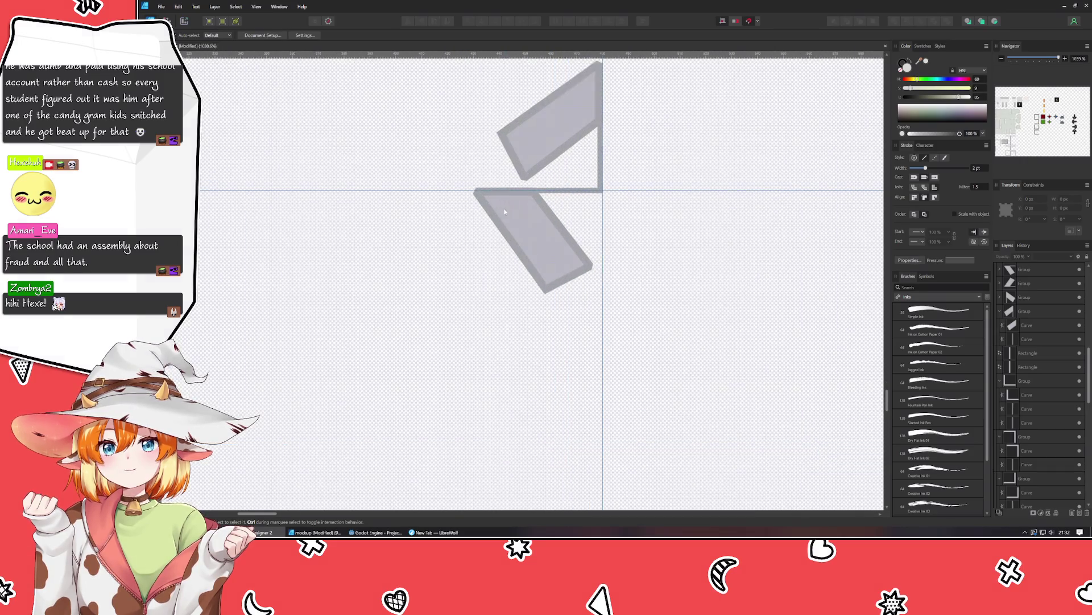
pyautogui.click(518, 228)
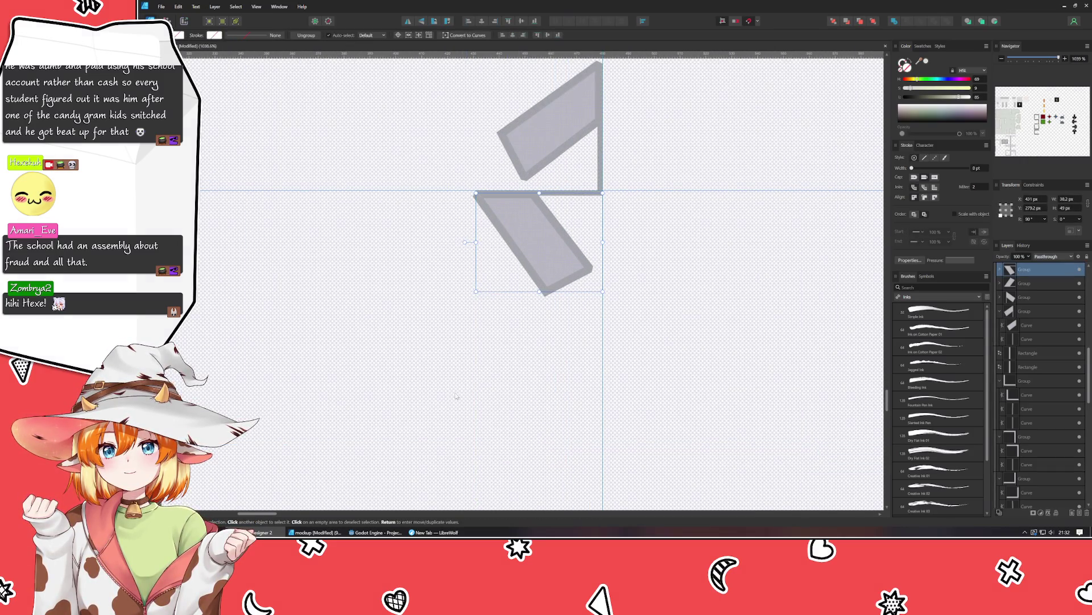
pyautogui.click(455, 391)
pyautogui.scroll(-4, 454, 387)
pyautogui.scroll(3, 472, 304)
pyautogui.scroll(3, 510, 302)
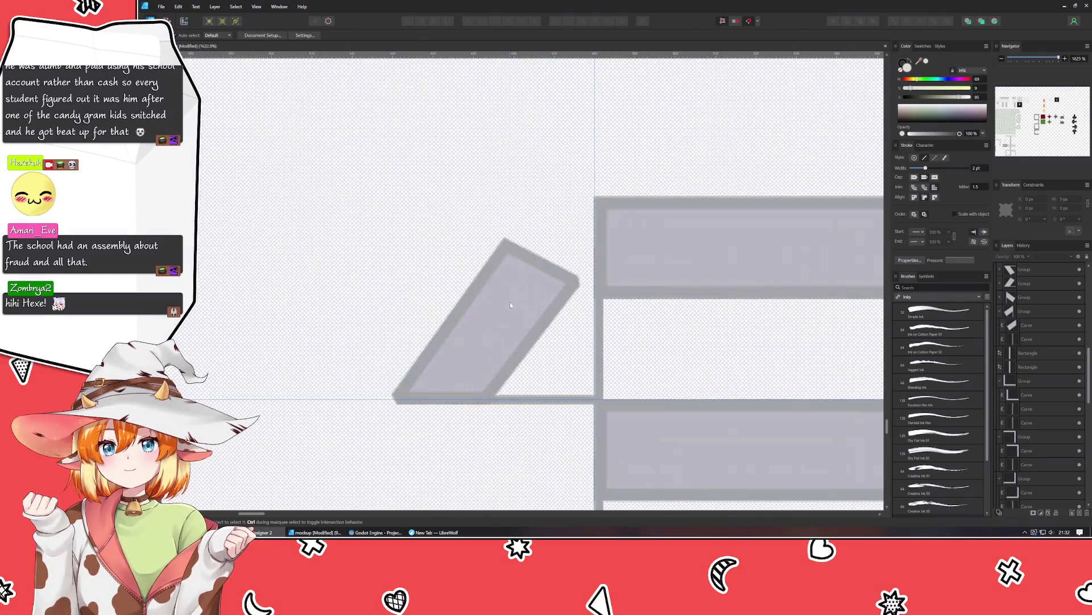
pyautogui.click(510, 302)
pyautogui.click(302, 279)
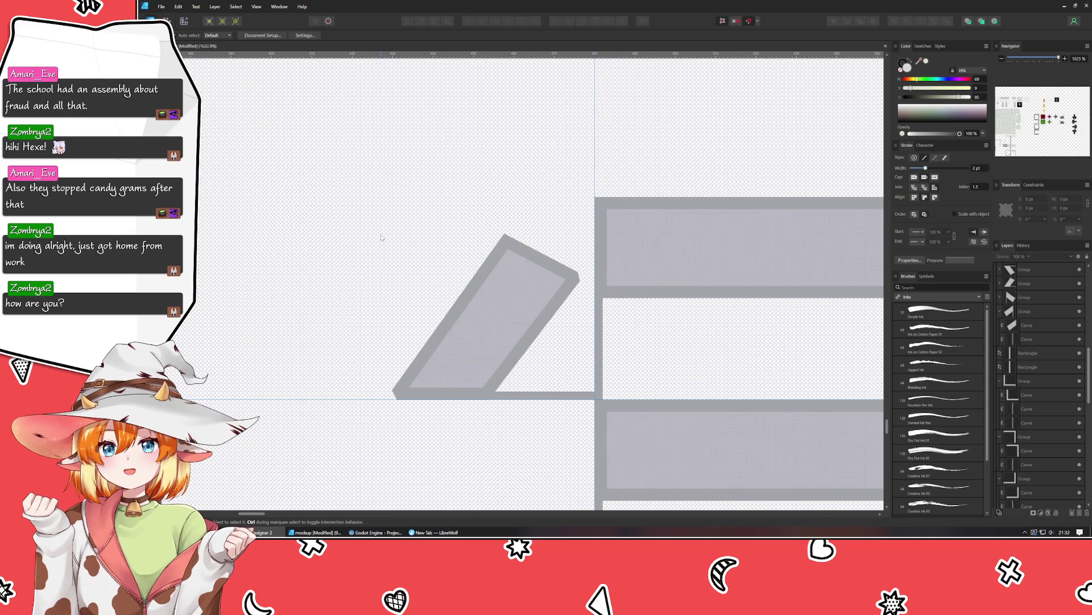
pyautogui.scroll(-5, 381, 237)
pyautogui.scroll(-2, 382, 237)
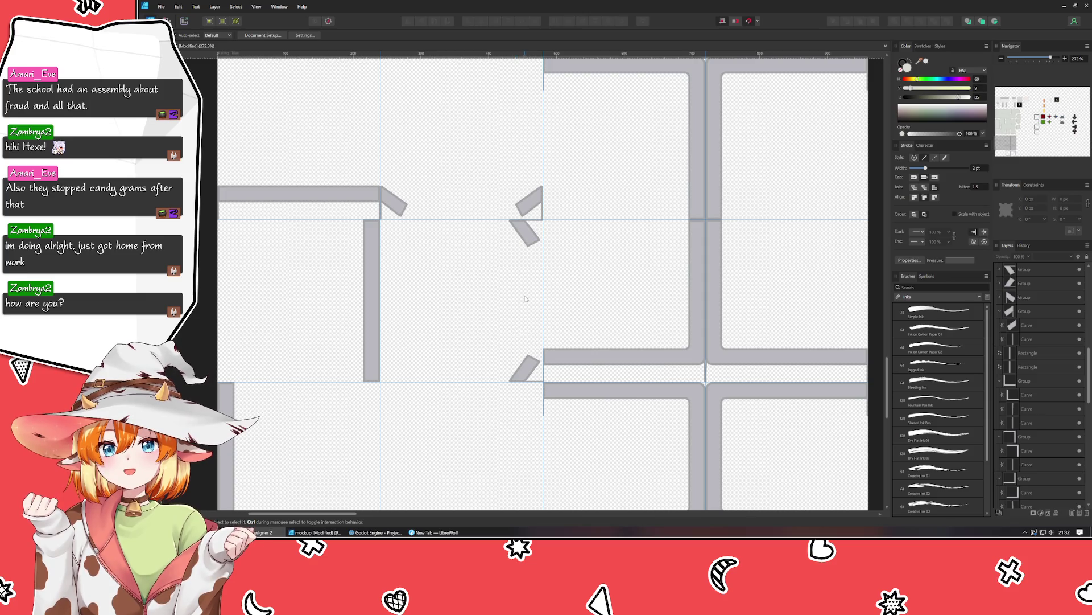
# Select both new diagonal corner pieces and flip them horizontally.
pyautogui.click(536, 225)
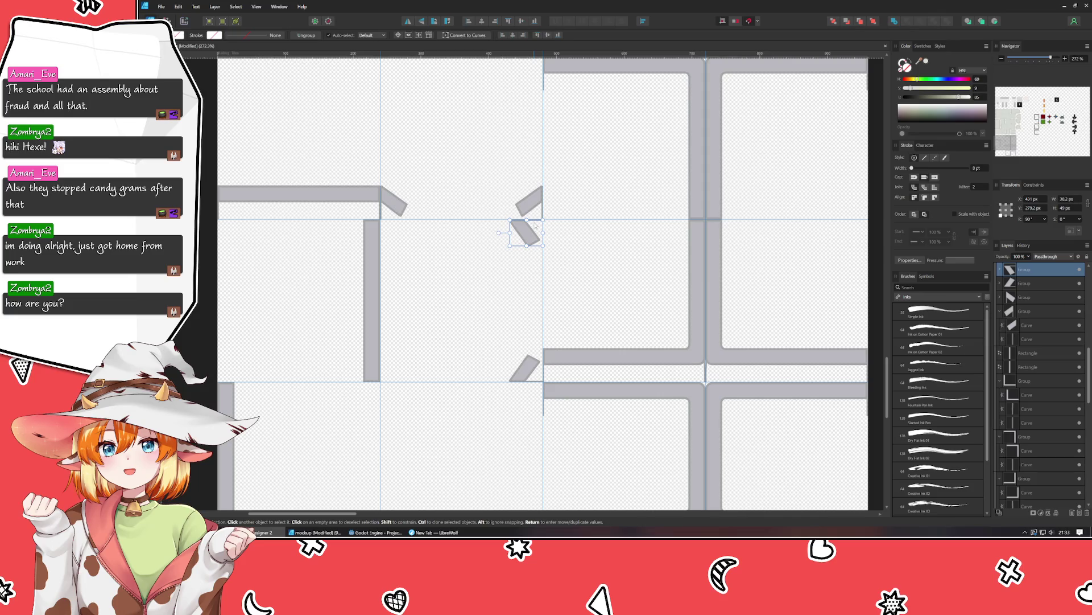
pyautogui.doubleClick(535, 225)
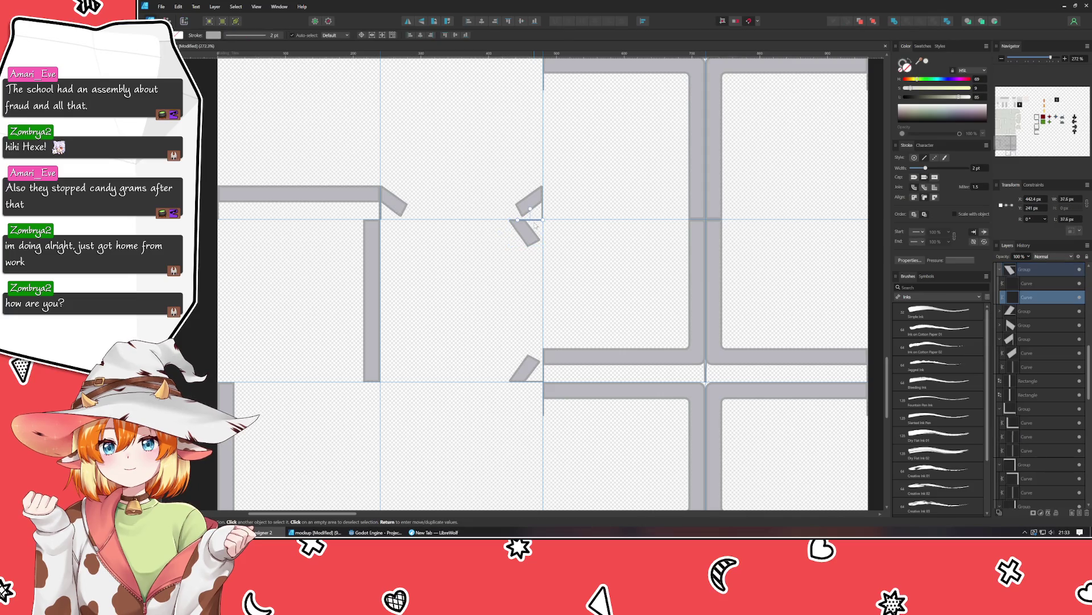
pyautogui.click(536, 382)
pyautogui.doubleClick(536, 383)
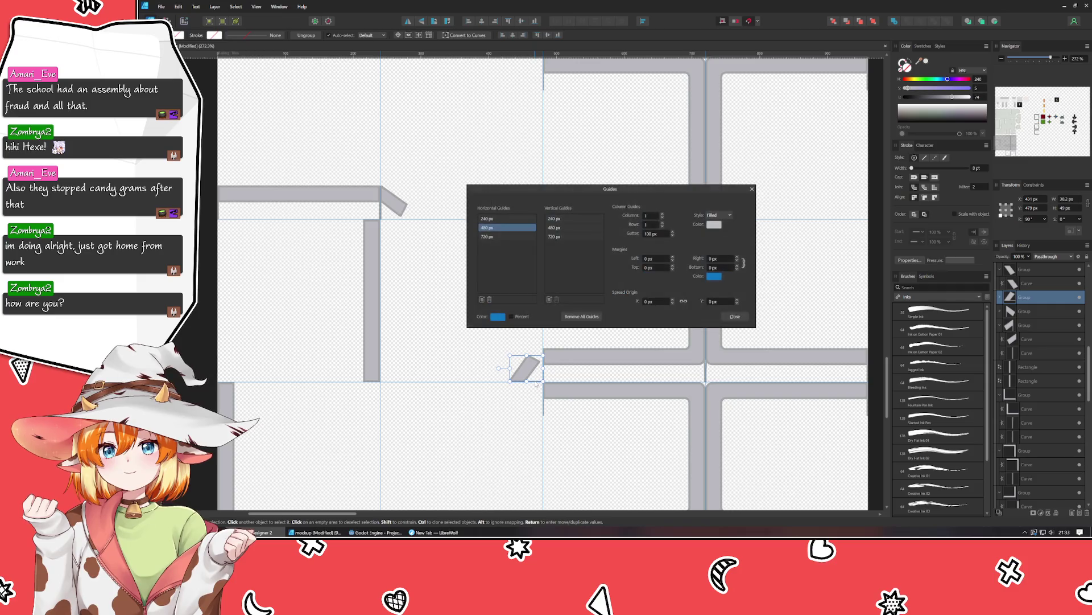
pyautogui.click(735, 317)
pyautogui.scroll(5, 506, 394)
pyautogui.click(597, 346)
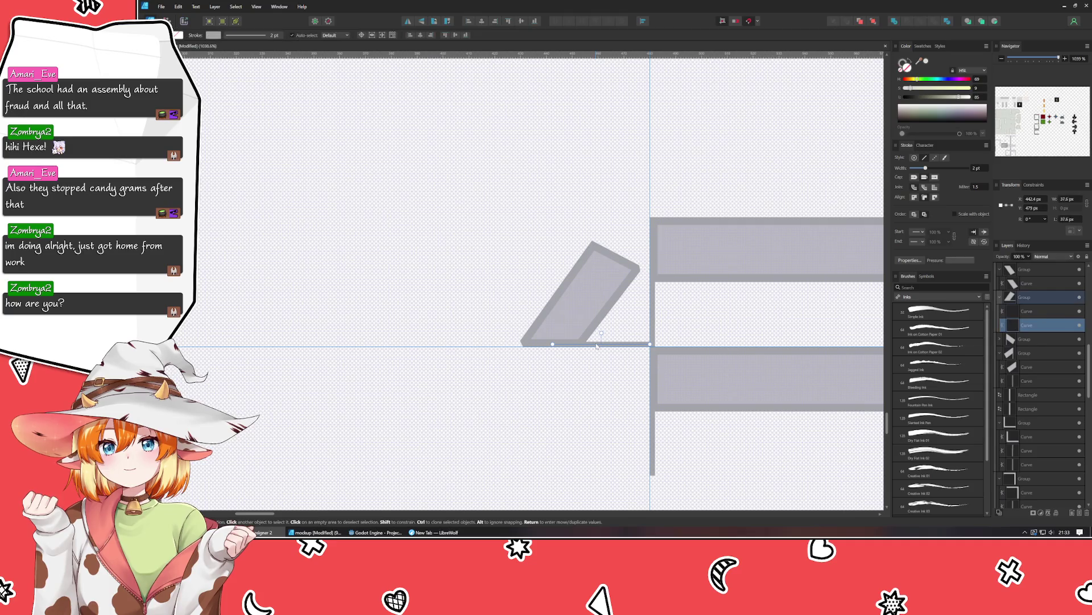
pyautogui.scroll(-5, 597, 346)
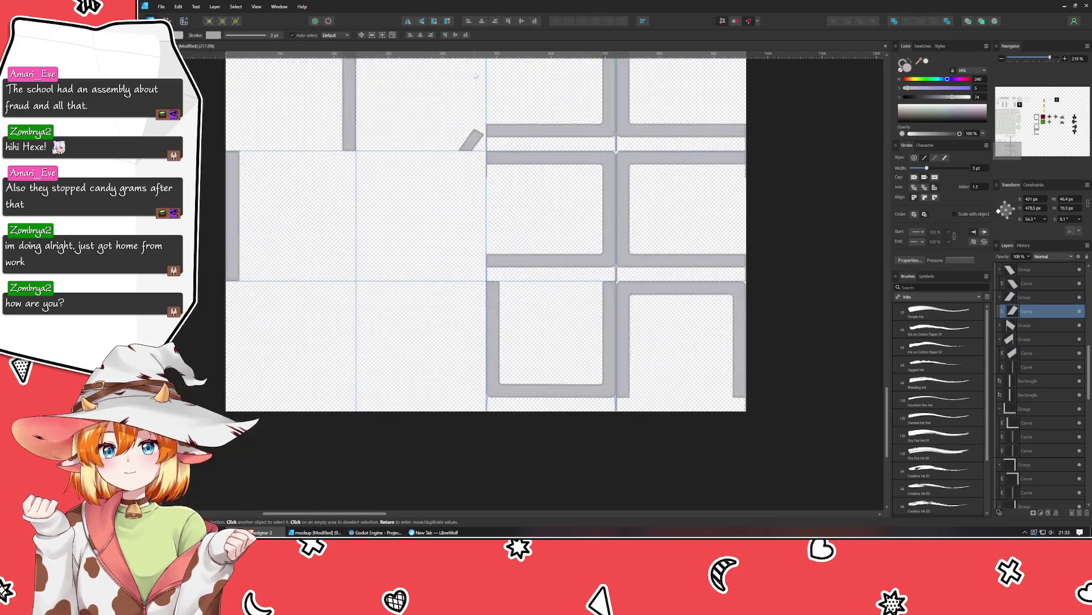
pyautogui.keyDown('shift'); pyautogui.click(536, 259); pyautogui.keyUp('shift')
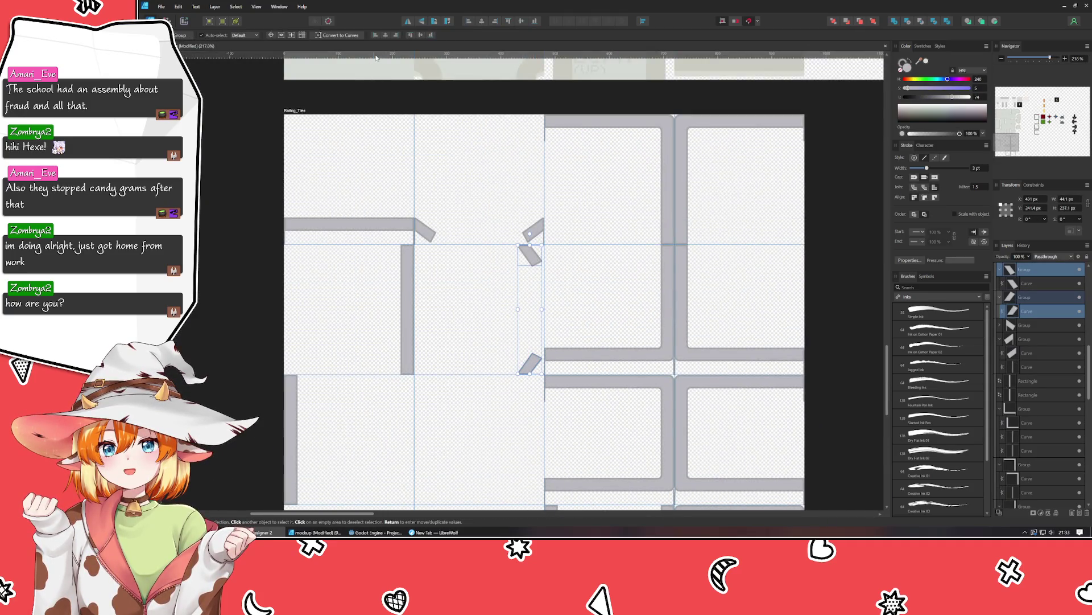
pyautogui.click(409, 23)
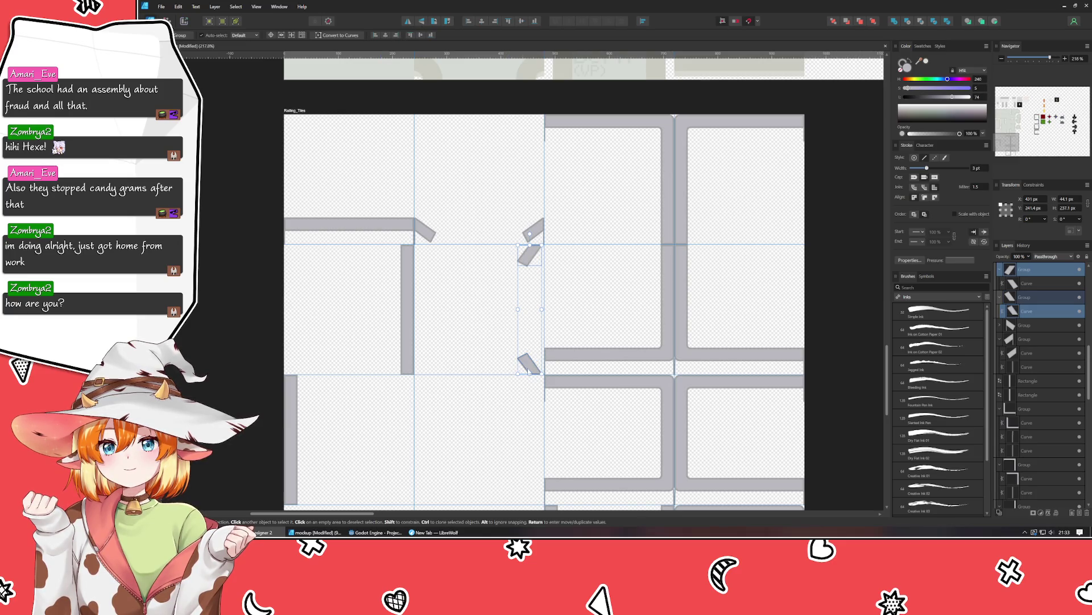
pyautogui.click(505, 388)
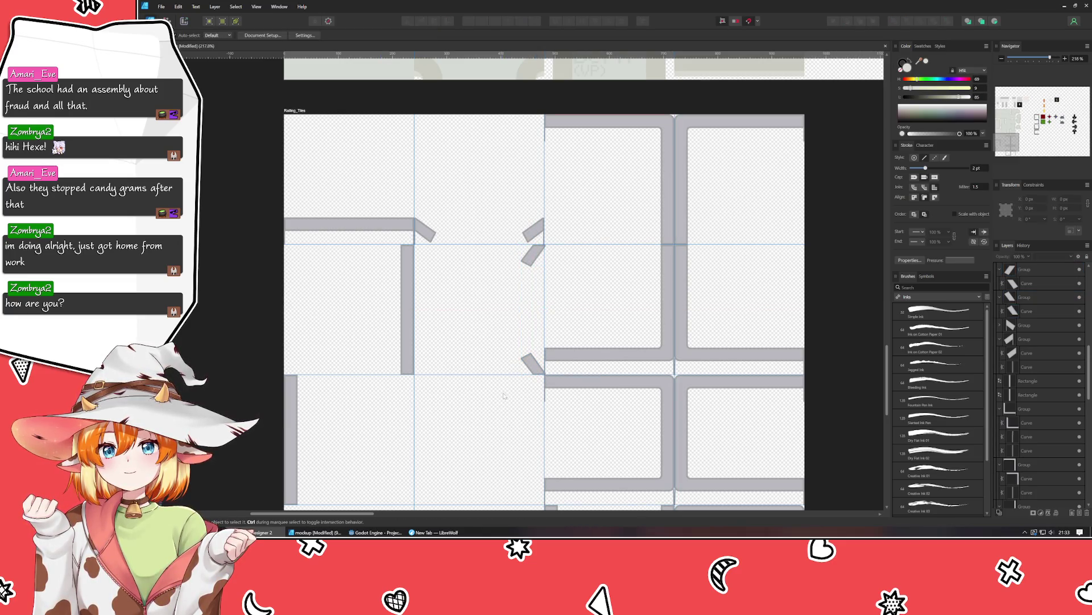
# Nudge both diagonal pieces slightly left against the centre tile's edge.
pyautogui.scroll(3, 536, 230)
pyautogui.click(538, 272)
pyautogui.scroll(-5, 513, 285)
pyautogui.scroll(-1, 495, 336)
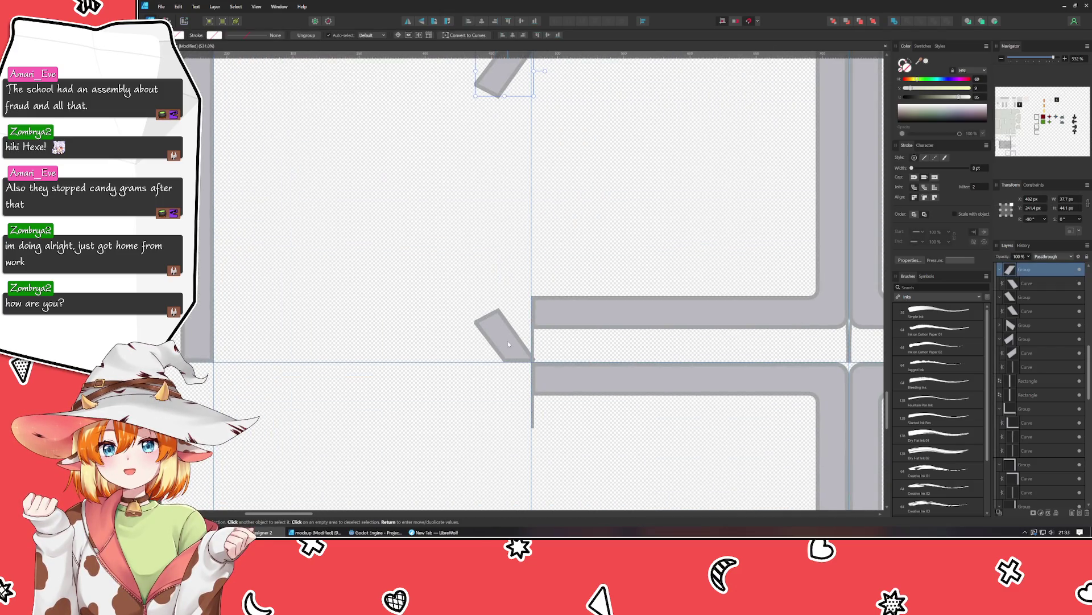
pyautogui.keyDown('shift'); pyautogui.click(507, 340); pyautogui.keyUp('shift')
pyautogui.moveTo(510, 343); pyautogui.dragTo(507, 344)
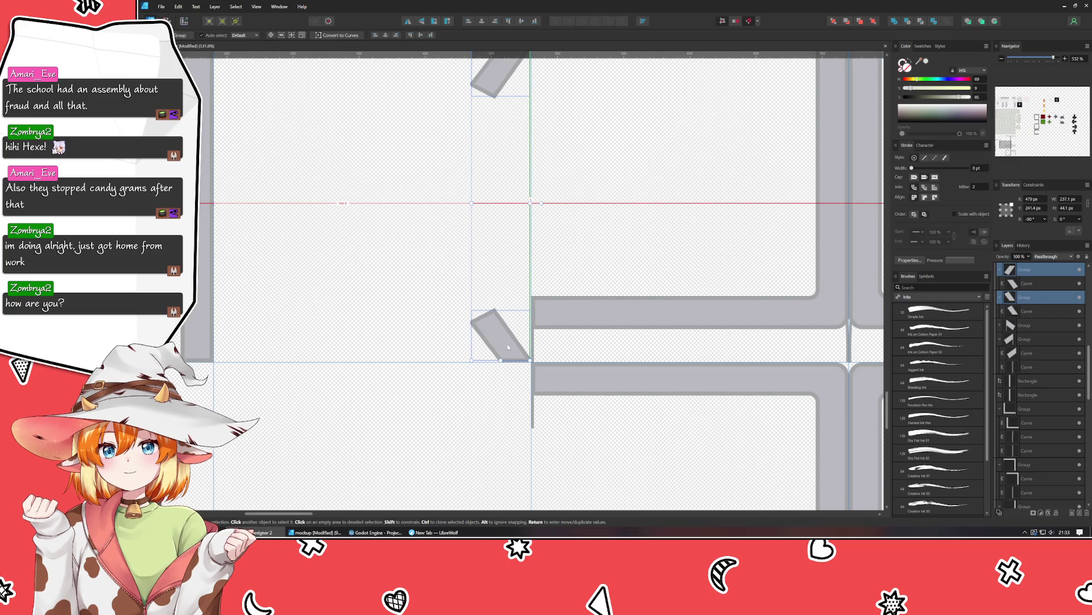
pyautogui.click(467, 169)
# Move the vertical railing bar right and down to the third-row right tile.
pyautogui.scroll(-2, 467, 169)
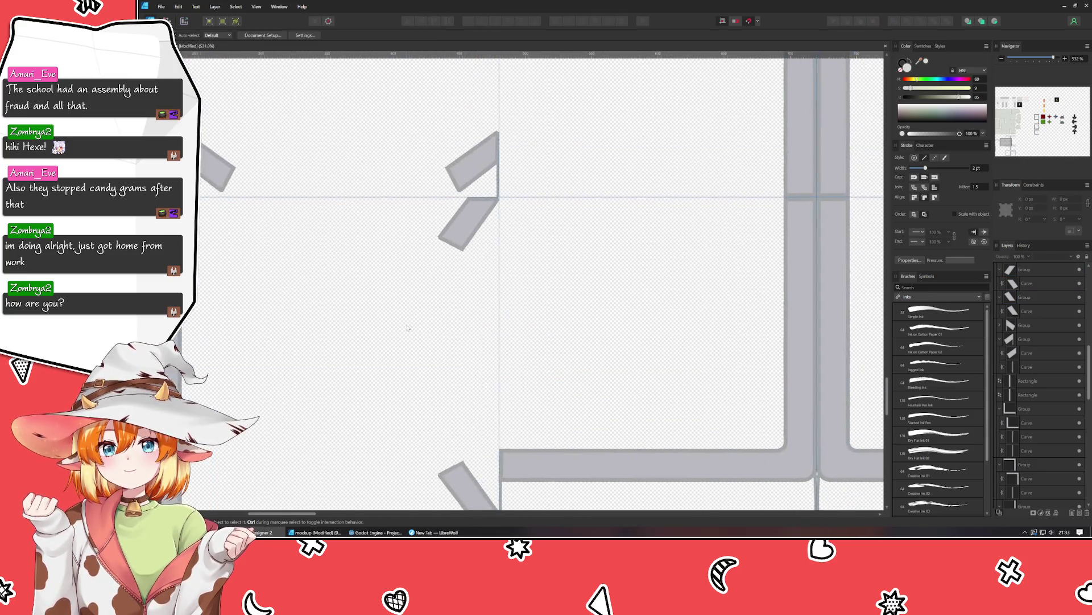
pyautogui.scroll(-3, 501, 256)
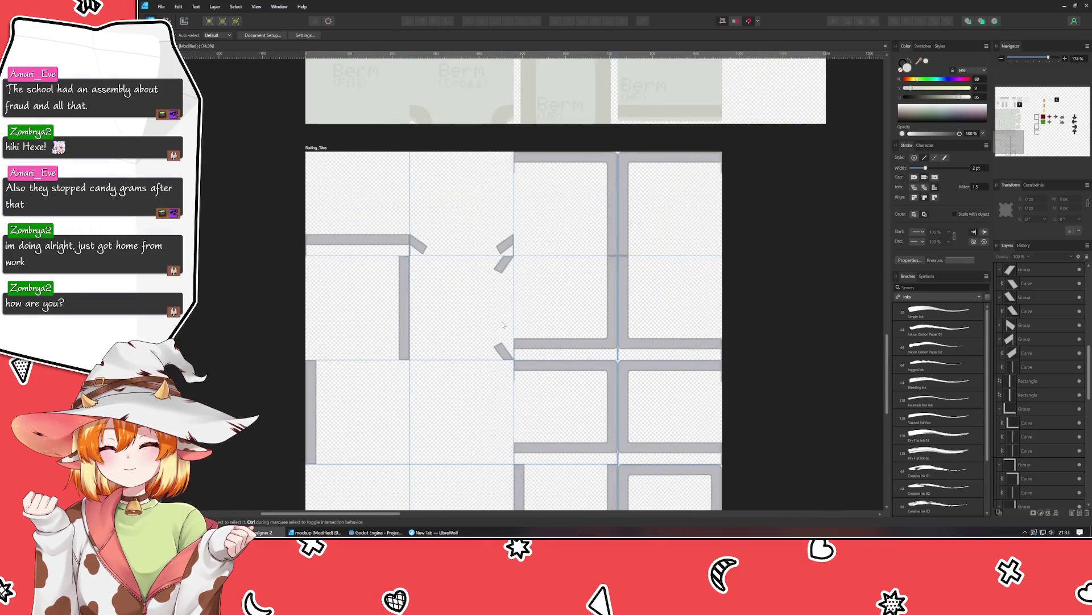
pyautogui.scroll(-1, 508, 272)
pyautogui.click(437, 253)
pyautogui.moveTo(438, 254); pyautogui.dragTo(544, 361)
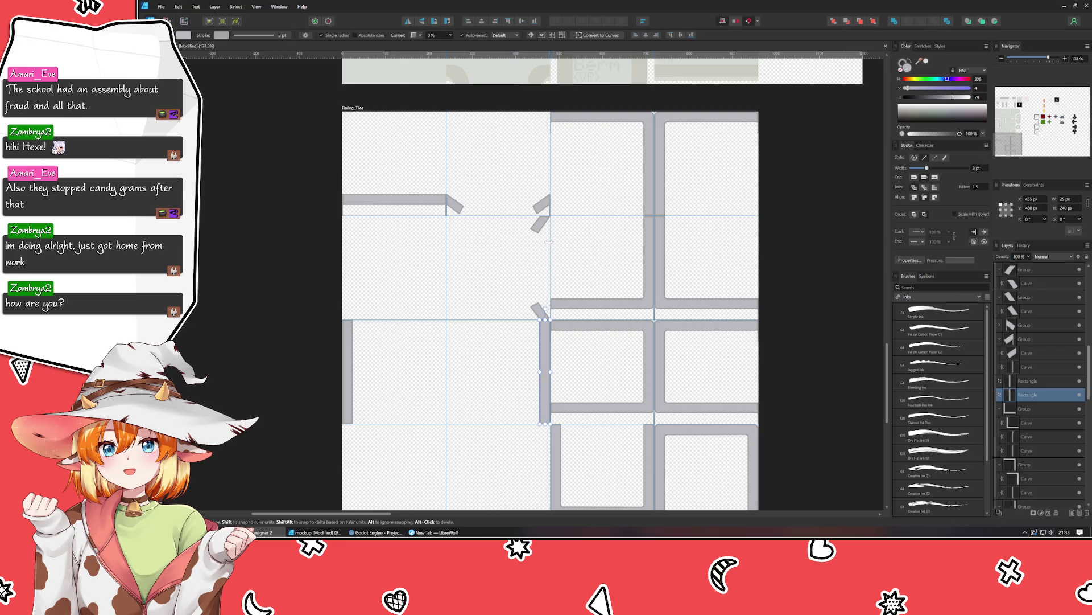
# Revert the vertical railing bar's move, clear the selection, then select an object to inspect.
pyautogui.hotkey('ctrl', 'z')
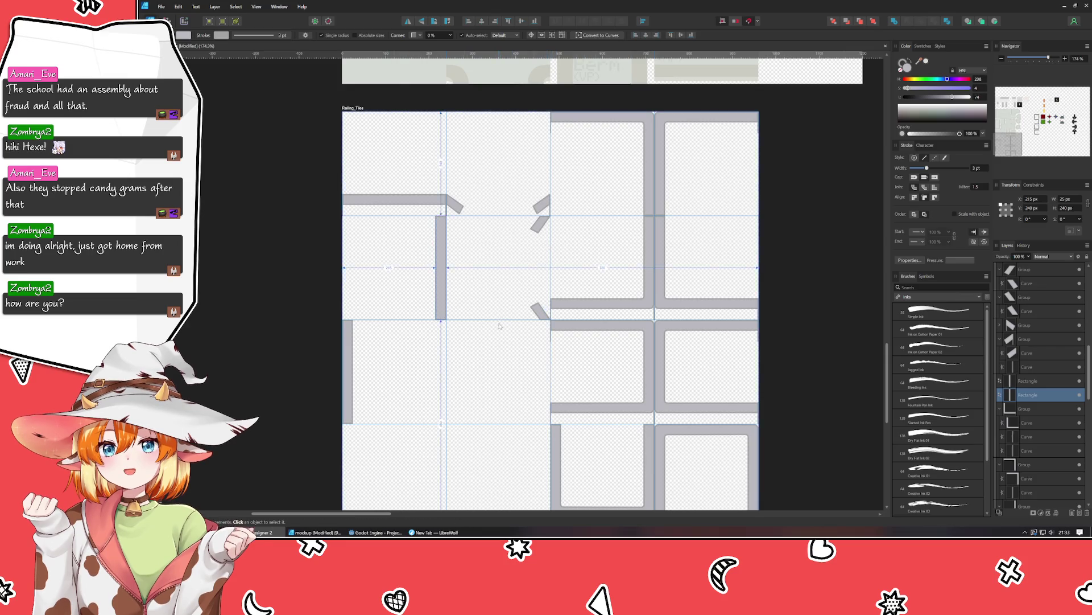
pyautogui.click(499, 319)
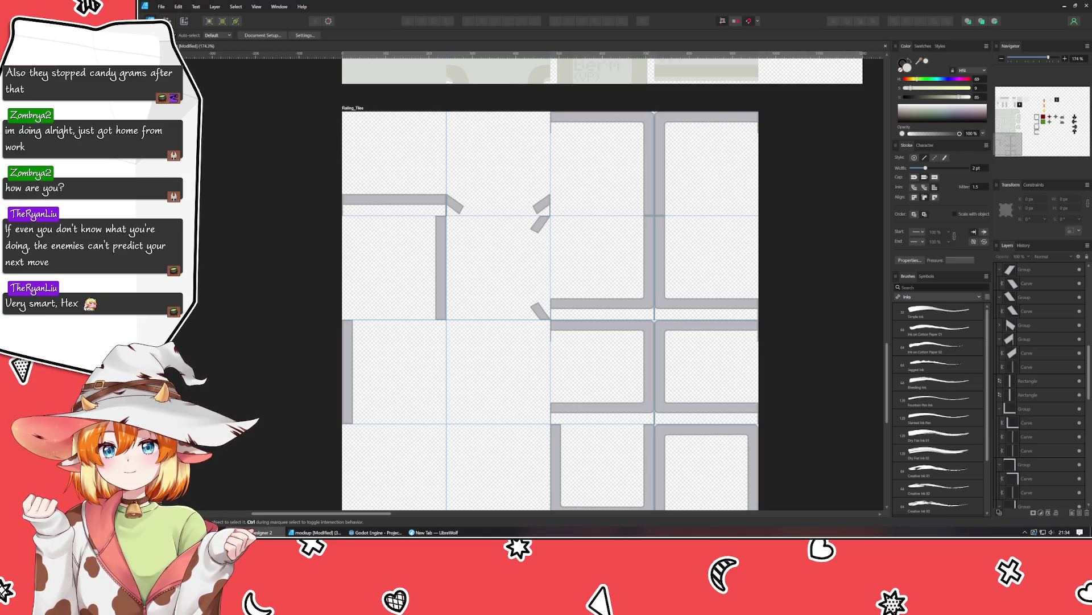
pyautogui.click(1037, 311)
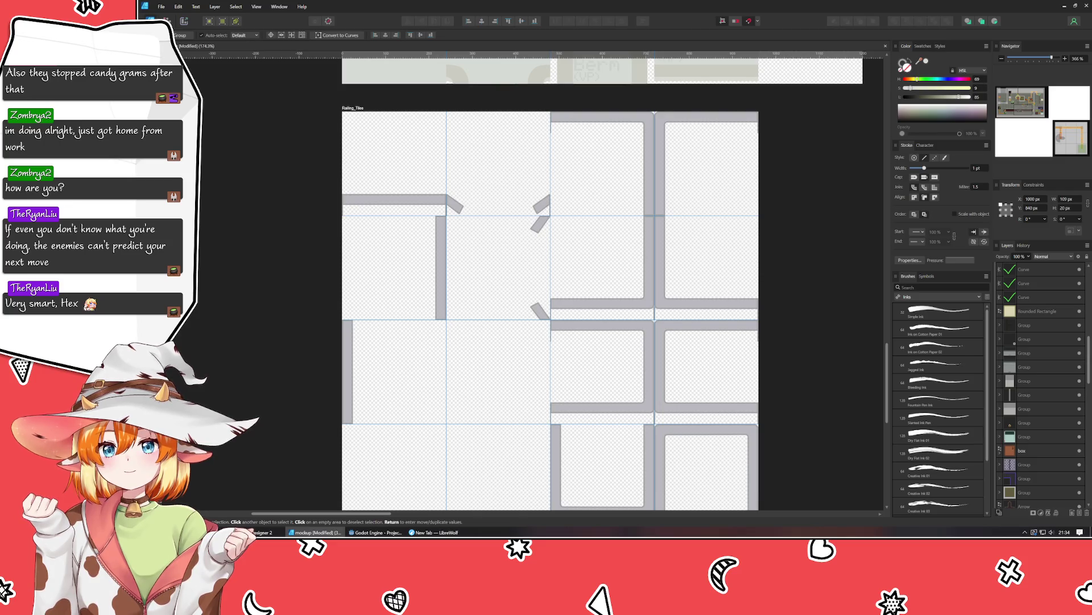
pyautogui.hotkey('ctrl', 'd')
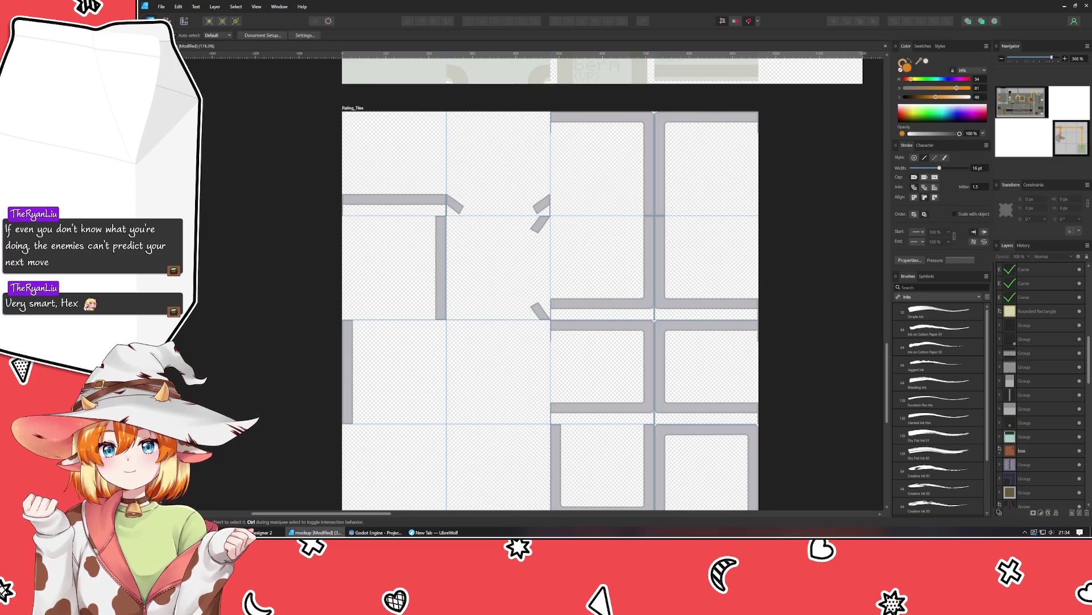
# Shift the lower slanted railing piece's left nodes right so it stands upright.
pyautogui.scroll(3, 541, 226)
pyautogui.click(546, 227)
pyautogui.scroll(3, 547, 227)
pyautogui.press('a')
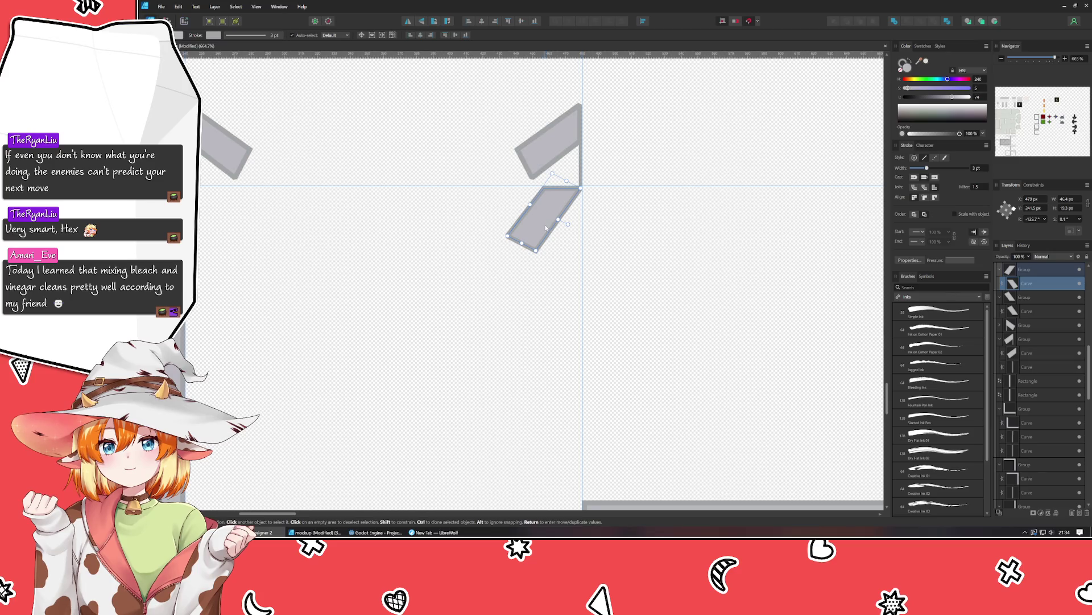
pyautogui.moveTo(500, 231)
pyautogui.mouseDown()
pyautogui.moveTo(560, 266)
pyautogui.moveTo(556, 251)
pyautogui.moveTo(570, 251)
pyautogui.mouseUp()
# Straighten the other lower slanted piece the same way, then add a vertical guide at x 472 px.
pyautogui.scroll(-6, 567, 361)
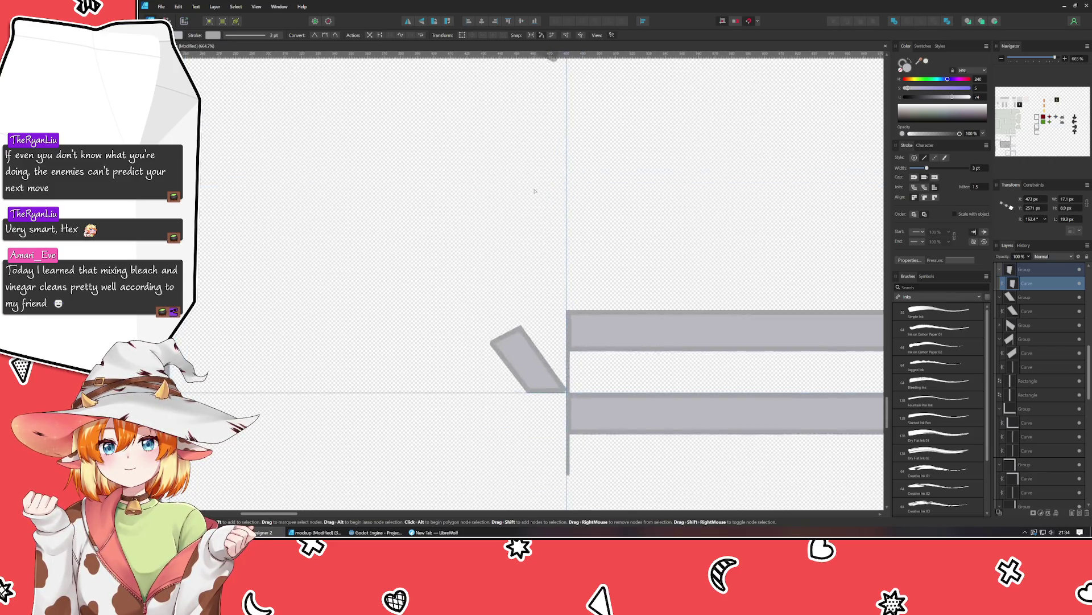
pyautogui.scroll(3, 538, 188)
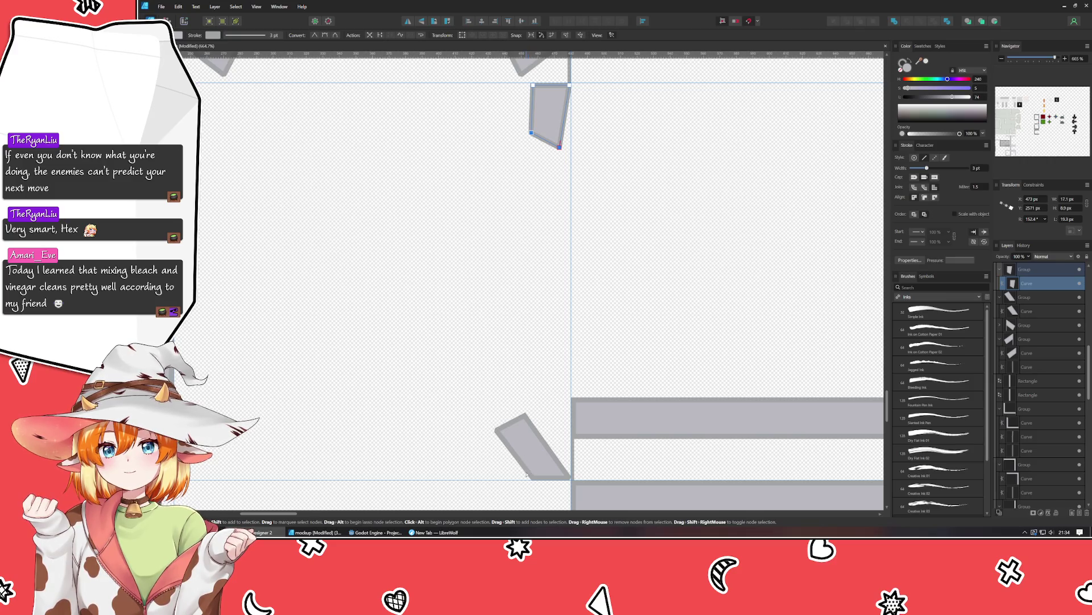
pyautogui.click(526, 444)
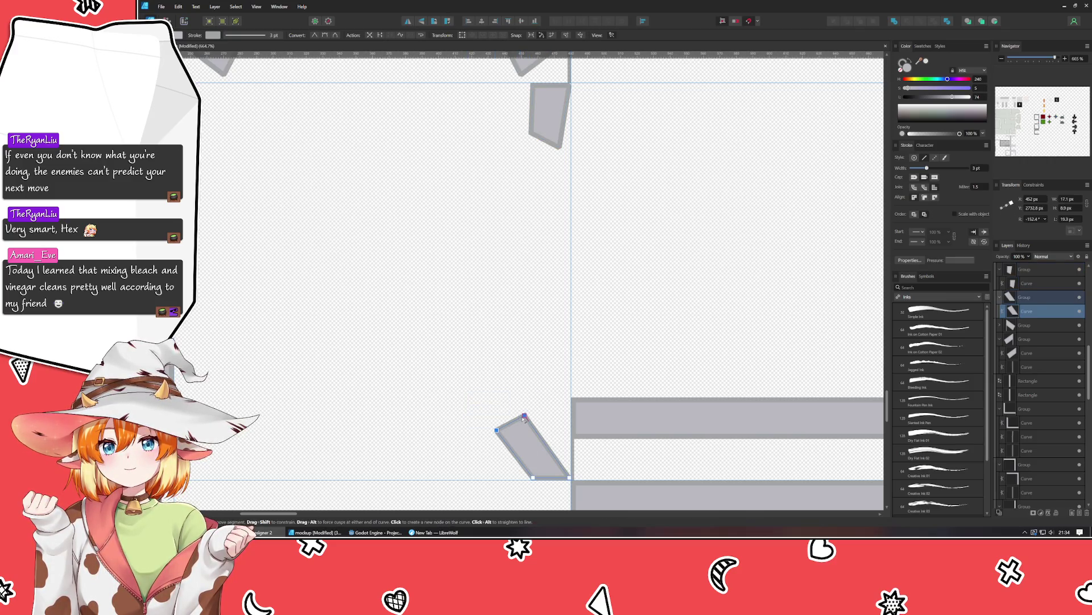
pyautogui.moveTo(525, 416); pyautogui.dragTo(559, 417)
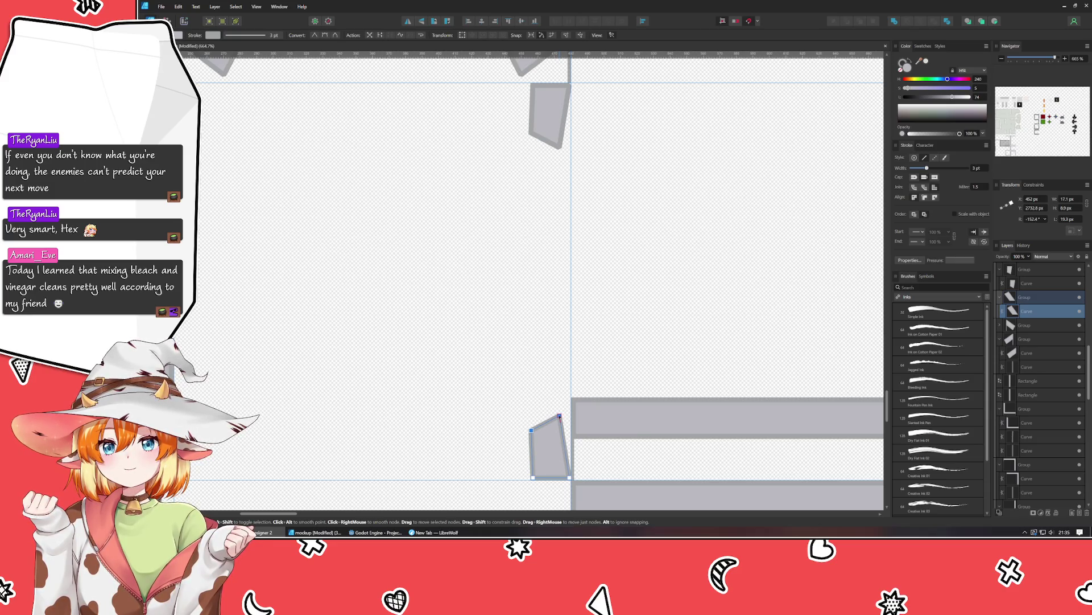
pyautogui.click(509, 358)
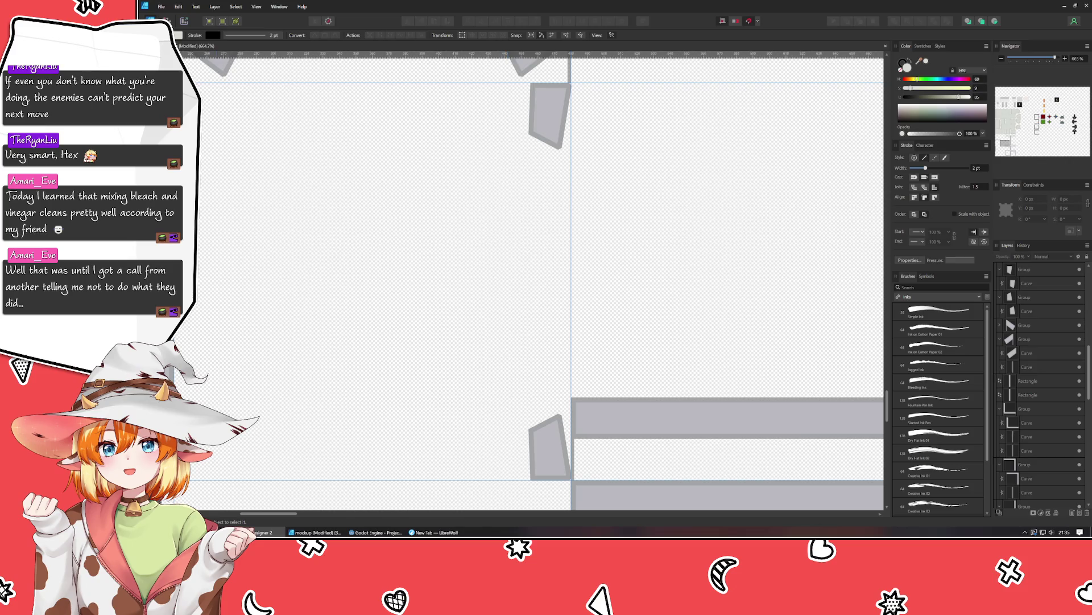
pyautogui.moveTo(182, 424)
pyautogui.mouseDown()
pyautogui.moveTo(558, 444)
pyautogui.moveTo(443, 441)
pyautogui.mouseUp()
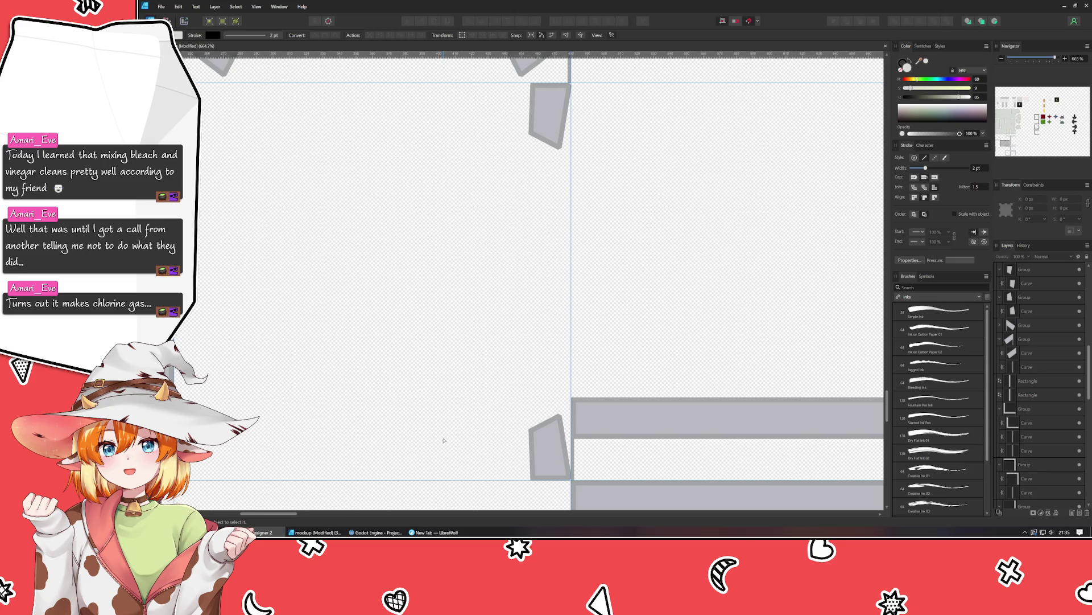
pyautogui.scroll(-2, 446, 295)
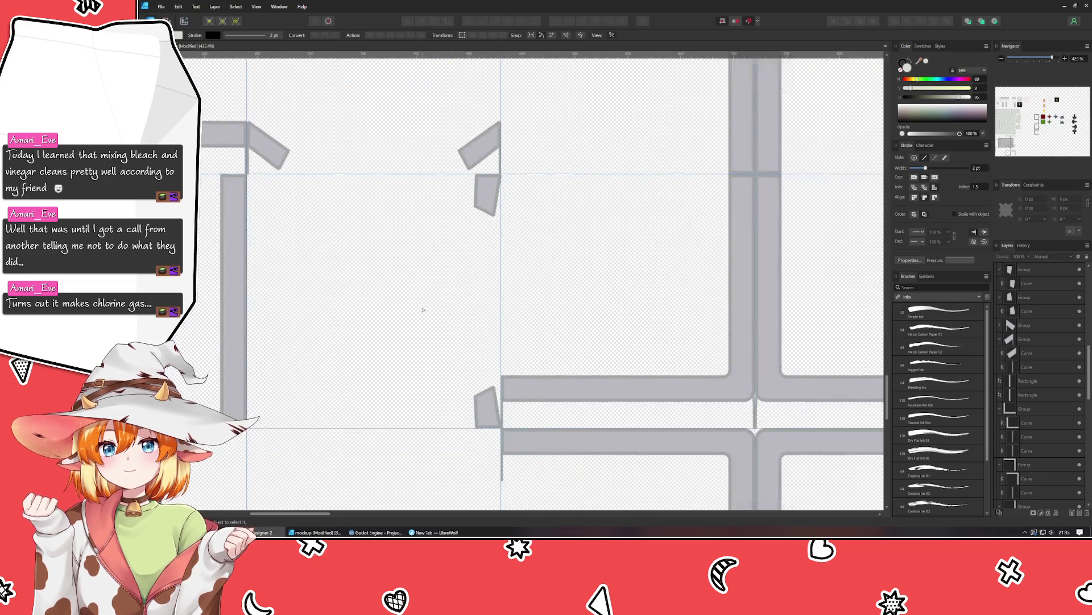
# Group the left and right angled railing pieces at the top.
pyautogui.scroll(-2, 419, 308)
pyautogui.scroll(-1, 507, 315)
pyautogui.press('v')
pyautogui.click(568, 122)
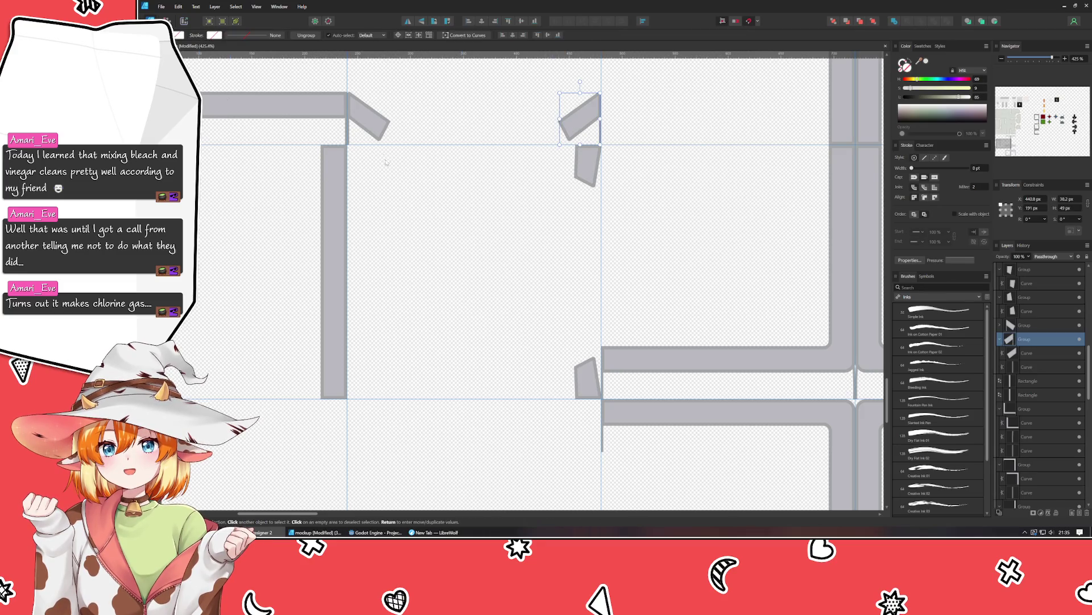
pyautogui.keyDown('shift'); pyautogui.click(374, 124); pyautogui.keyUp('shift')
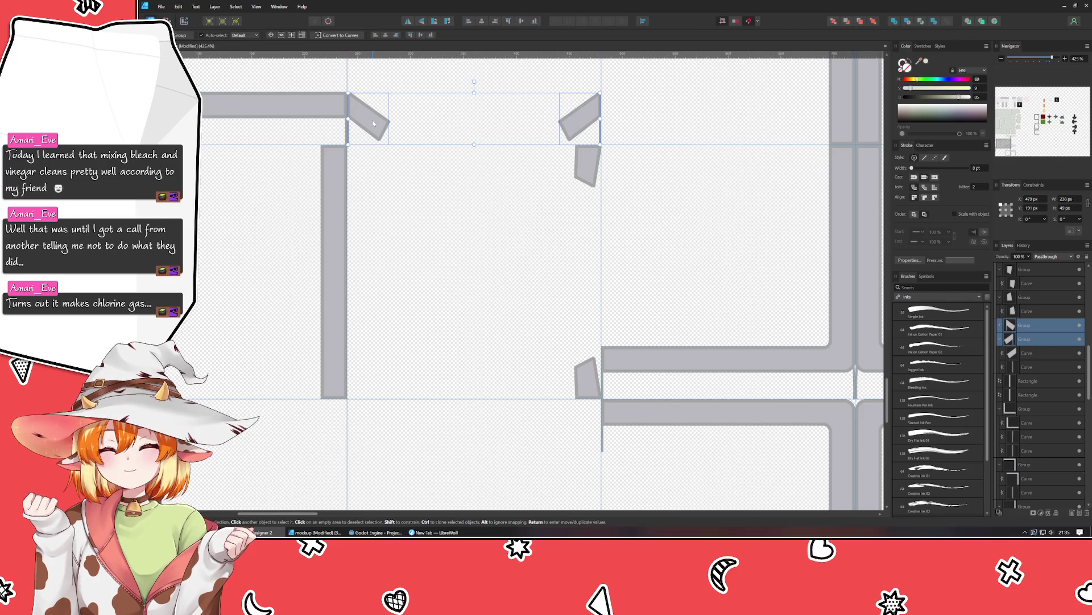
pyautogui.hotkey('ctrl', 'g')
# Group the upper and lower small upright pieces, then check the grouped result.
pyautogui.click(586, 170)
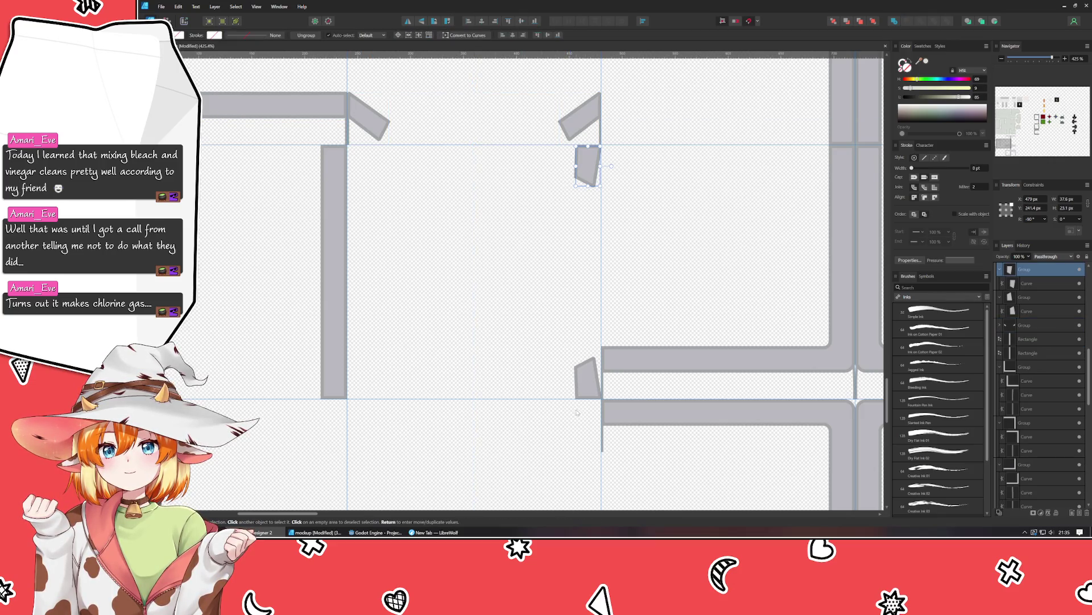
pyautogui.keyDown('shift'); pyautogui.click(585, 387); pyautogui.keyUp('shift')
pyautogui.hotkey('ctrl', 'g')
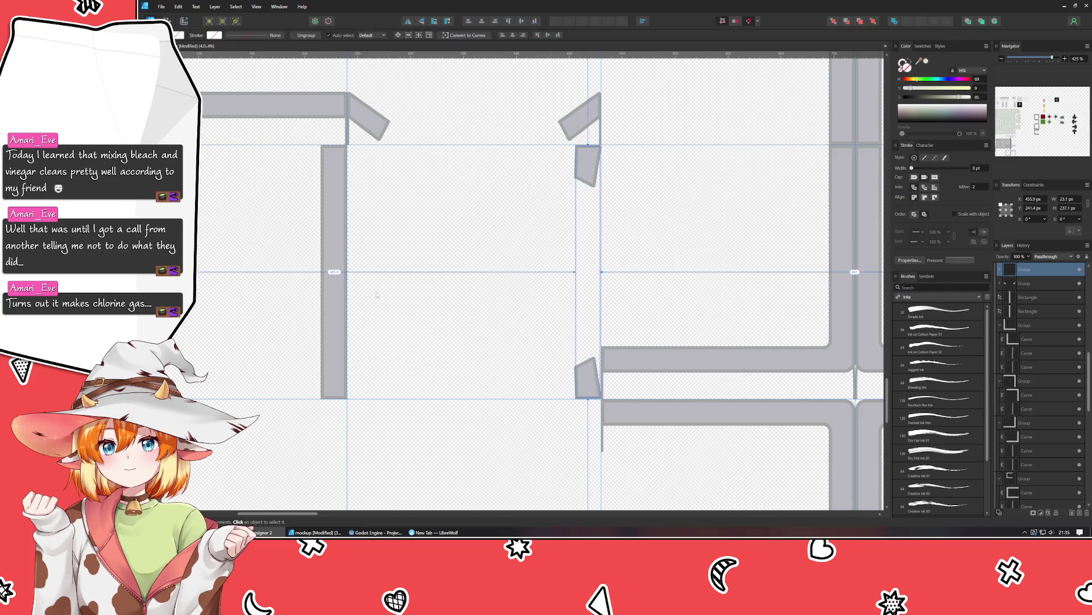
pyautogui.scroll(-3, 377, 290)
pyautogui.click(409, 22)
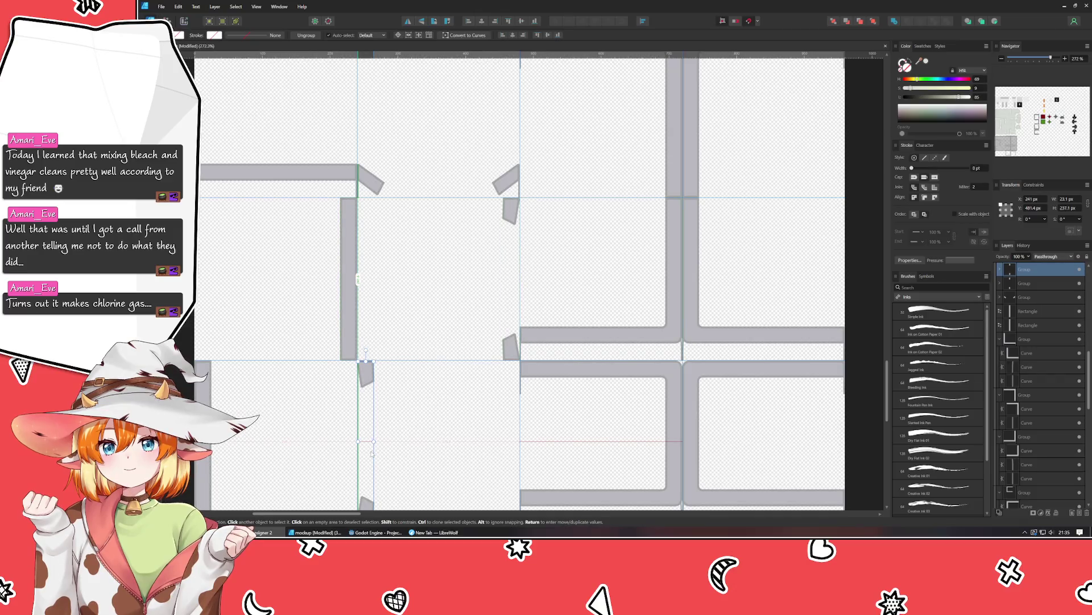
pyautogui.scroll(5, 405, 273)
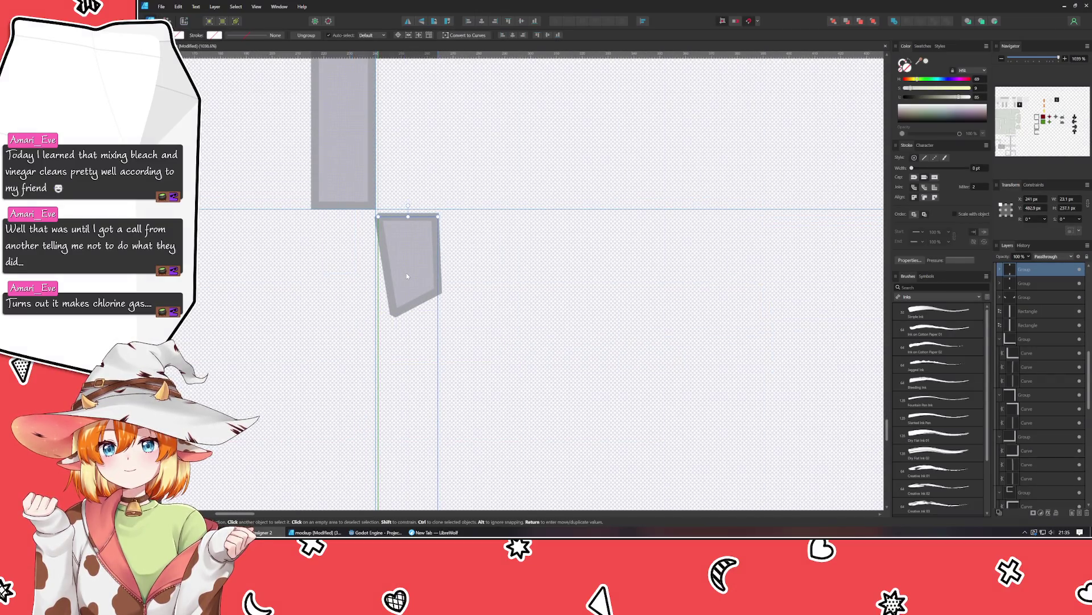
pyautogui.click(487, 299)
pyautogui.hscroll(-5, 483, 302)
pyautogui.scroll(-2, 455, 285)
pyautogui.hscroll(-8, 404, 251)
pyautogui.scroll(4, 404, 251)
pyautogui.hscroll(-3, 404, 252)
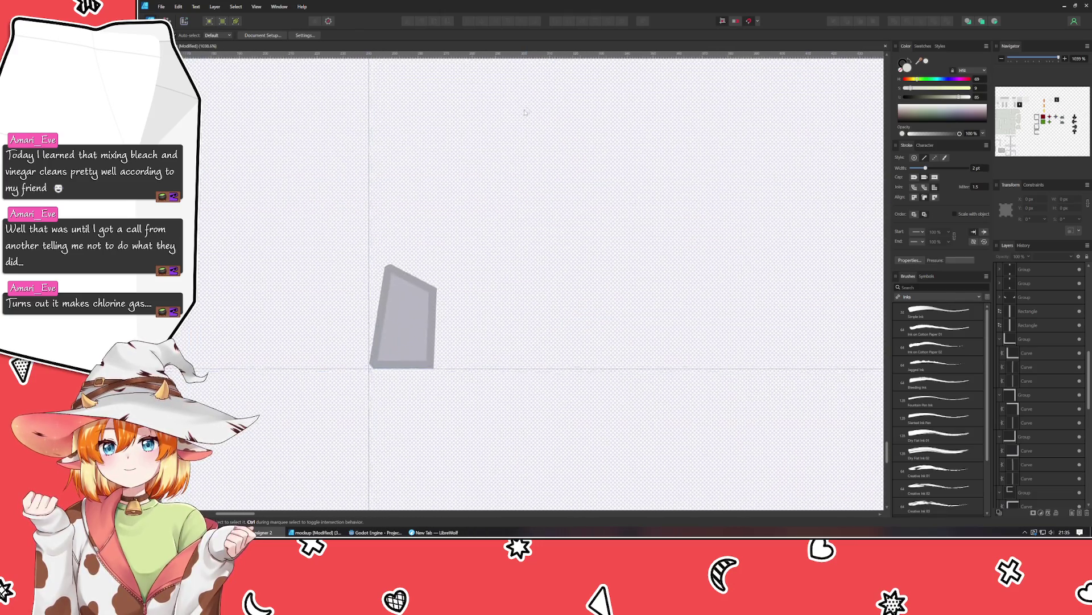
pyautogui.scroll(-4, 532, 112)
pyautogui.scroll(-3, 547, 110)
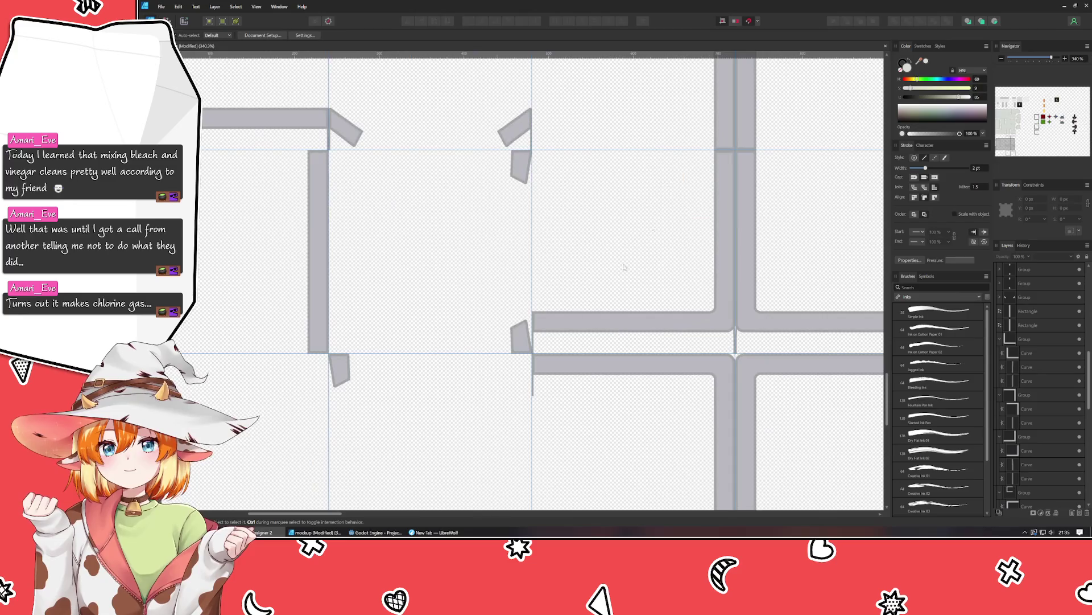
pyautogui.scroll(4, 447, 227)
pyautogui.scroll(-3, 446, 341)
pyautogui.scroll(-2, 445, 340)
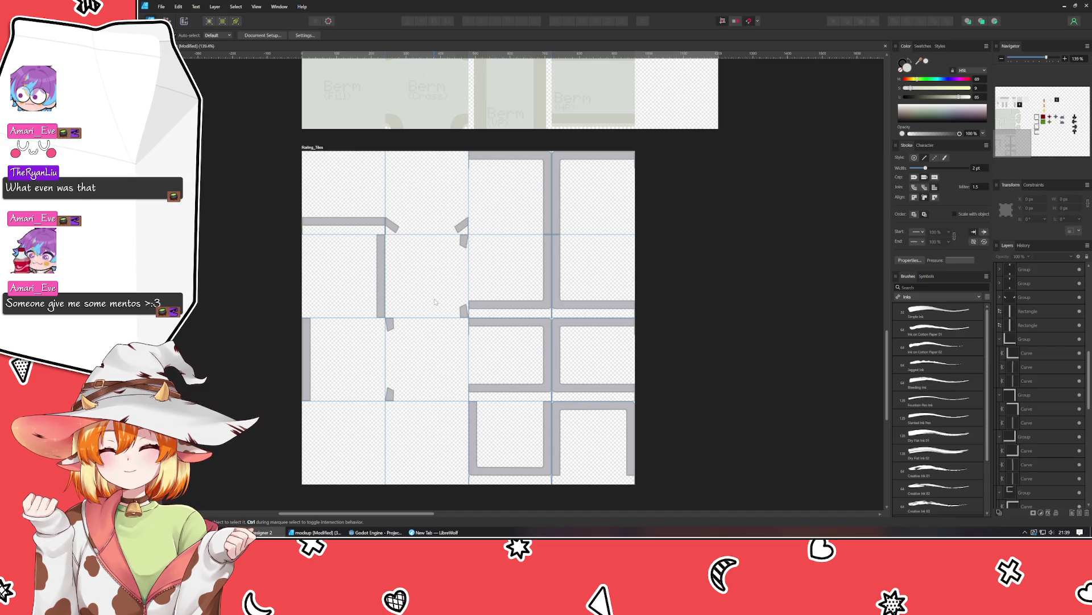
pyautogui.click(307, 354)
pyautogui.moveTo(307, 354); pyautogui.dragTo(393, 293)
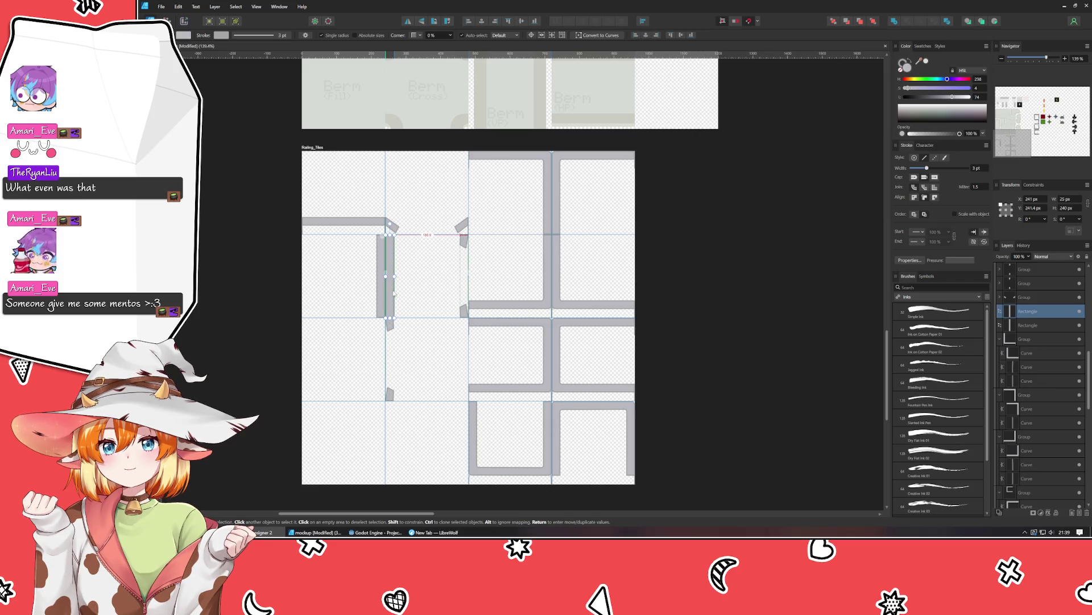
pyautogui.scroll(5, 392, 275)
pyautogui.scroll(3, 390, 272)
pyautogui.moveTo(390, 272); pyautogui.dragTo(395, 343)
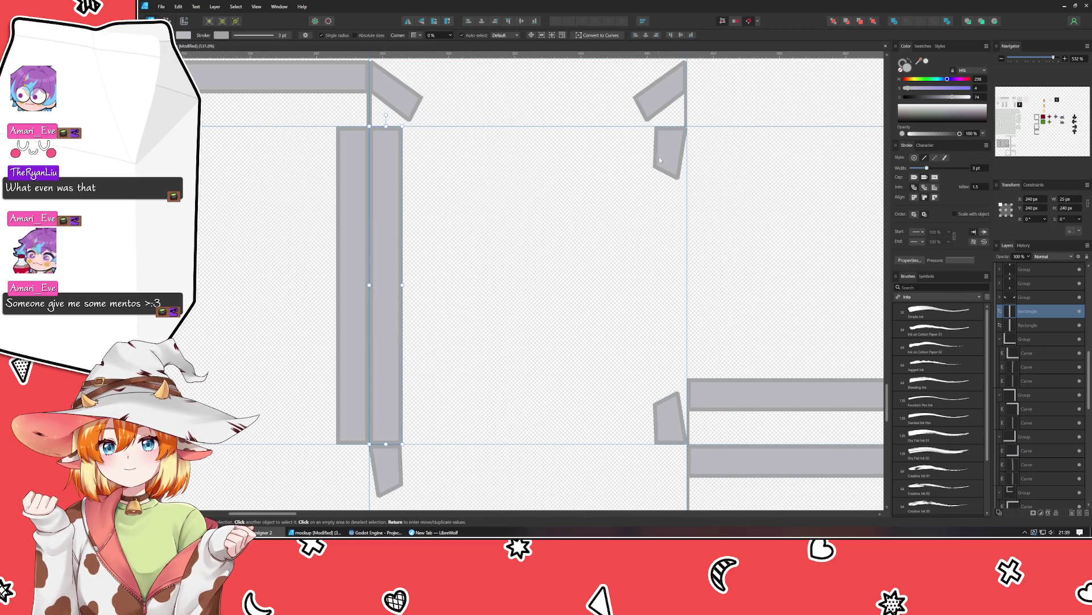
pyautogui.moveTo(657, 165); pyautogui.dragTo(271, 421)
pyautogui.moveTo(313, 472)
pyautogui.mouseDown()
pyautogui.moveTo(397, 297)
pyautogui.moveTo(436, 382)
pyautogui.mouseUp()
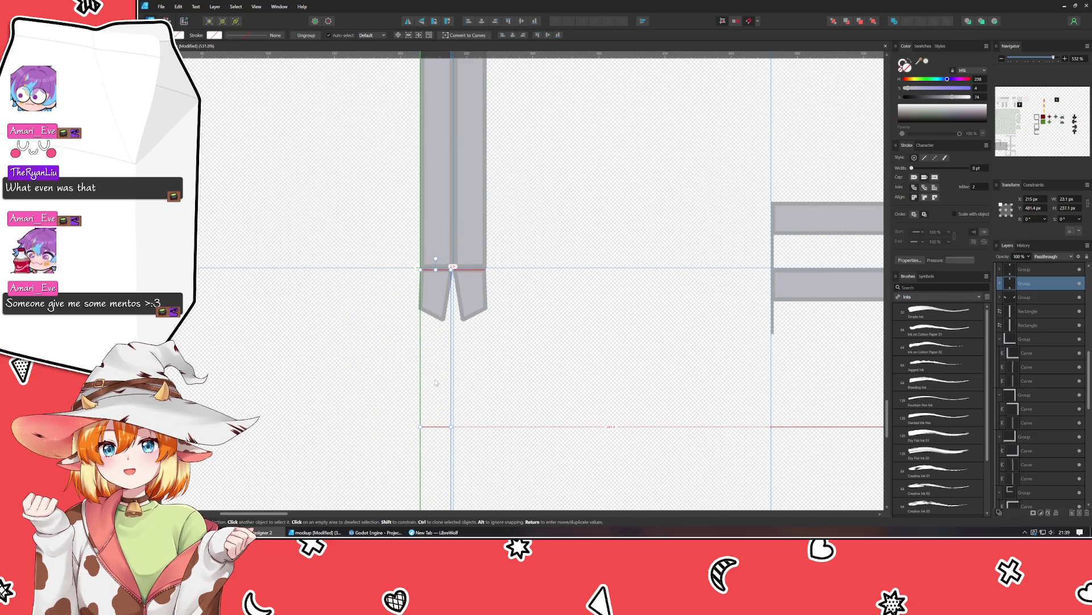
pyautogui.moveTo(436, 383); pyautogui.dragTo(442, 387)
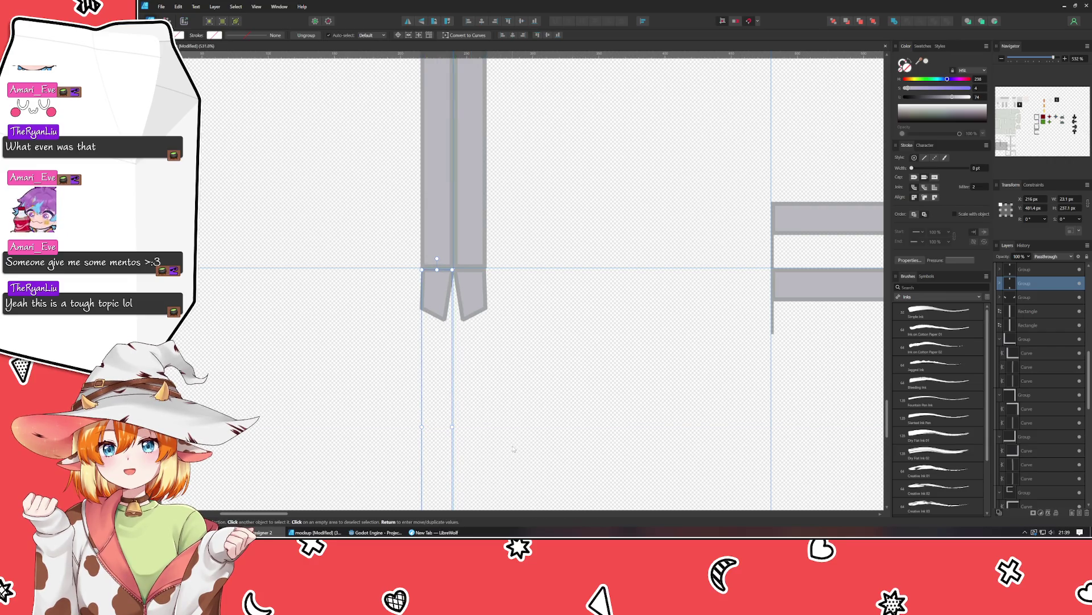
pyautogui.scroll(-3, 513, 449)
pyautogui.keyDown('ctrl'); pyautogui.scroll(2, 467, 313); pyautogui.keyUp('ctrl')
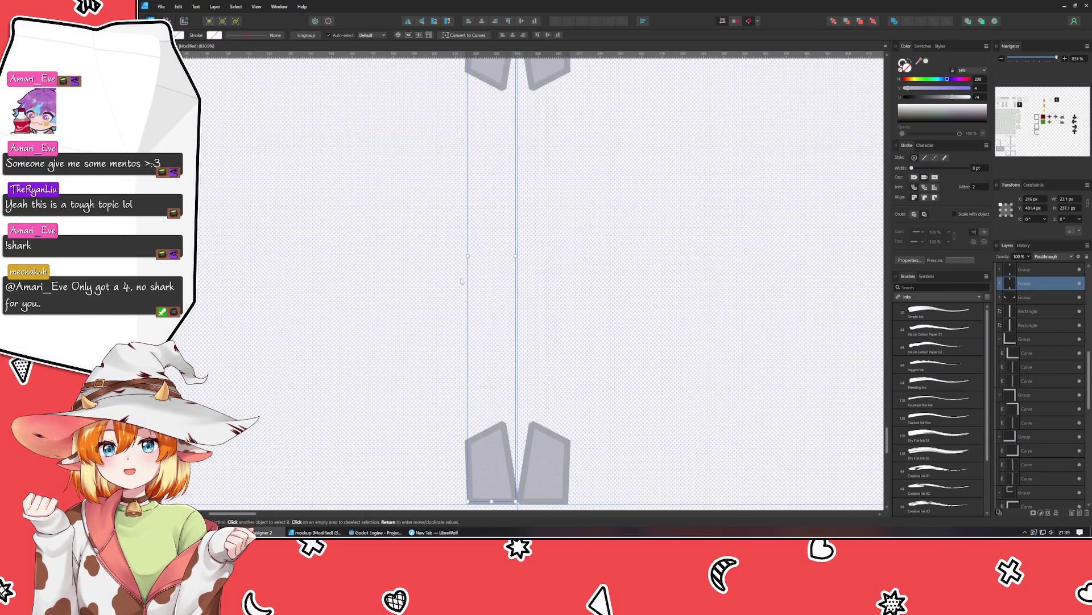
pyautogui.scroll(-3, 462, 280)
pyautogui.keyDown('ctrl'); pyautogui.scroll(1, 488, 239); pyautogui.keyUp('ctrl')
pyautogui.keyDown('ctrl'); pyautogui.scroll(3, 488, 239); pyautogui.keyUp('ctrl')
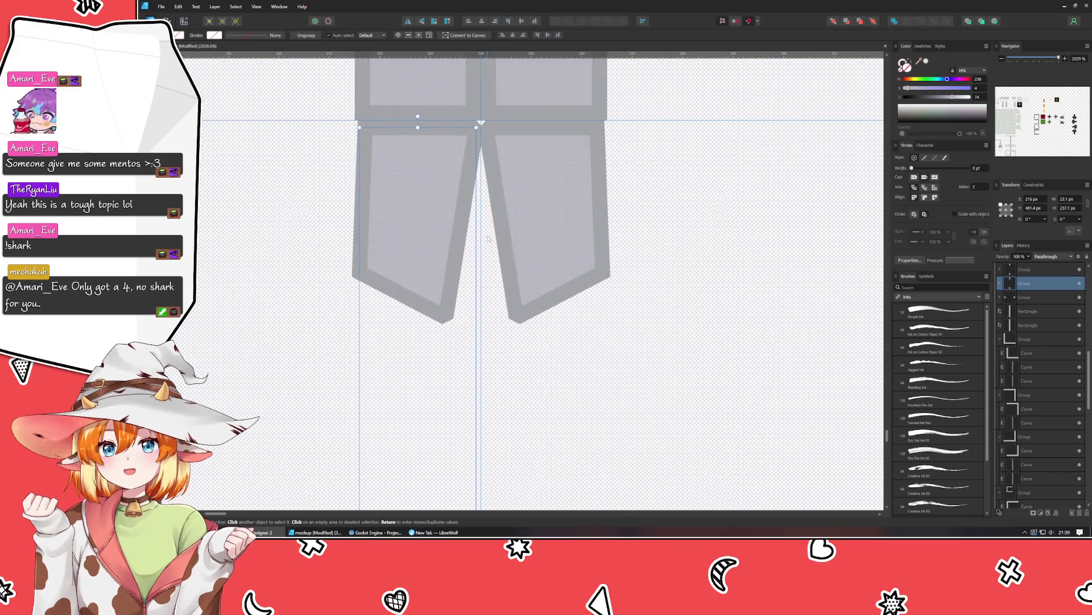
pyautogui.click(265, 221)
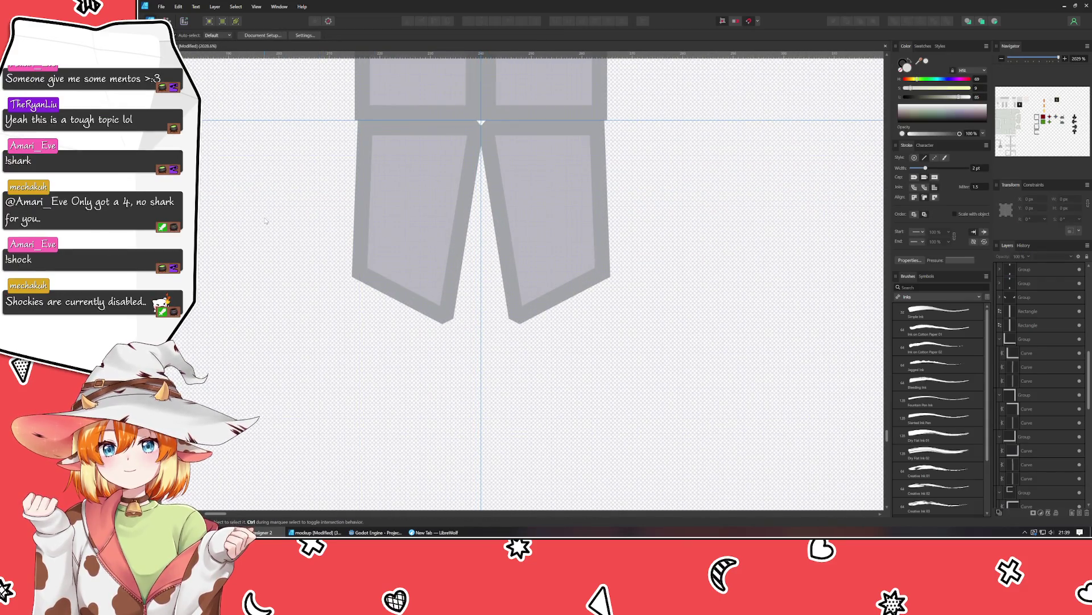
pyautogui.keyDown('ctrl'); pyautogui.scroll(-4, 450, 204); pyautogui.keyUp('ctrl')
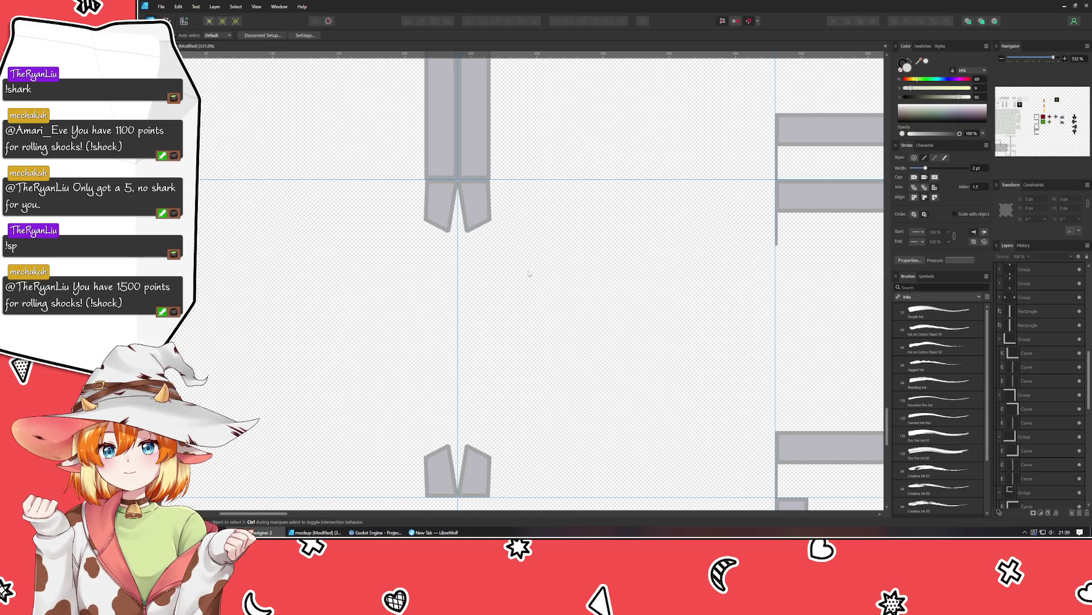
# Nudge the top-left corner of the left tab's light inner panel to fit its border.
pyautogui.scroll(3, 429, 194)
pyautogui.scroll(2, 419, 216)
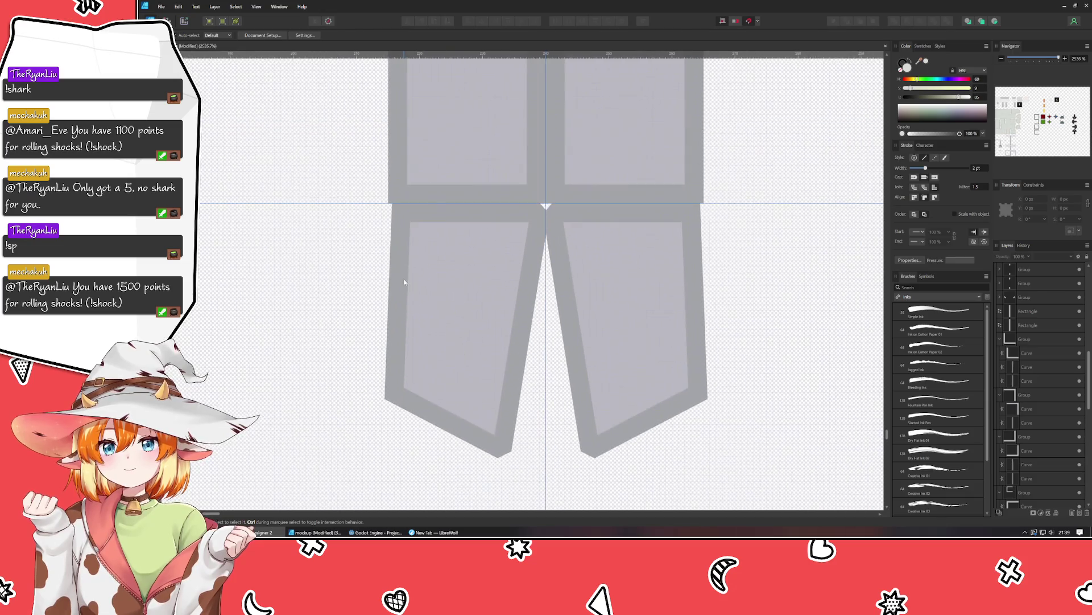
pyautogui.click(408, 232)
pyautogui.doubleClick(409, 232)
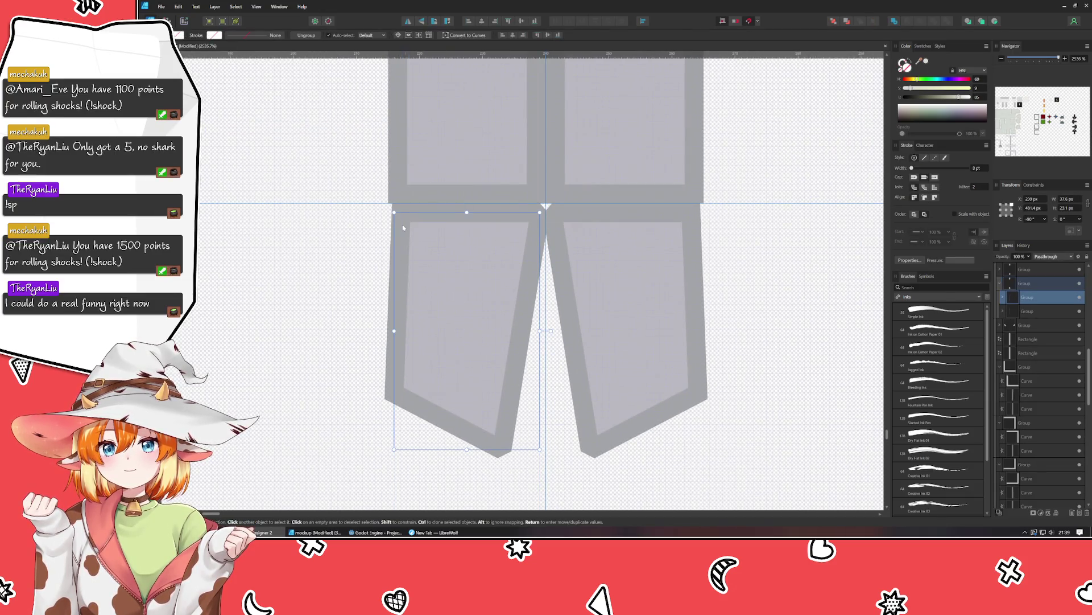
pyautogui.doubleClick(403, 228)
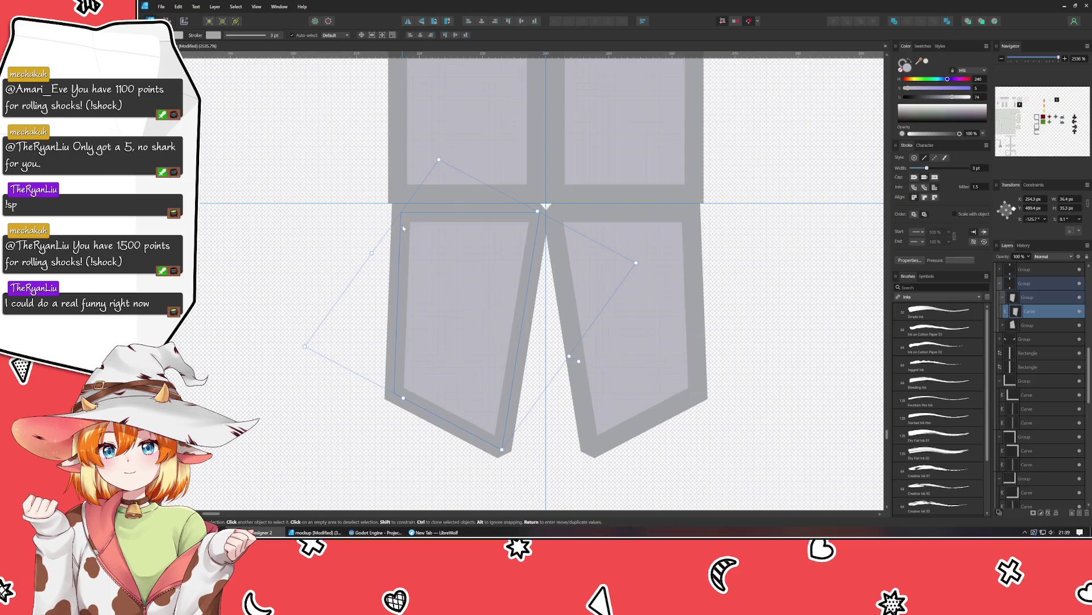
pyautogui.doubleClick(405, 228)
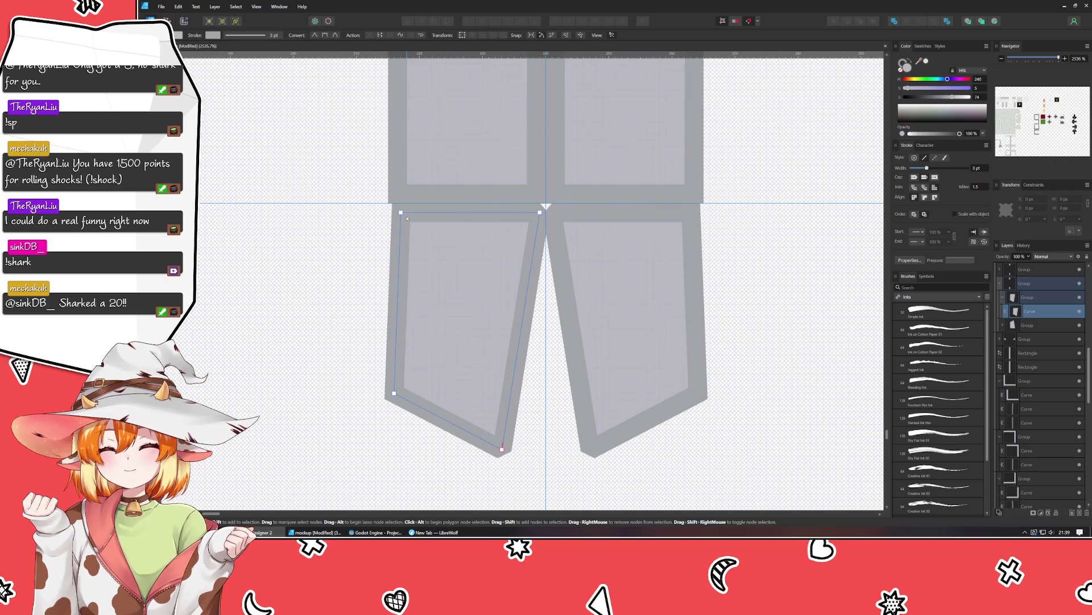
pyautogui.moveTo(401, 214); pyautogui.dragTo(394, 215)
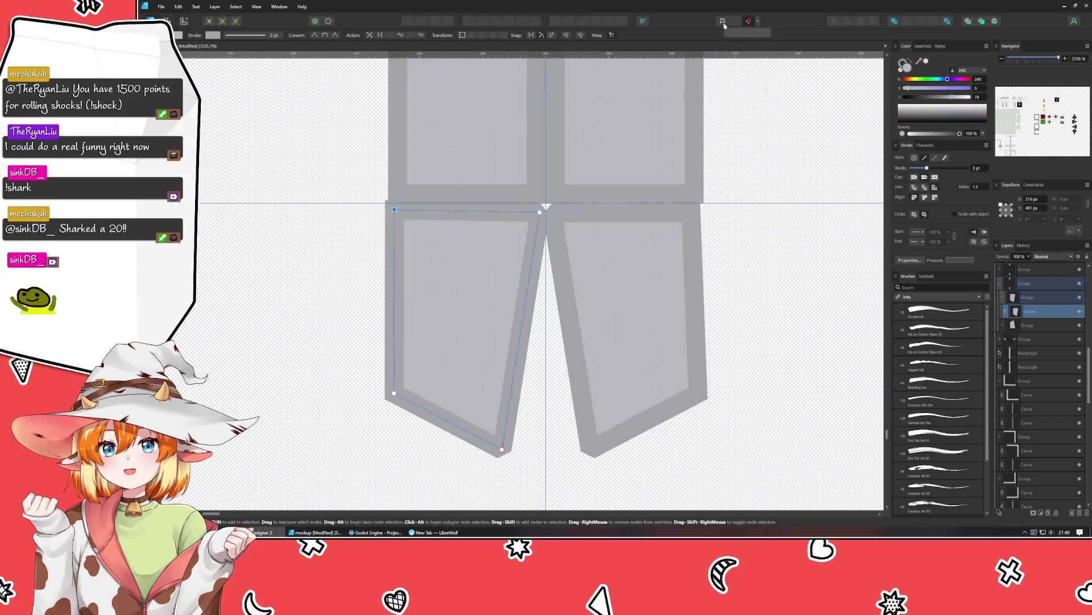
pyautogui.moveTo(394, 209); pyautogui.dragTo(398, 213)
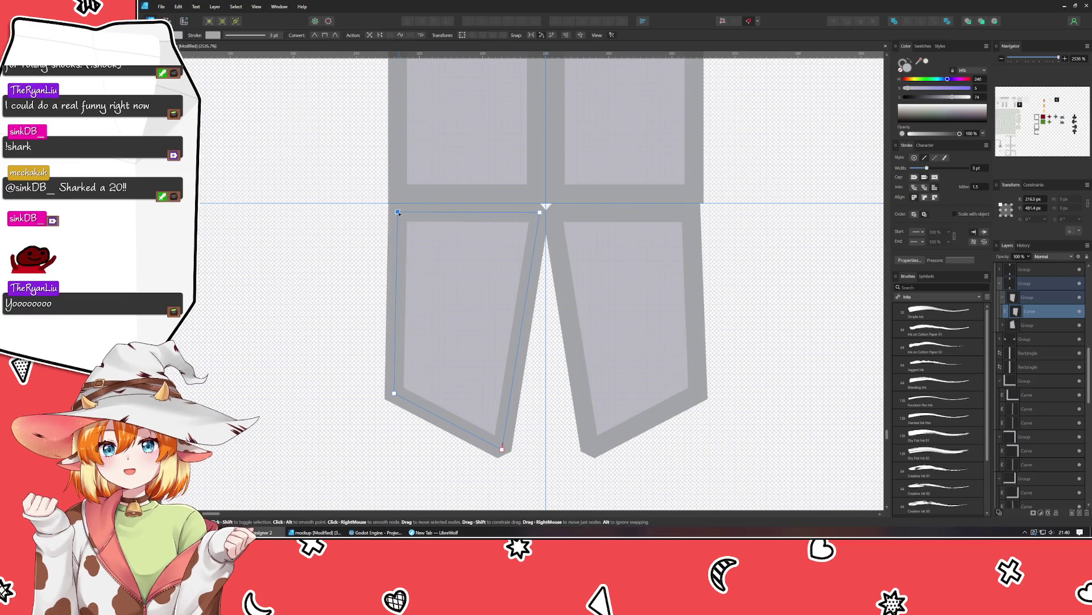
# Shift the right tab inner panel's top-right corner slightly outward.
pyautogui.click(666, 220)
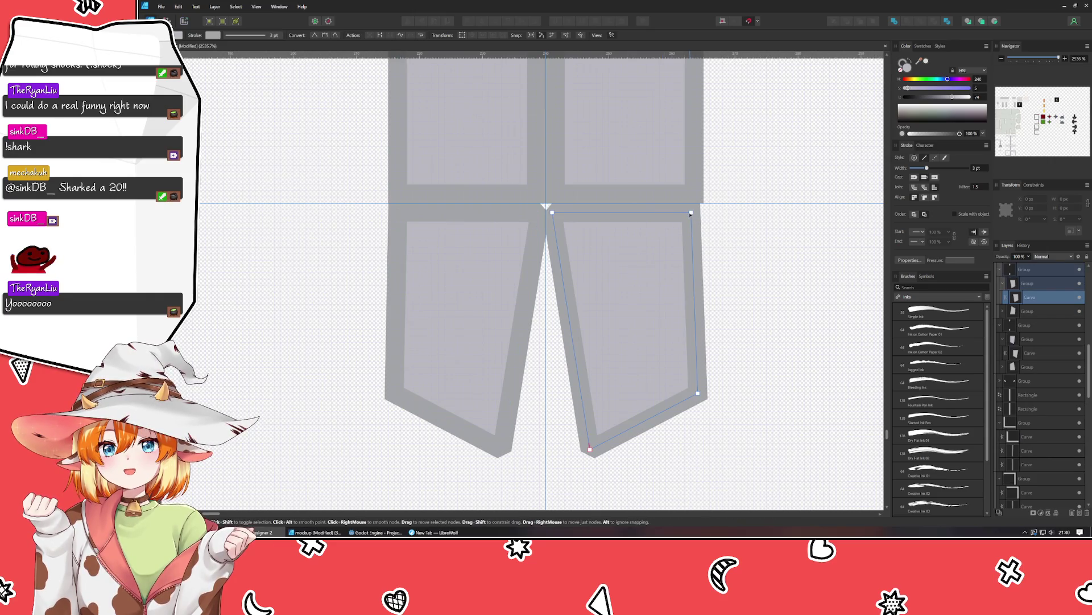
pyautogui.moveTo(691, 214); pyautogui.dragTo(695, 213)
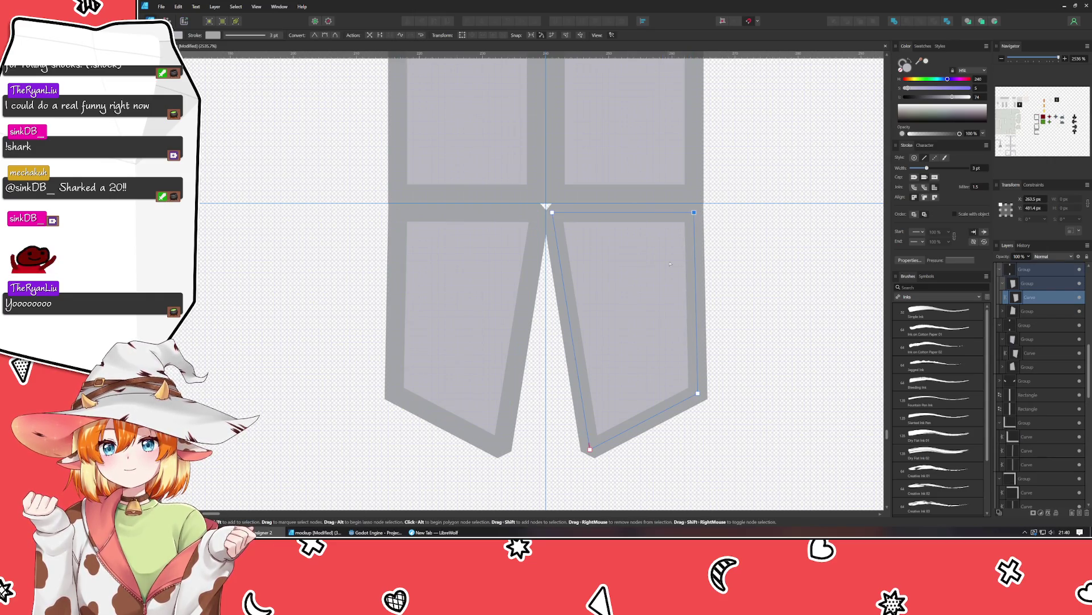
pyautogui.keyDown('ctrl'); pyautogui.scroll(-5, 667, 270); pyautogui.keyUp('ctrl')
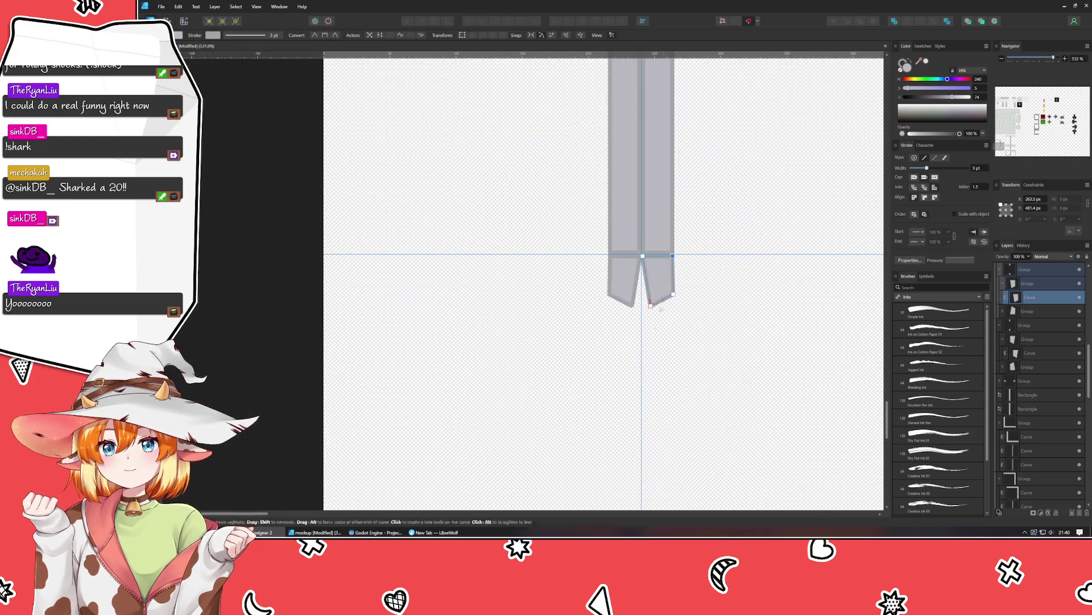
pyautogui.scroll(2, 590, 113)
pyautogui.keyDown('ctrl'); pyautogui.scroll(4, 569, 341); pyautogui.keyUp('ctrl')
pyautogui.keyDown('ctrl'); pyautogui.scroll(2, 632, 376); pyautogui.keyUp('ctrl')
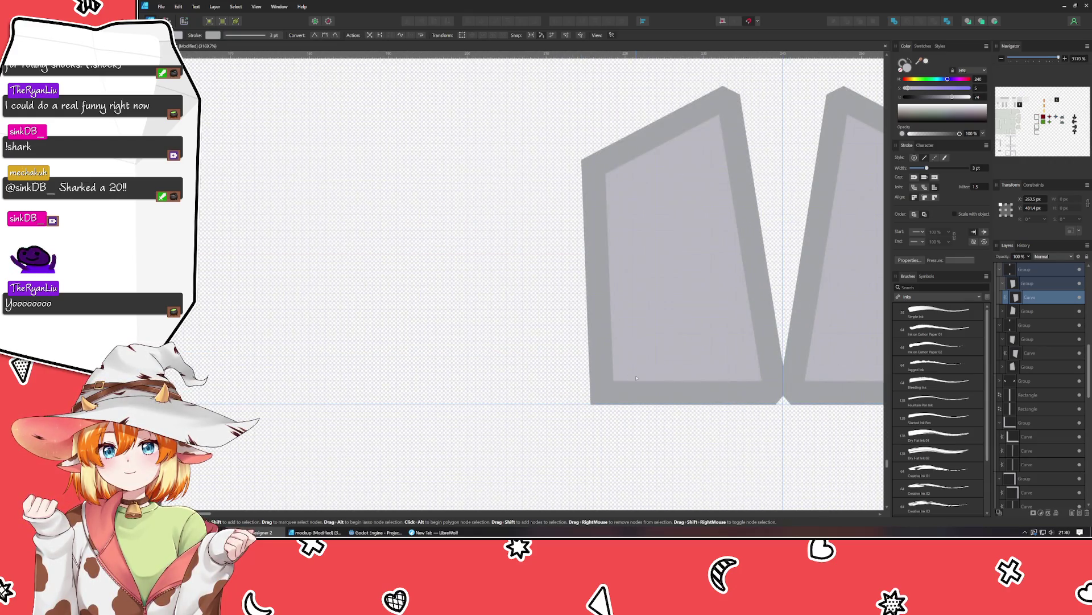
pyautogui.hscroll(3, 637, 378)
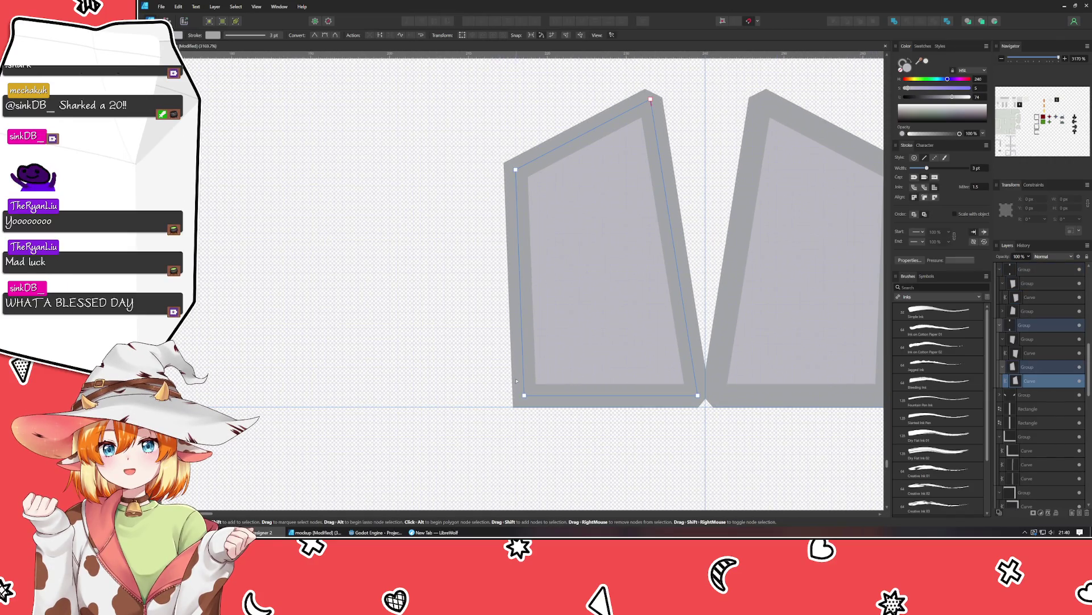
pyautogui.keyDown('ctrl'); pyautogui.scroll(-3, 526, 409); pyautogui.keyUp('ctrl')
pyautogui.keyDown('ctrl'); pyautogui.scroll(-4, 517, 342); pyautogui.keyUp('ctrl')
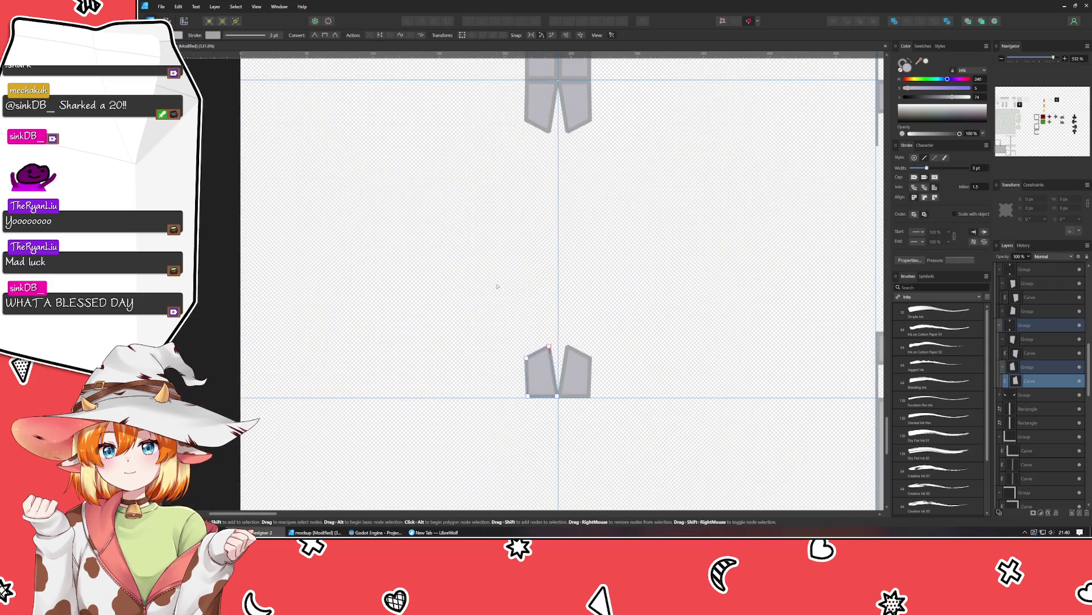
pyautogui.keyDown('ctrl'); pyautogui.scroll(-3, 511, 282); pyautogui.keyUp('ctrl')
pyautogui.keyDown('ctrl'); pyautogui.scroll(2, 512, 221); pyautogui.keyUp('ctrl')
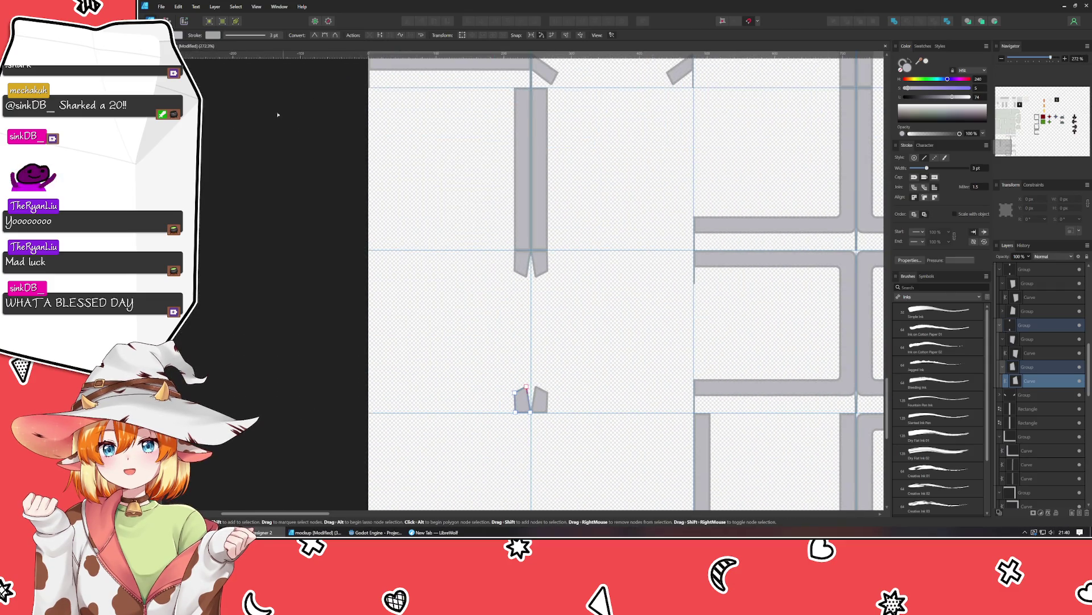
# Place a copy of the vertical bar below the tabs, snapped against the centre guide.
pyautogui.press('v')
pyautogui.click(536, 165)
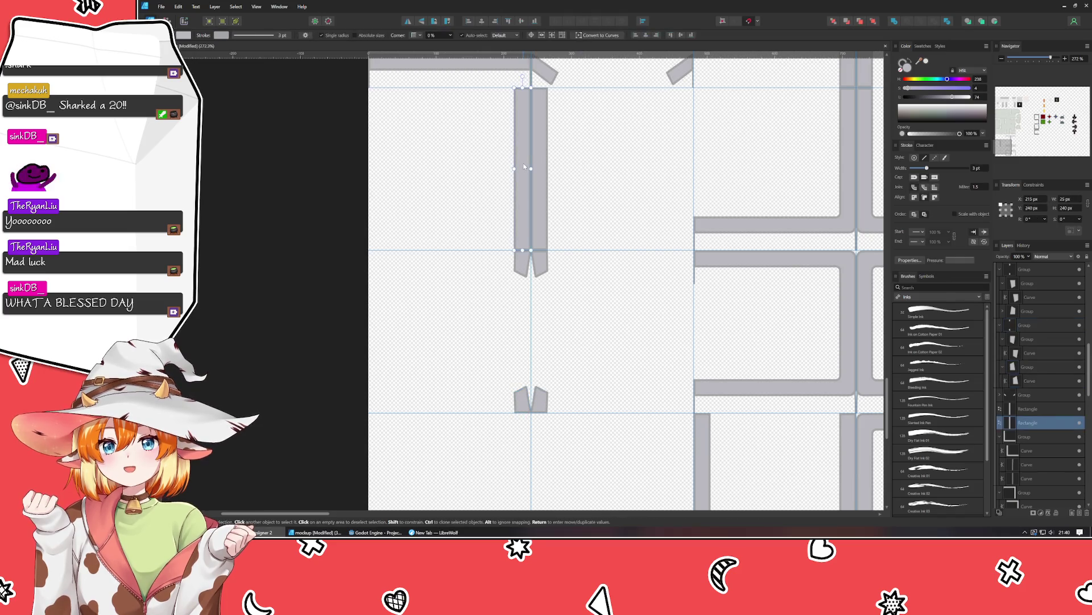
pyautogui.moveTo(536, 165); pyautogui.dragTo(514, 490)
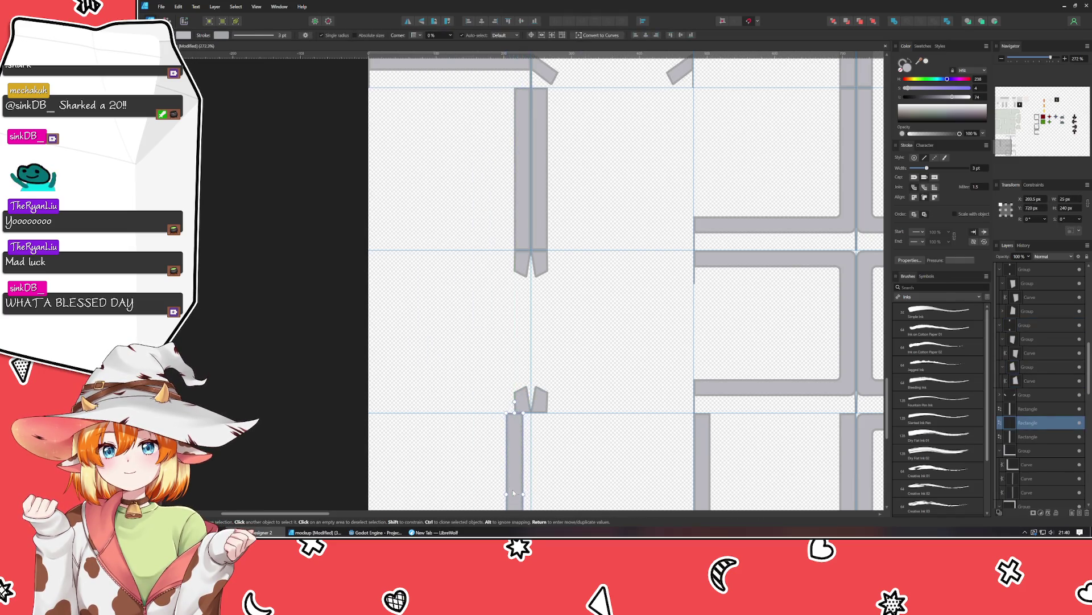
pyautogui.keyDown('ctrl'); pyautogui.scroll(3, 475, 342); pyautogui.keyUp('ctrl')
pyautogui.scroll(3, 475, 247)
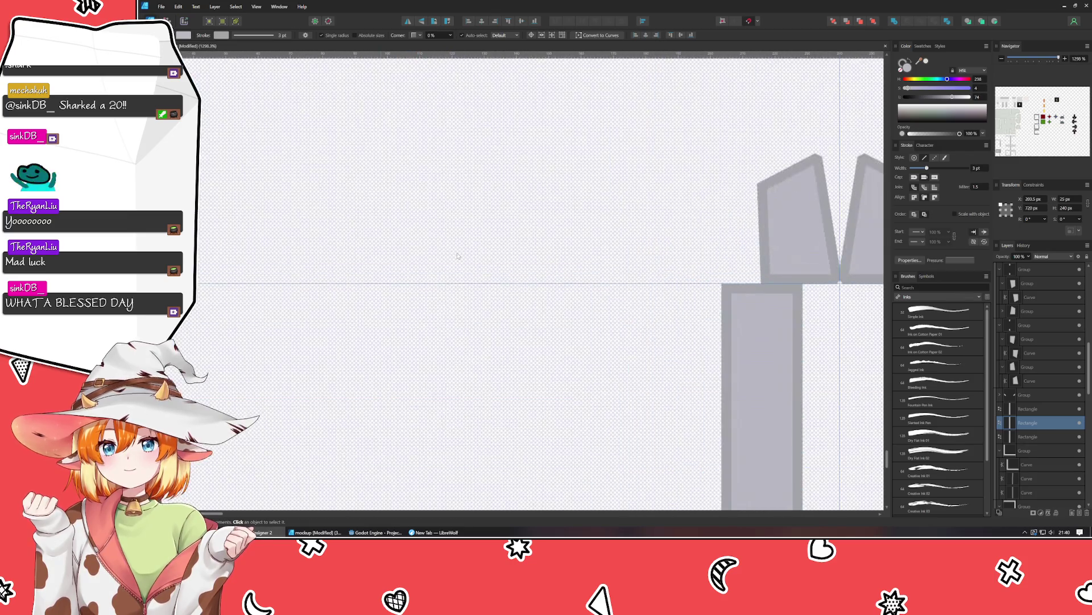
pyautogui.scroll(-2, 455, 268)
pyautogui.hscroll(3, 412, 311)
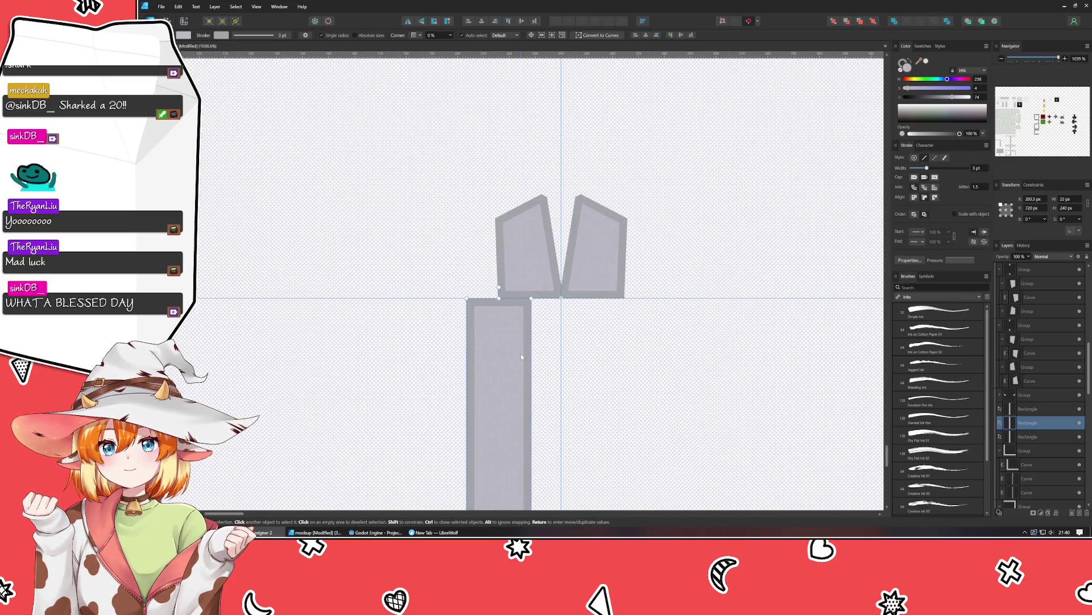
pyautogui.moveTo(520, 353); pyautogui.dragTo(549, 357)
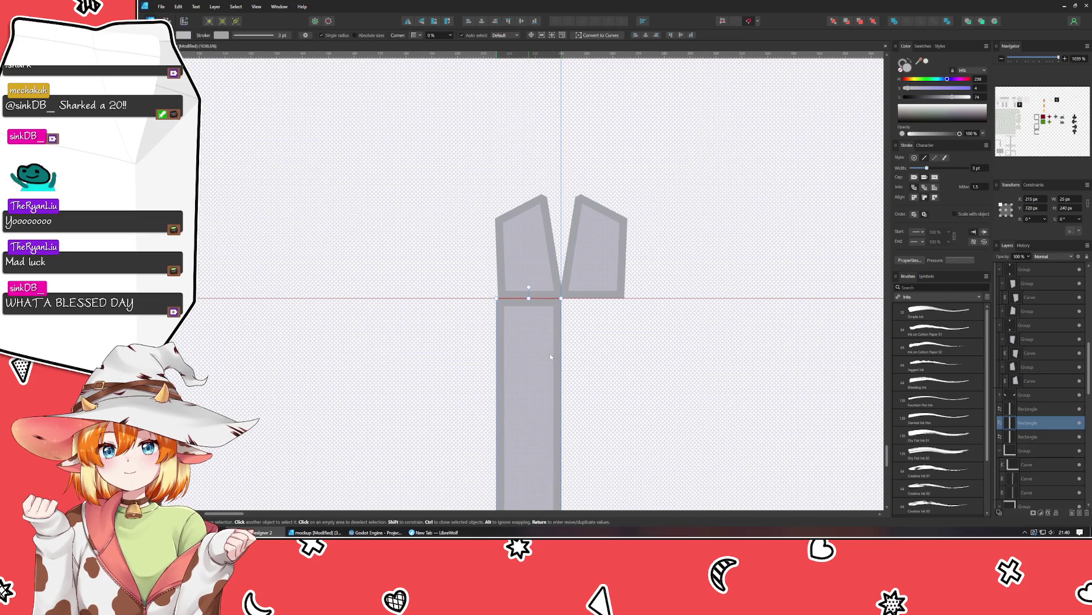
pyautogui.moveTo(549, 357); pyautogui.dragTo(550, 359)
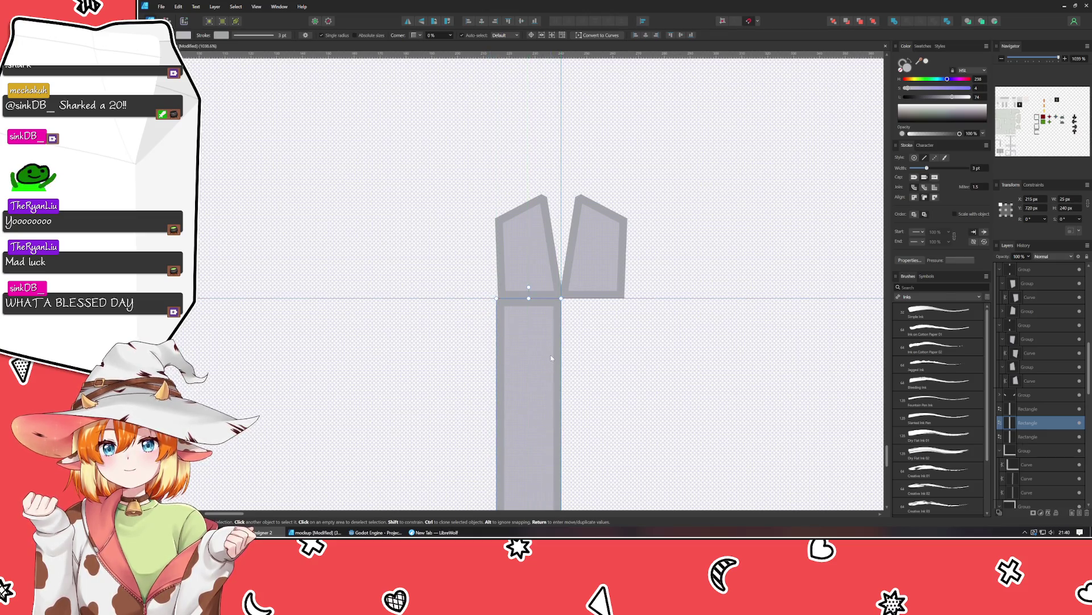
pyautogui.scroll(3, 558, 251)
# Widen the left tab's inner panel by moving its bottom-left corner outward.
pyautogui.click(465, 346)
pyautogui.scroll(3, 465, 346)
pyautogui.press('a')
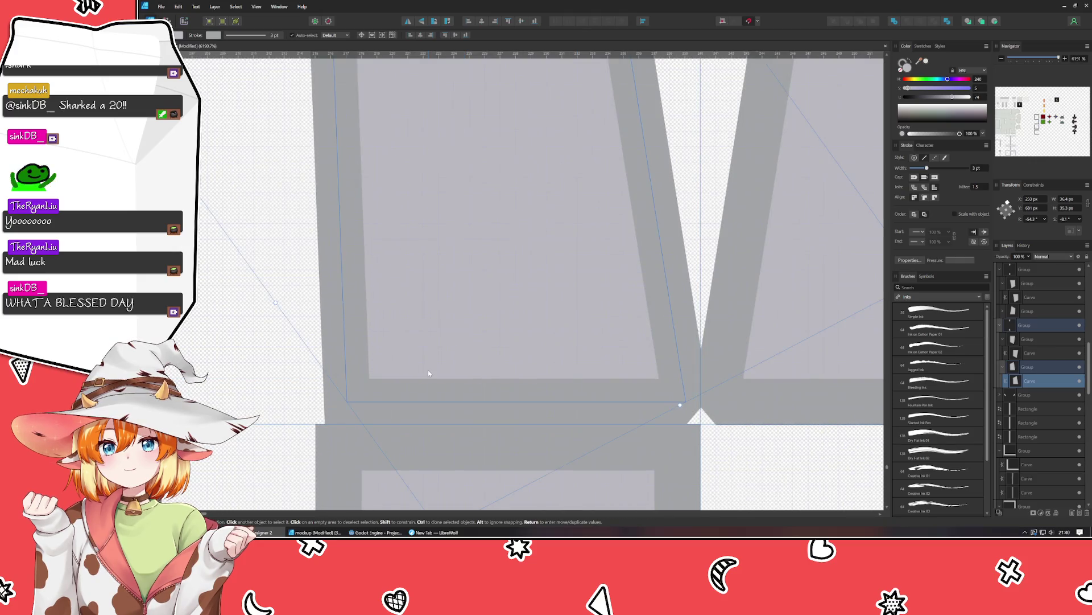
pyautogui.moveTo(346, 403); pyautogui.dragTo(339, 403)
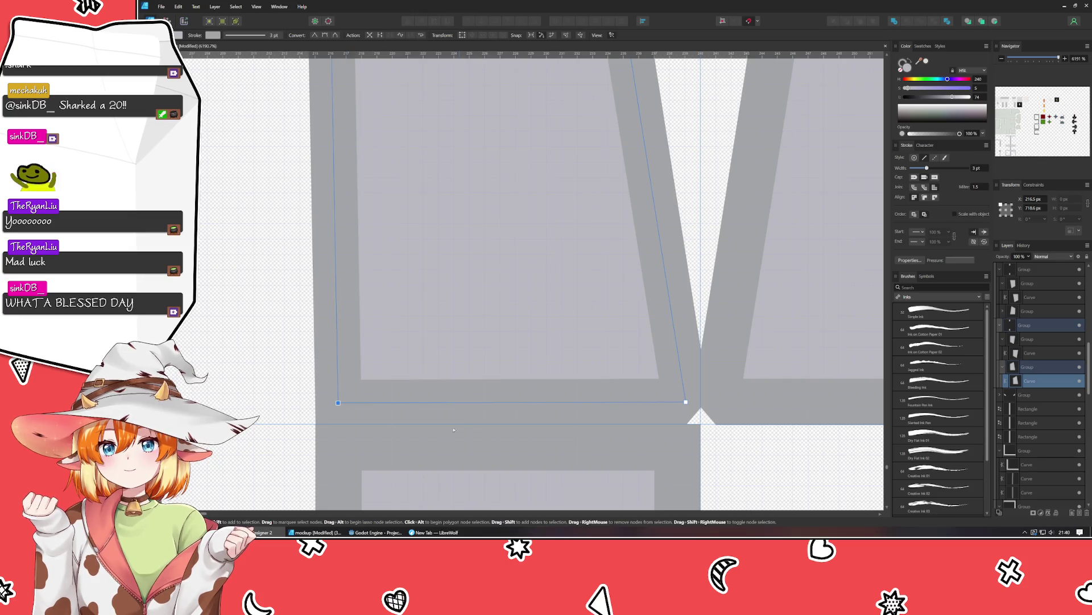
pyautogui.scroll(-5, 479, 429)
pyautogui.click(486, 451)
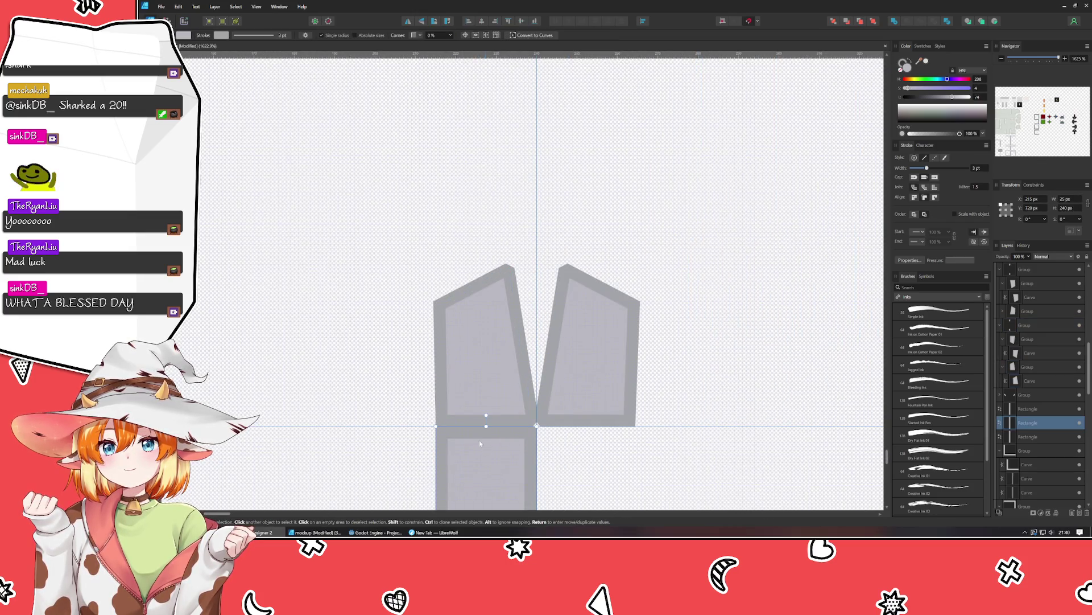
# Slide the bar under the tabs and push the right panel's bottom-right corner outward.
pyautogui.scroll(-3, 358, 336)
pyautogui.hscroll(2, 357, 335)
pyautogui.moveTo(357, 336)
pyautogui.mouseDown()
pyautogui.moveTo(461, 347)
pyautogui.moveTo(462, 336)
pyautogui.mouseUp()
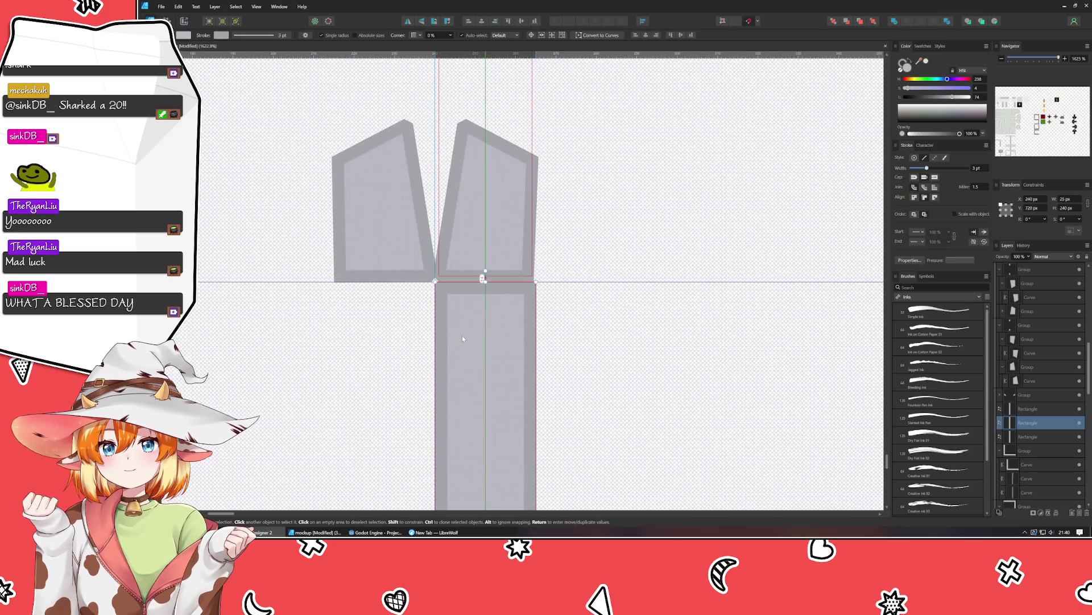
pyautogui.scroll(5, 505, 270)
pyautogui.click(502, 303)
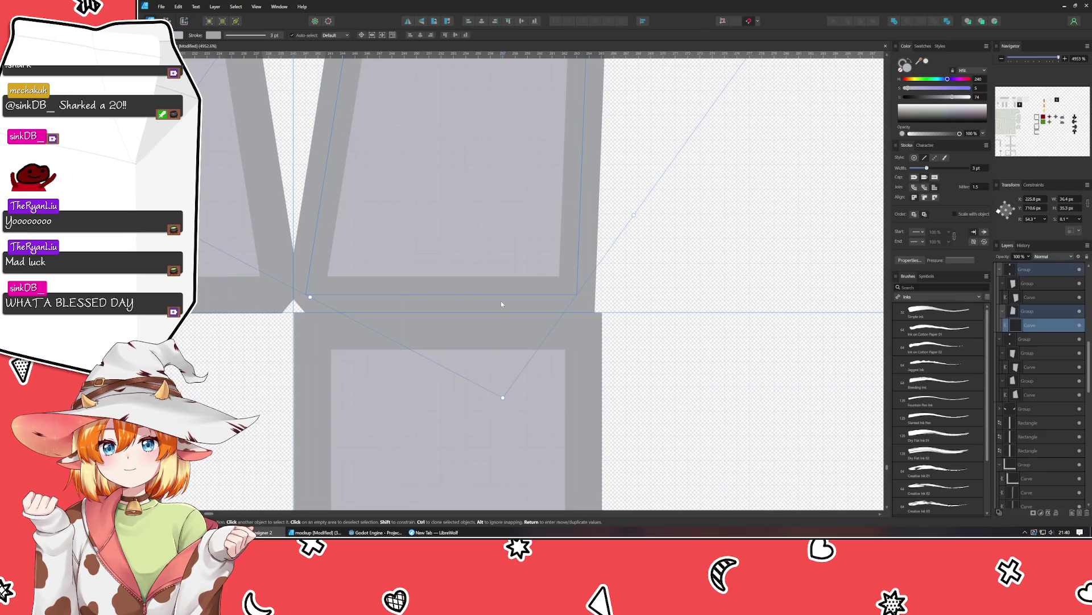
pyautogui.press('a')
pyautogui.moveTo(577, 294); pyautogui.dragTo(582, 294)
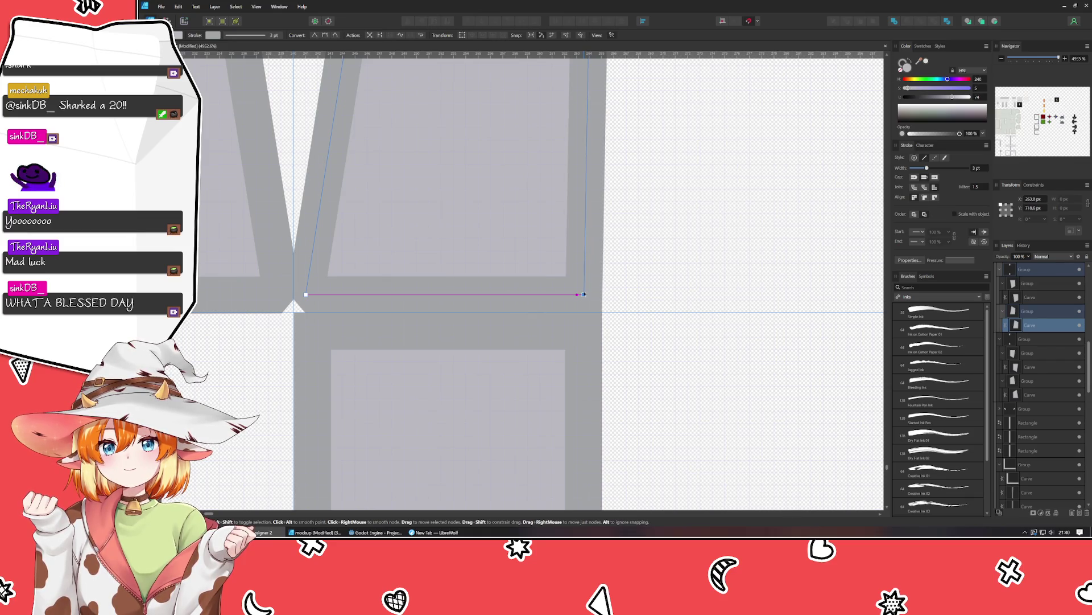
pyautogui.click(679, 310)
pyautogui.scroll(-4, 679, 311)
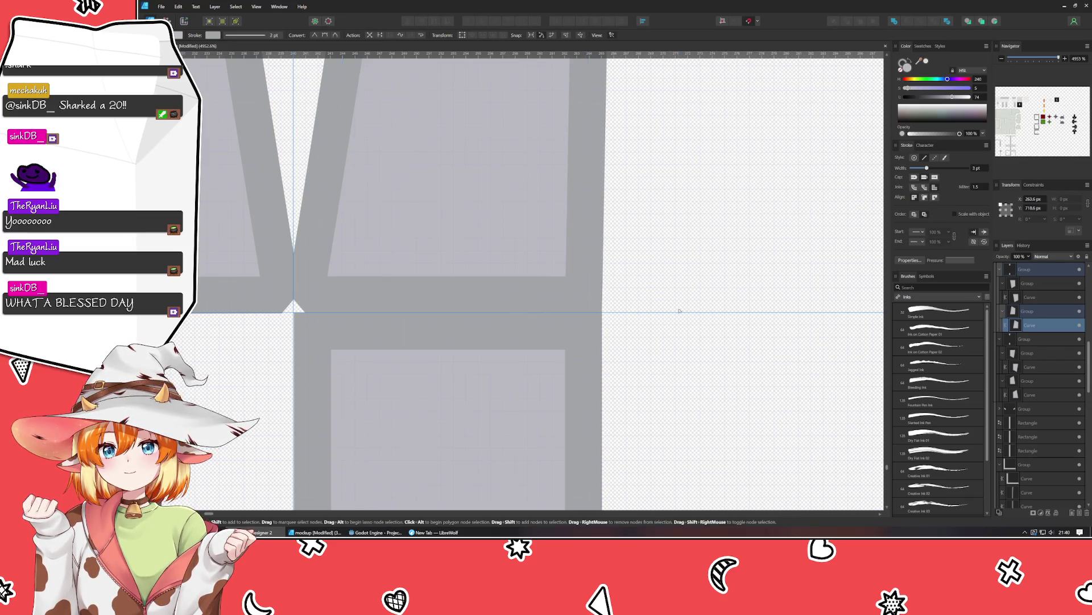
pyautogui.scroll(5, 477, 310)
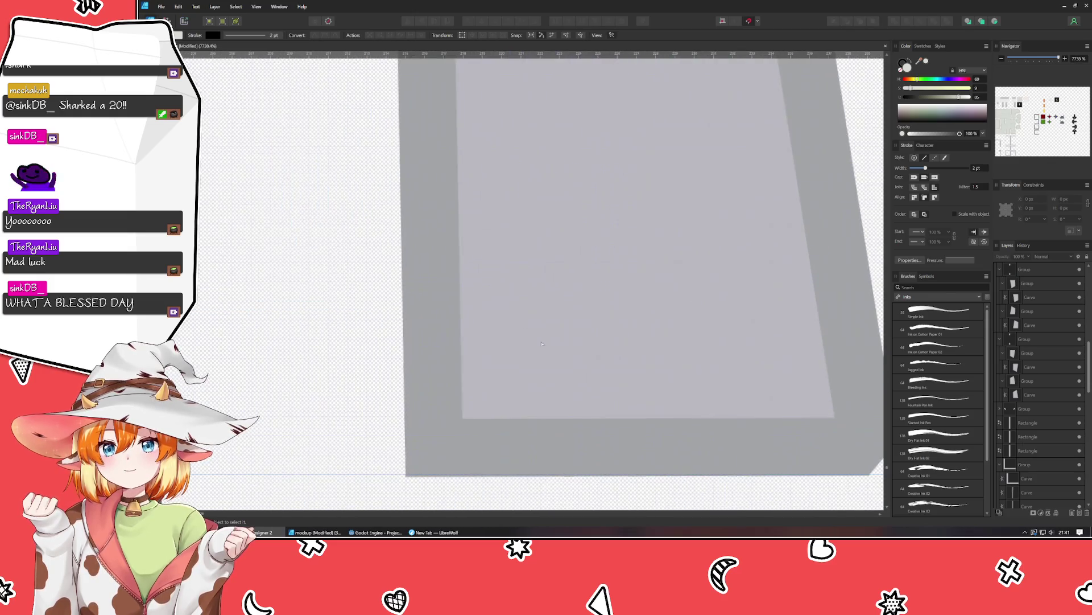
pyautogui.scroll(-3, 559, 394)
# Set the left piece's corner Y to 719 px, stroke inside, and snap it to the guide corner.
pyautogui.click(419, 345)
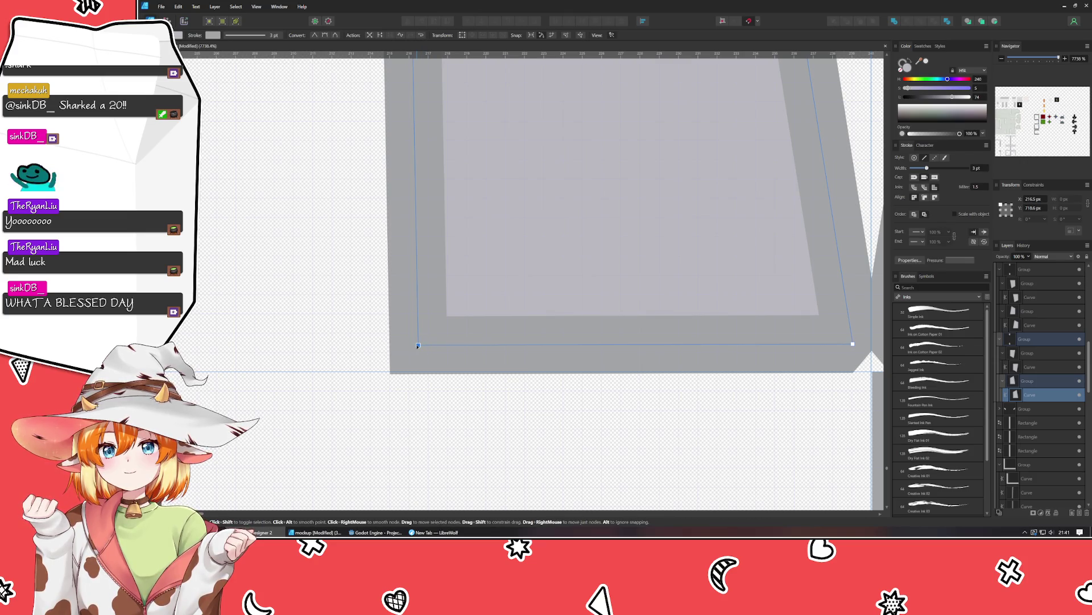
pyautogui.tripleClick(1033, 207)
pyautogui.write('718')
pyautogui.press('Return')
pyautogui.press('Up')
pyautogui.scroll(-5, 706, 335)
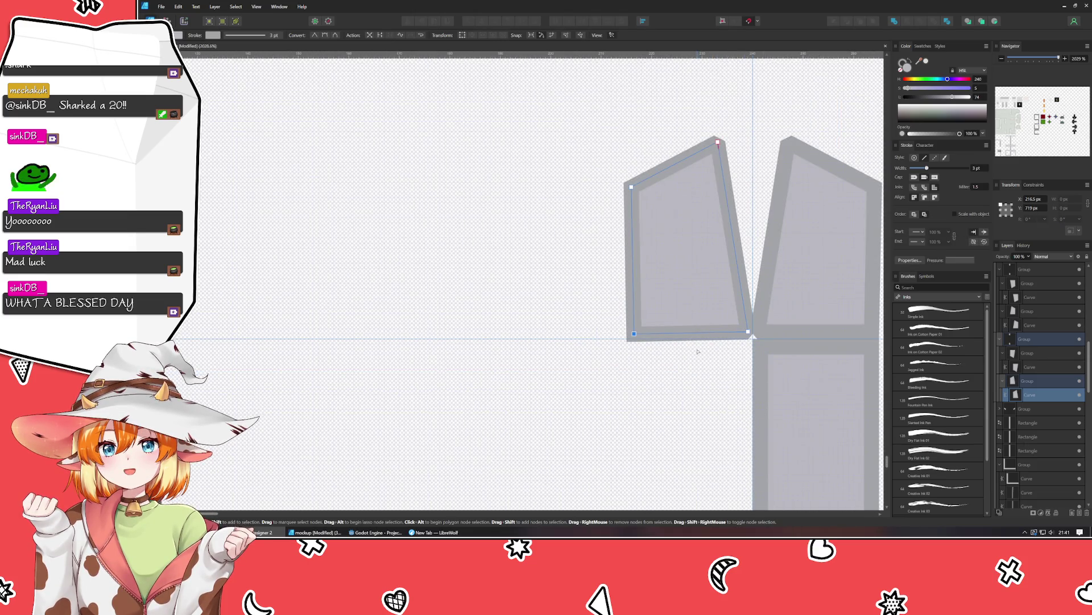
pyautogui.click(924, 198)
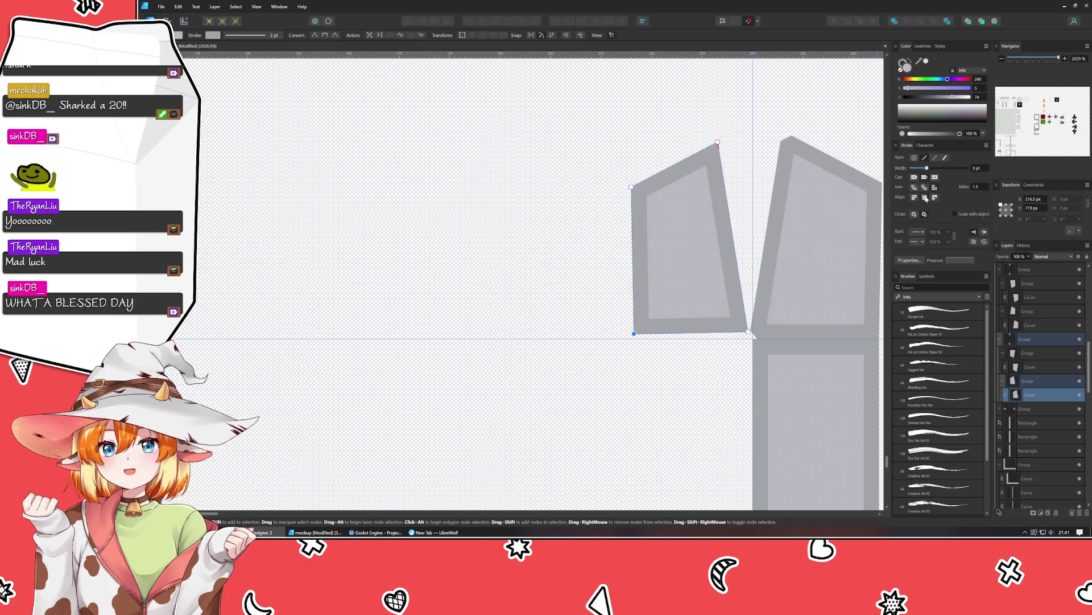
pyautogui.scroll(2, 747, 335)
pyautogui.scroll(1, 746, 335)
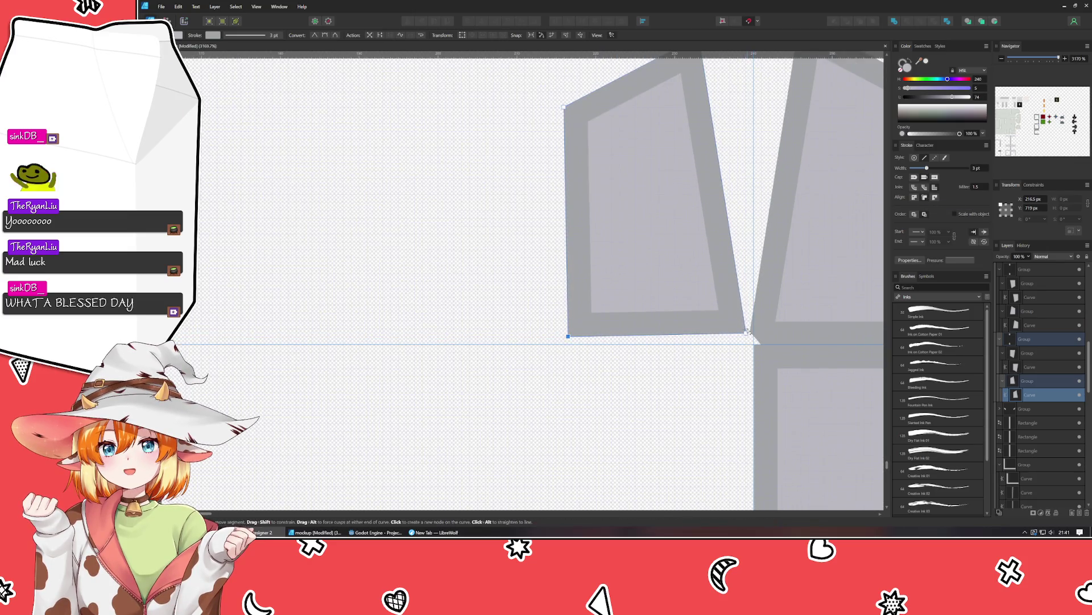
pyautogui.moveTo(747, 335)
pyautogui.mouseDown()
pyautogui.moveTo(754, 344)
pyautogui.moveTo(380, 318)
pyautogui.mouseUp()
# Set the right piece's stroke inside and lower its bottom corners onto the guide.
pyautogui.click(500, 307)
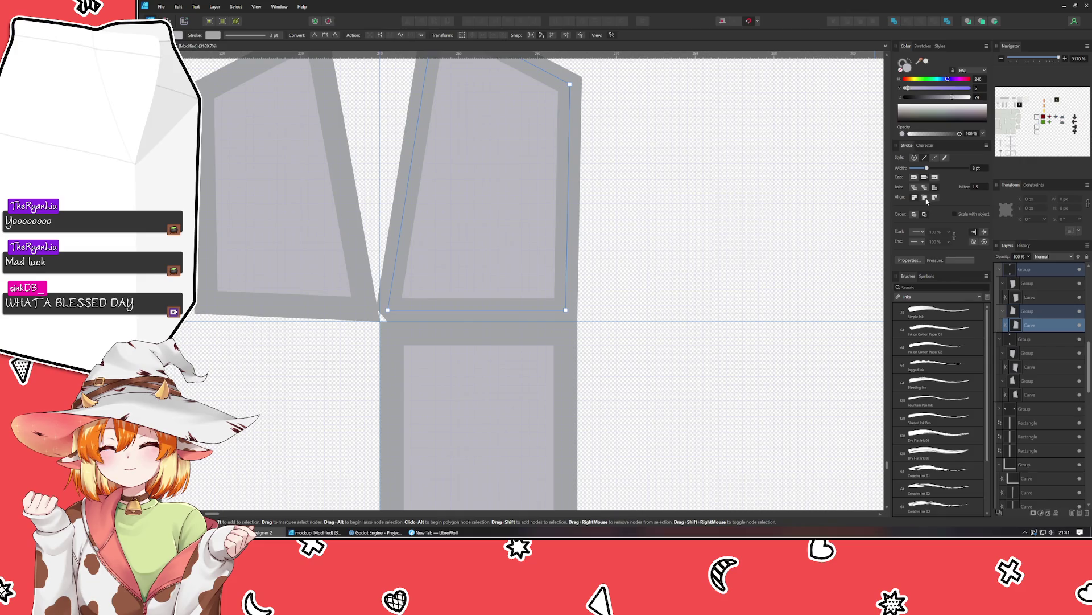
pyautogui.click(925, 198)
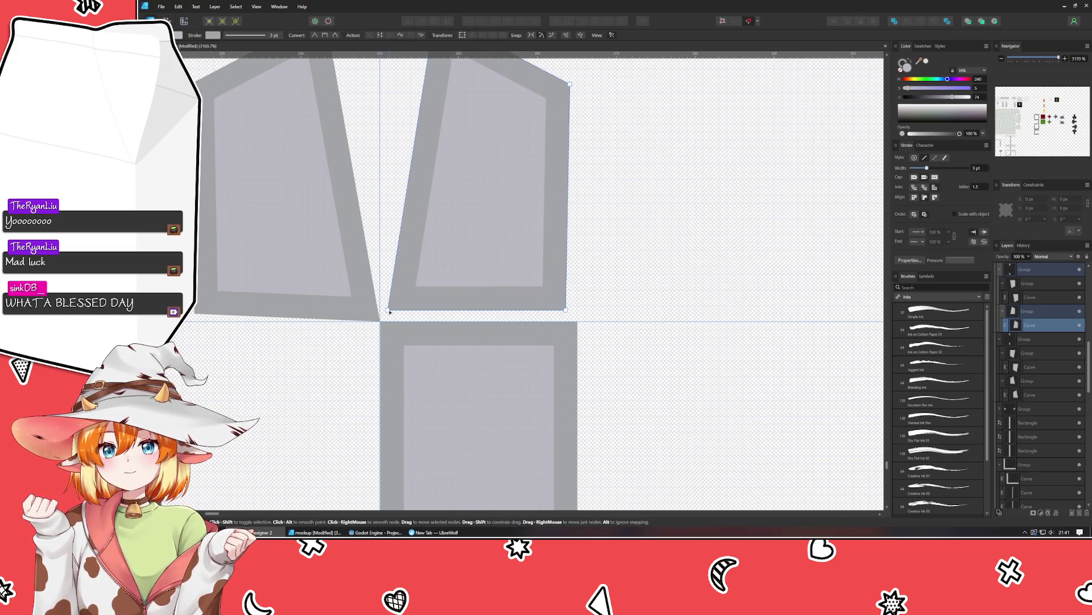
pyautogui.moveTo(389, 311); pyautogui.dragTo(379, 321)
pyautogui.moveTo(565, 310); pyautogui.dragTo(577, 321)
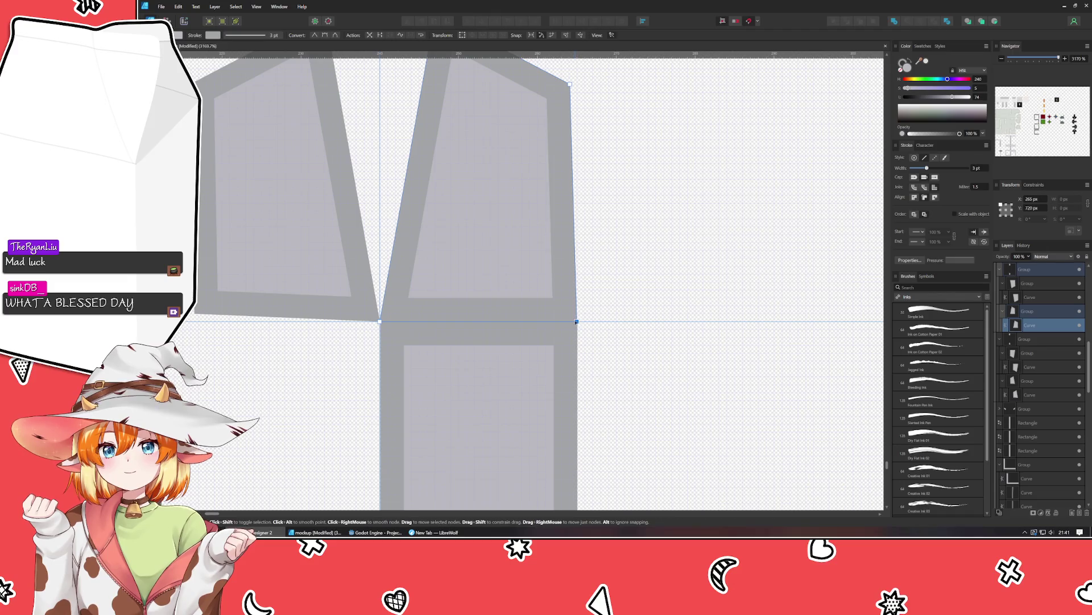
pyautogui.hotkey('ctrl', 'd')
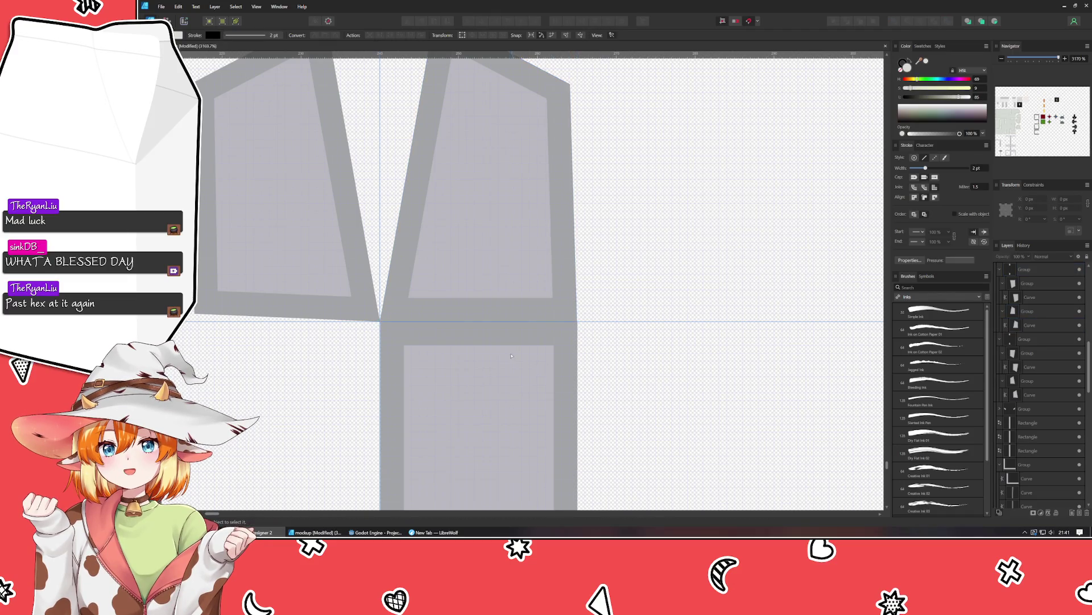
# Move the lower rectangle onto the centre guide and snap the upper-left piece's bottom-left corner to the guide.
pyautogui.scroll(-3, 510, 355)
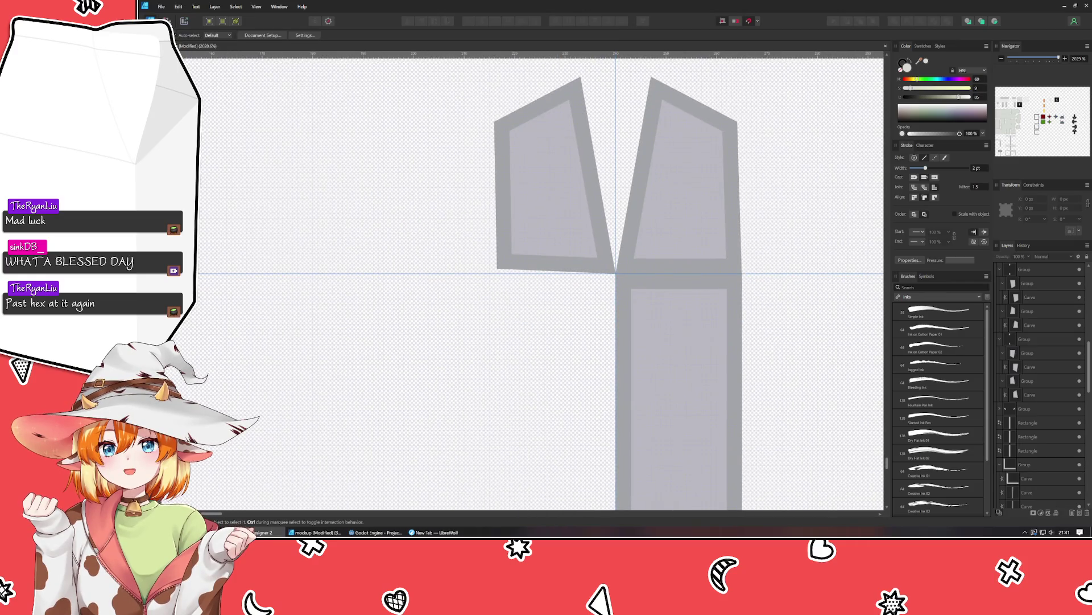
pyautogui.moveTo(653, 315); pyautogui.dragTo(525, 322)
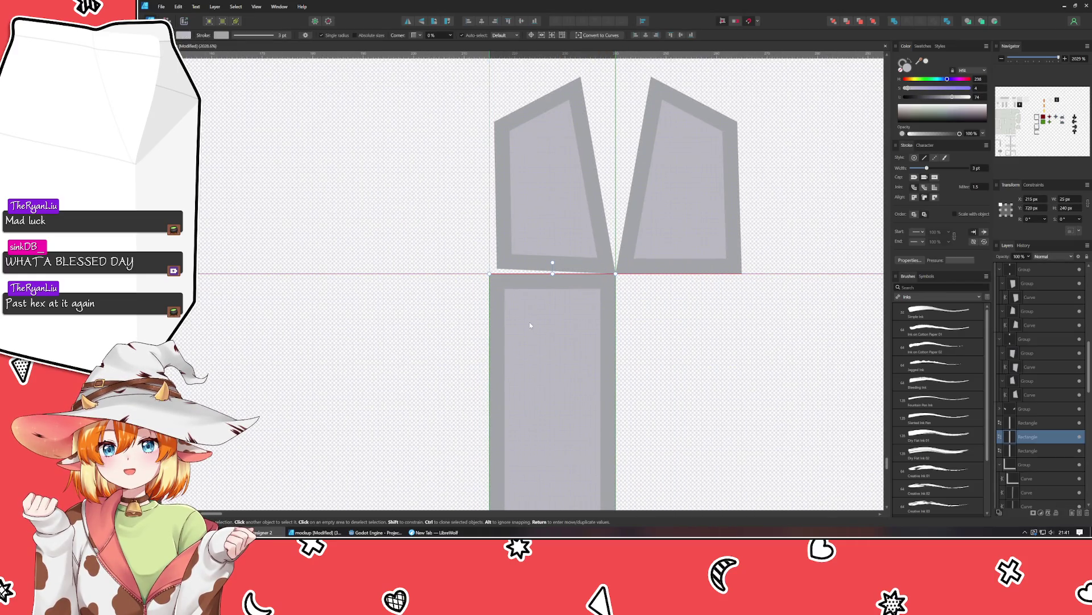
pyautogui.click(498, 270)
pyautogui.scroll(8, 499, 271)
pyautogui.press('a')
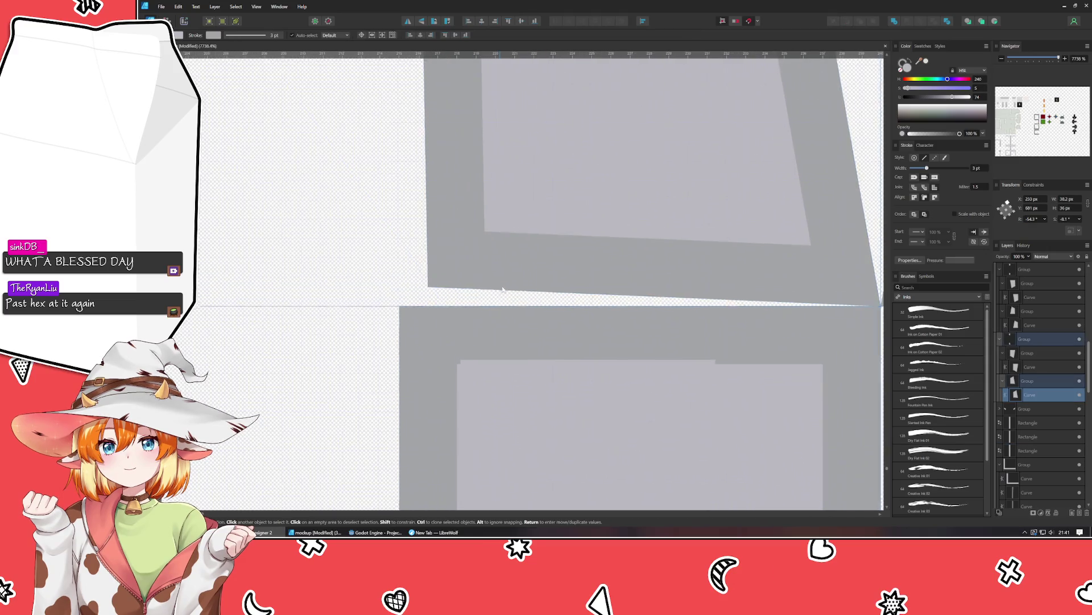
pyautogui.moveTo(499, 274); pyautogui.dragTo(479, 351)
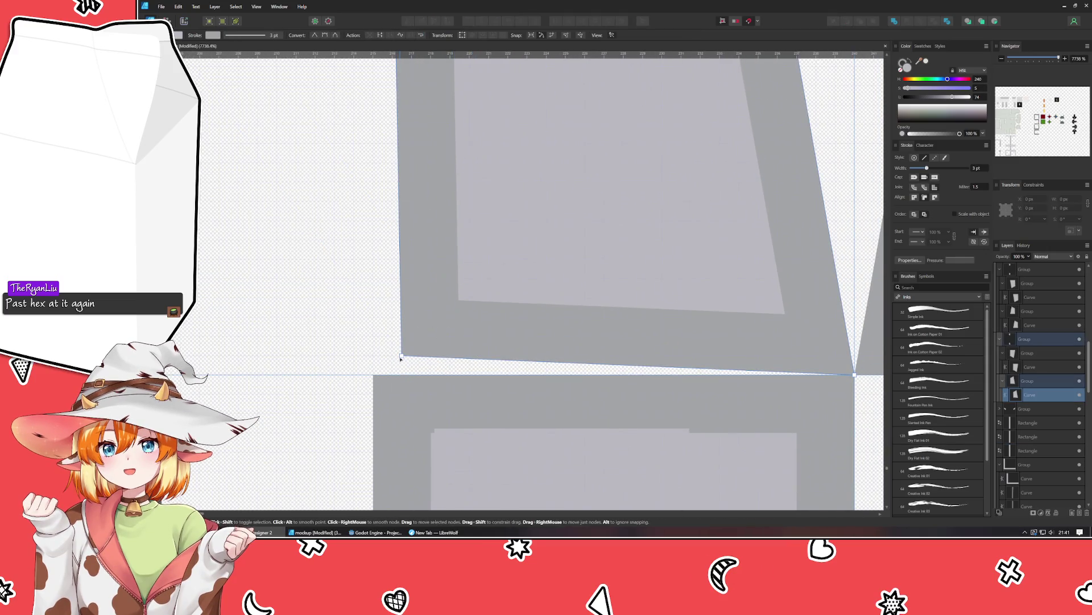
pyautogui.moveTo(401, 357); pyautogui.dragTo(401, 375)
pyautogui.scroll(-8, 519, 380)
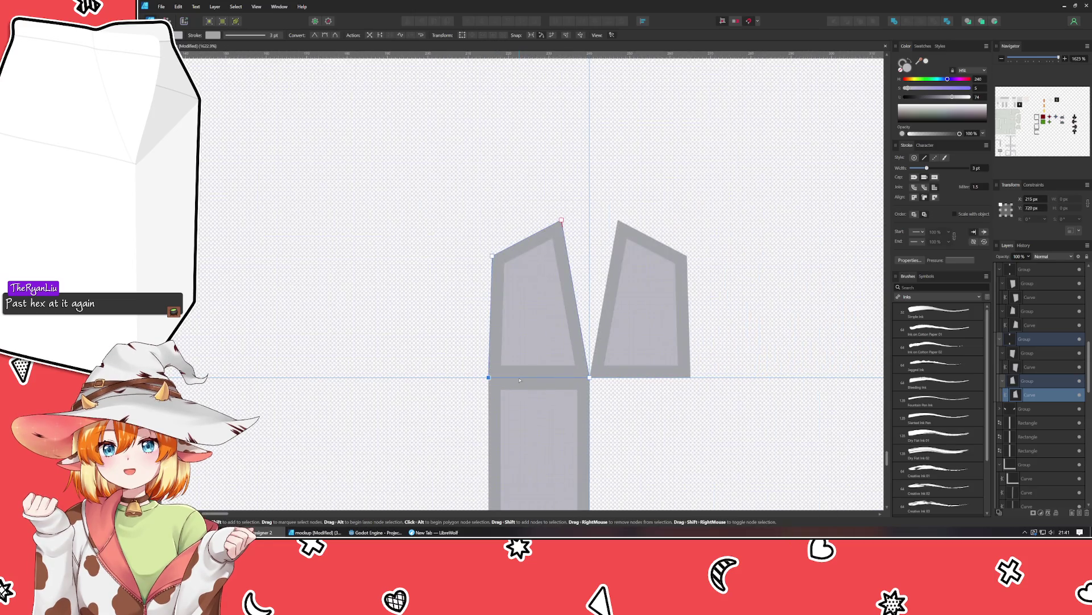
pyautogui.scroll(-7, 520, 380)
pyautogui.scroll(-4, 520, 380)
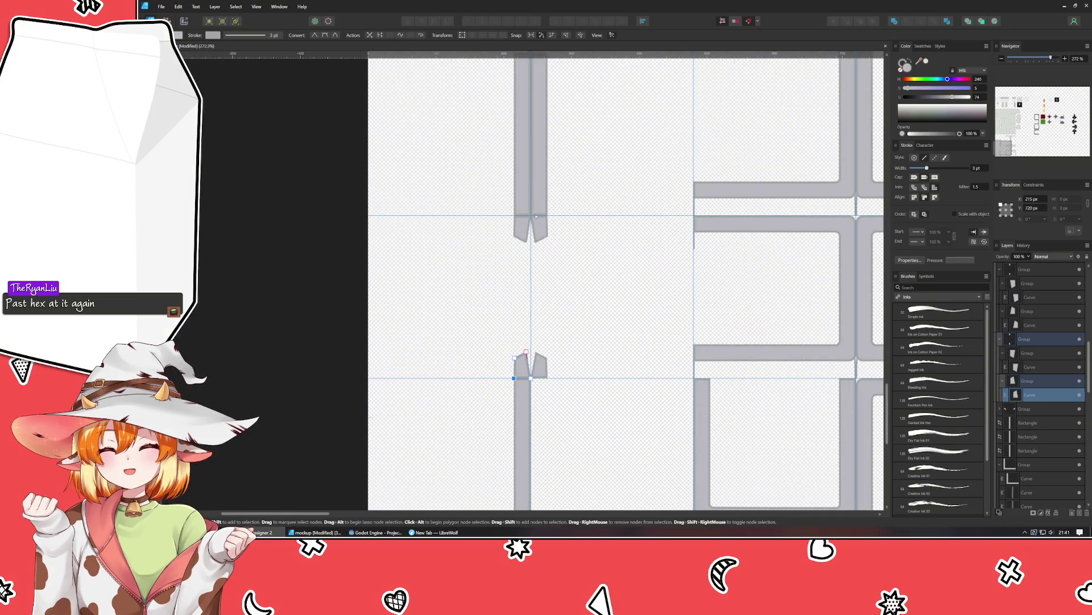
pyautogui.scroll(11, 544, 206)
pyautogui.click(455, 102)
# Snap both top corners of the left lower leg piece onto the guide.
pyautogui.scroll(3, 751, 101)
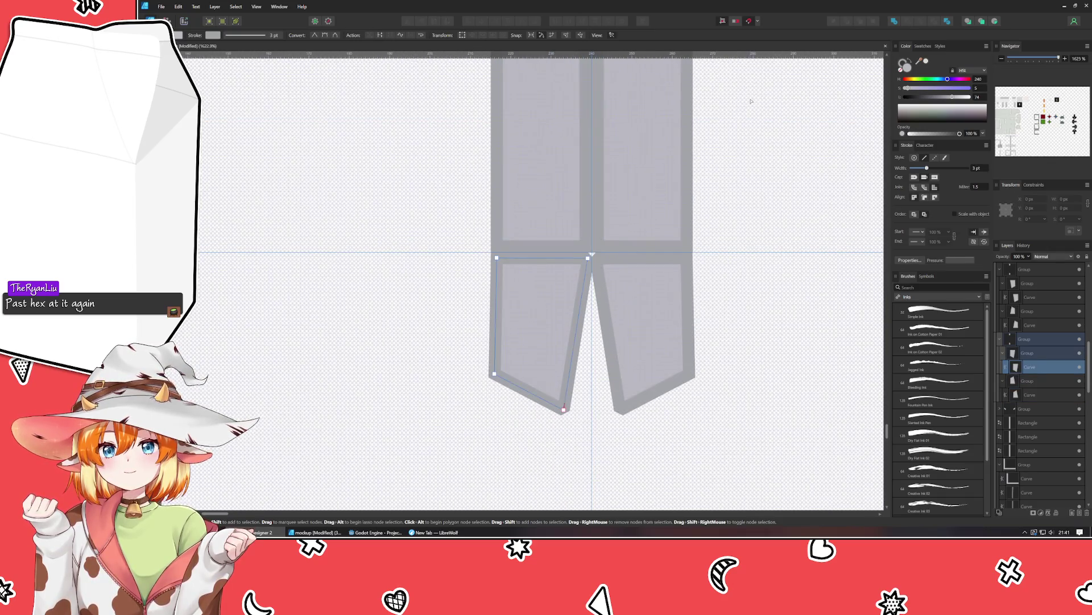
pyautogui.click(488, 273)
pyautogui.scroll(3, 489, 273)
pyautogui.click(507, 273)
pyautogui.moveTo(501, 251); pyautogui.dragTo(492, 242)
pyautogui.moveTo(643, 250); pyautogui.dragTo(650, 243)
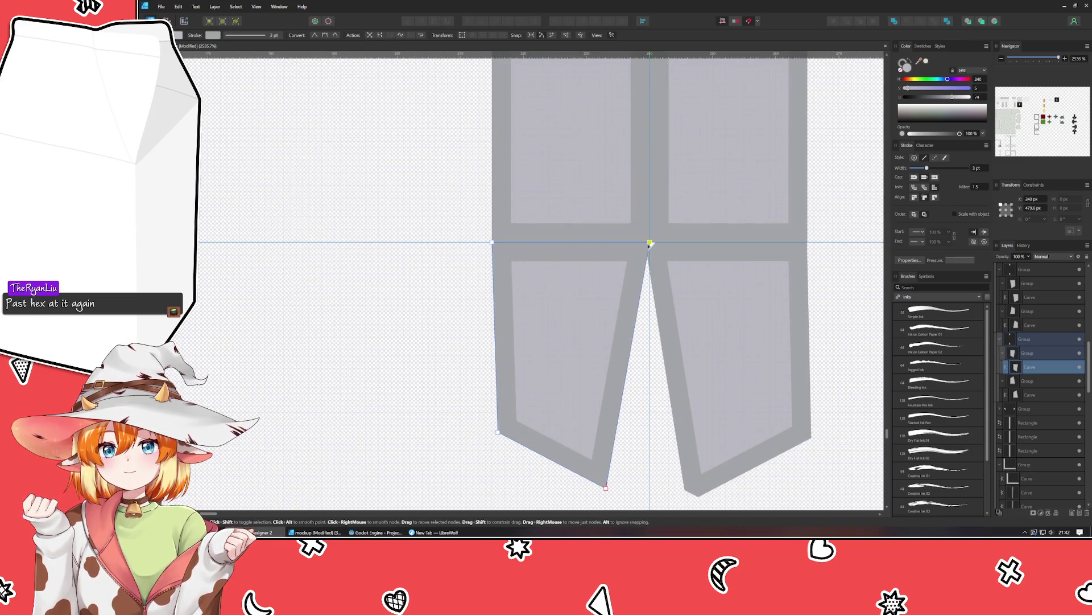
# Set the right leg's stroke inside and snap its top corners onto the guide.
pyautogui.click(651, 245)
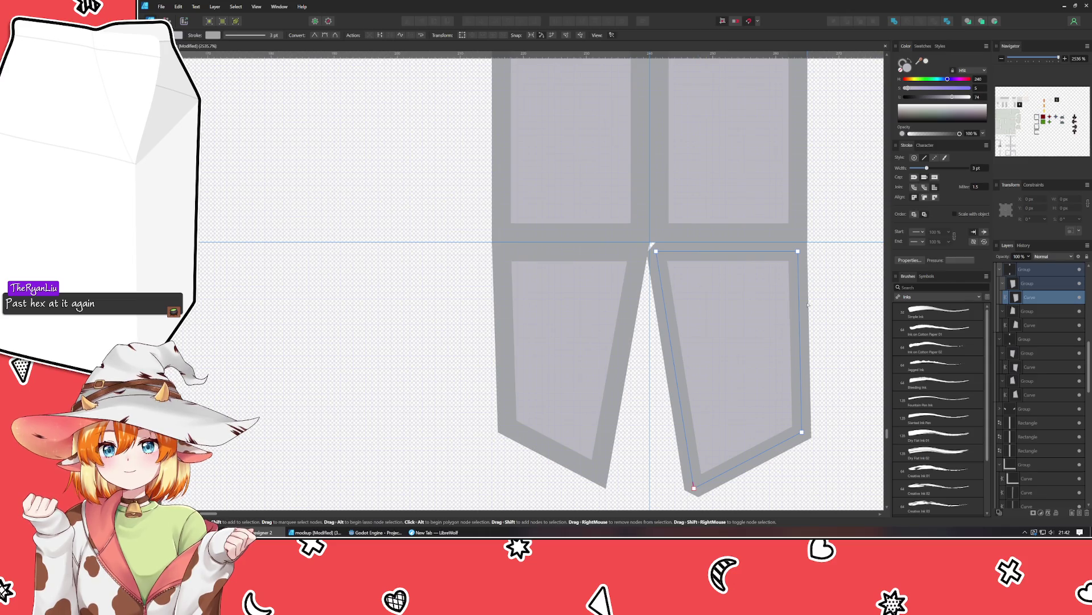
pyautogui.hscroll(4, 807, 304)
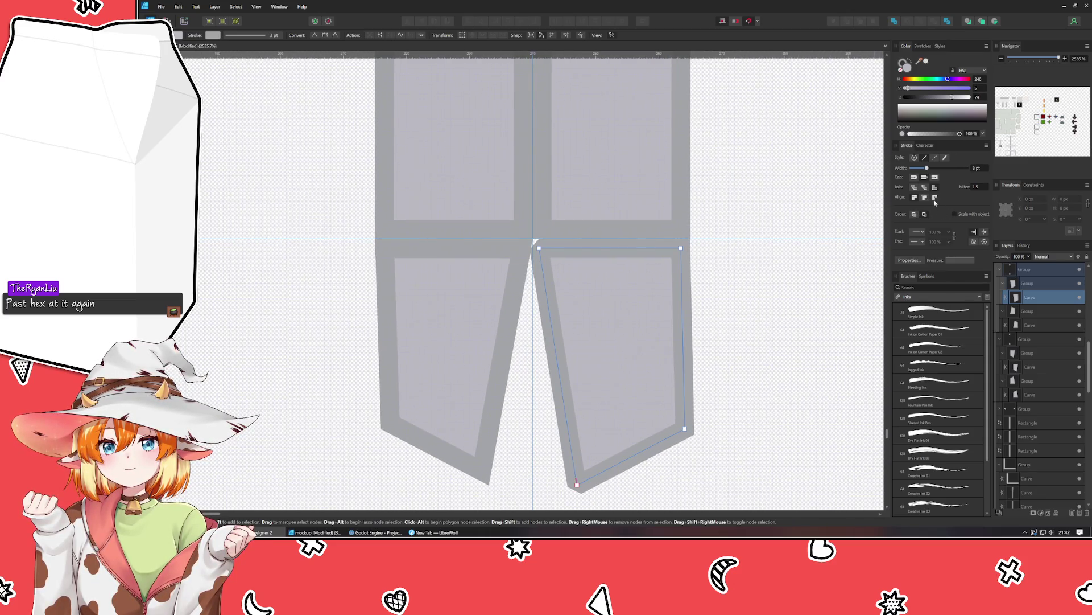
pyautogui.click(924, 197)
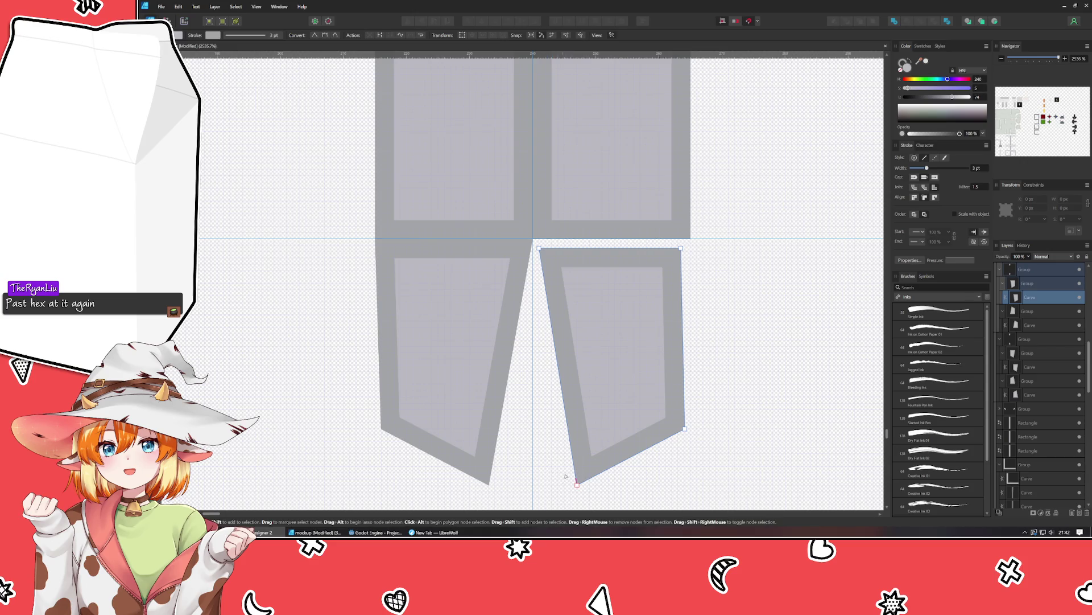
pyautogui.moveTo(539, 248); pyautogui.dragTo(533, 239)
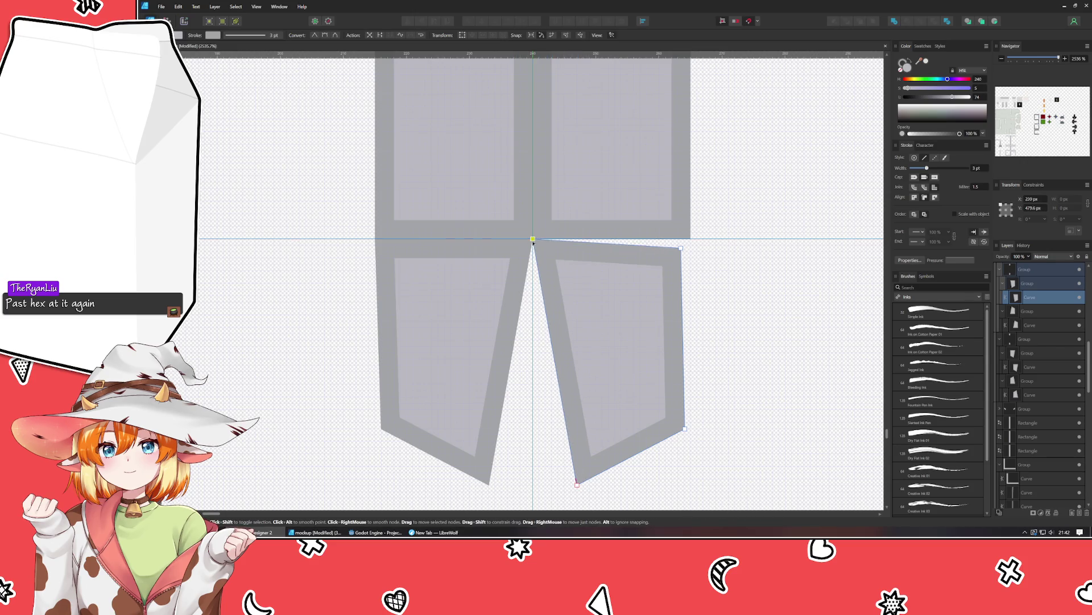
pyautogui.moveTo(681, 250); pyautogui.dragTo(691, 239)
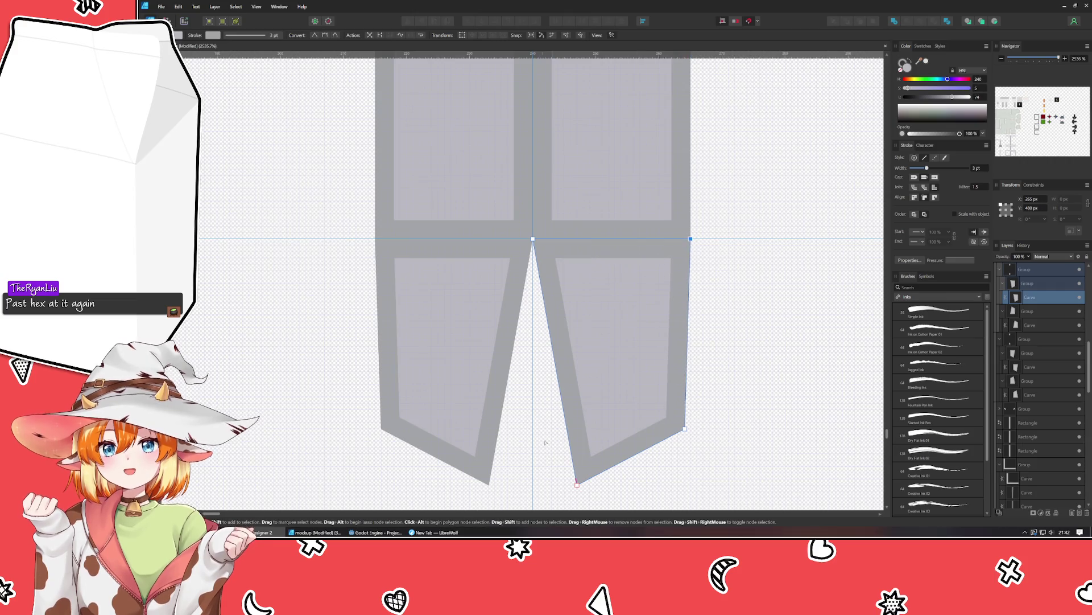
pyautogui.scroll(-5, 585, 388)
pyautogui.scroll(-3, 569, 342)
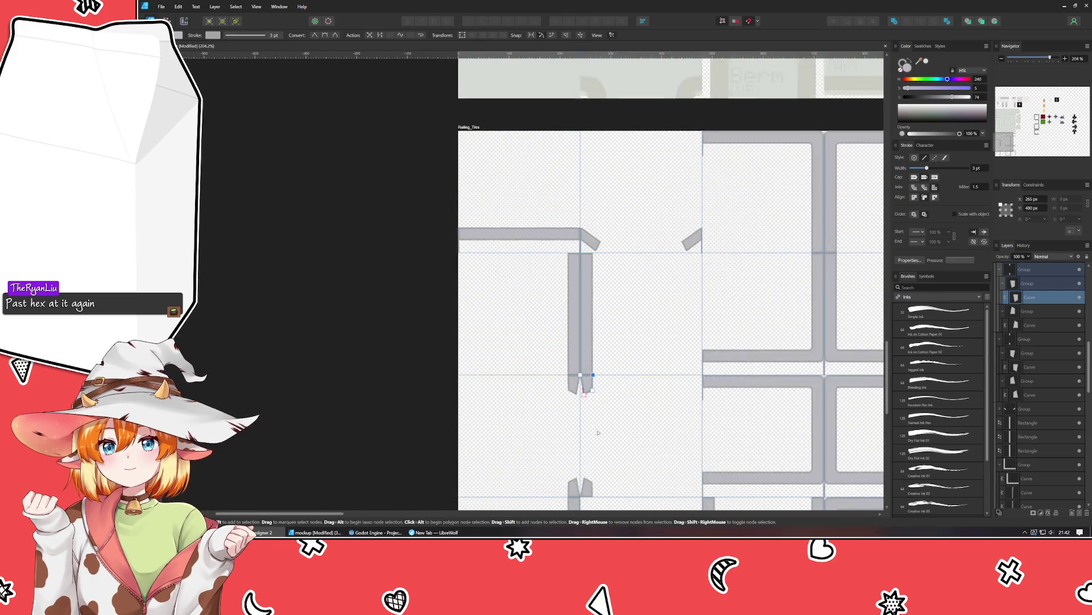
pyautogui.scroll(2, 566, 319)
# Delete the long rectangle from the railing.
pyautogui.click(644, 74)
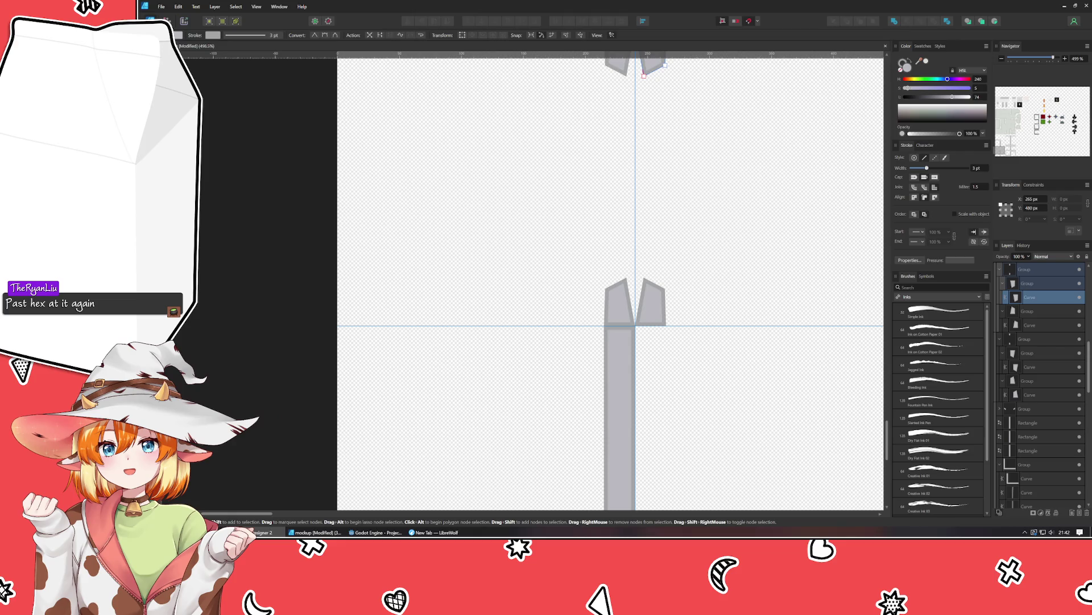
pyautogui.press('v')
pyautogui.click(645, 376)
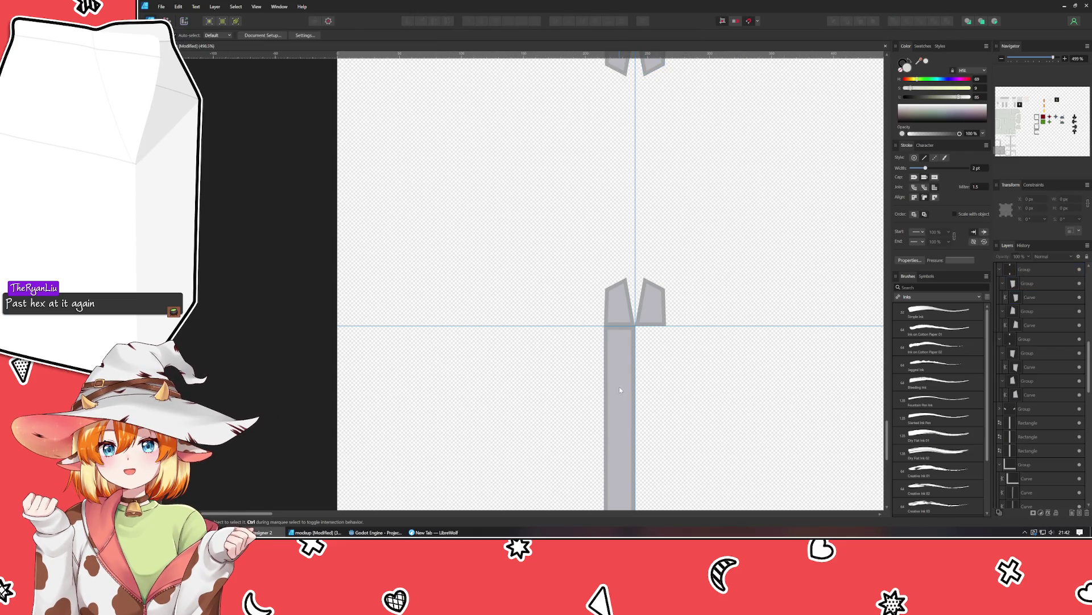
pyautogui.click(619, 390)
pyautogui.press('Delete')
# Snap the angled joint piece's top-left and lower-left corners onto the vertical guide.
pyautogui.scroll(-2, 703, 214)
pyautogui.scroll(-3, 704, 213)
pyautogui.scroll(2, 704, 214)
pyautogui.scroll(3, 530, 302)
pyautogui.scroll(3, 530, 302)
pyautogui.scroll(2, 530, 302)
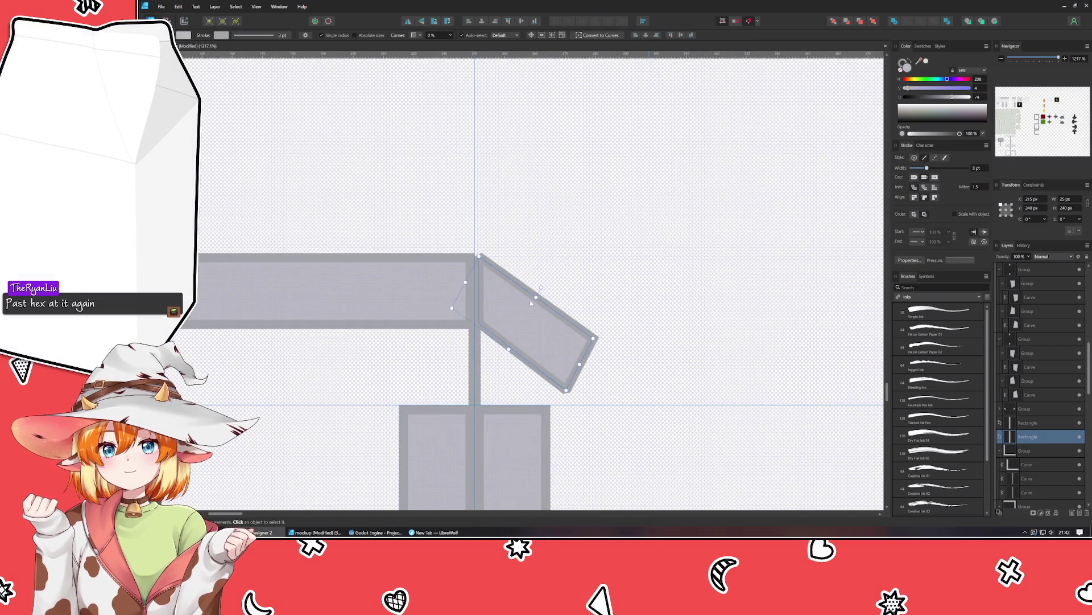
pyautogui.click(530, 302)
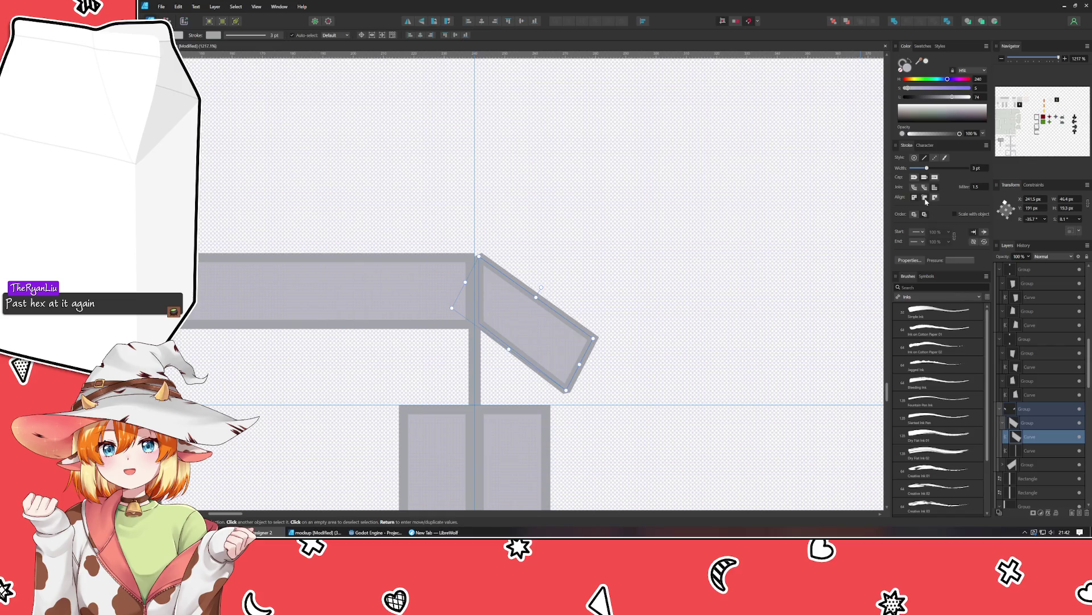
pyautogui.scroll(2, 523, 280)
pyautogui.scroll(1, 522, 281)
pyautogui.press('a')
pyautogui.moveTo(438, 233); pyautogui.dragTo(430, 225)
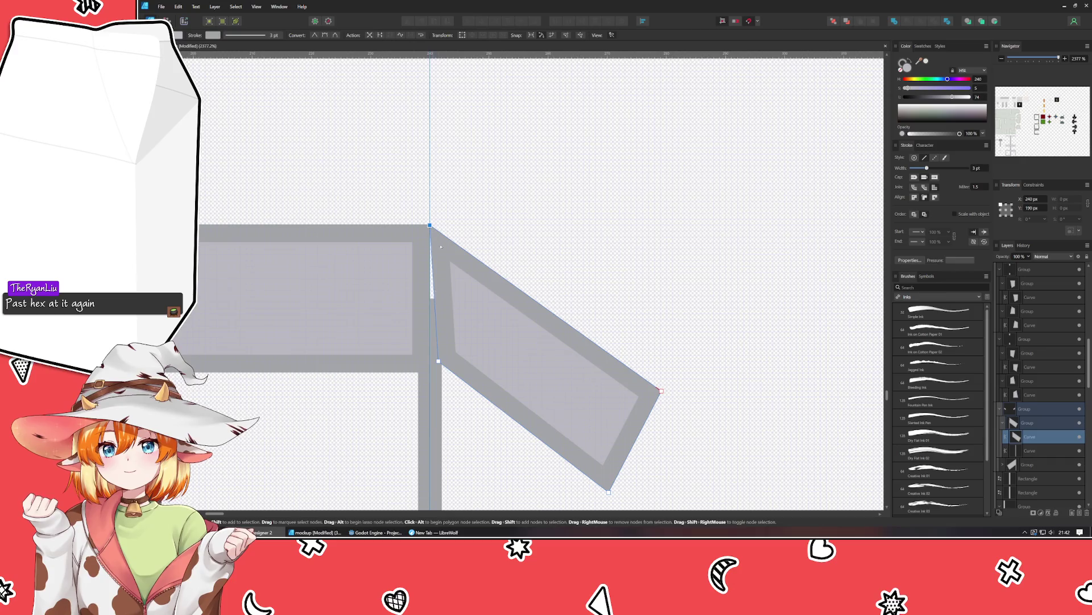
pyautogui.moveTo(438, 361); pyautogui.dragTo(429, 374)
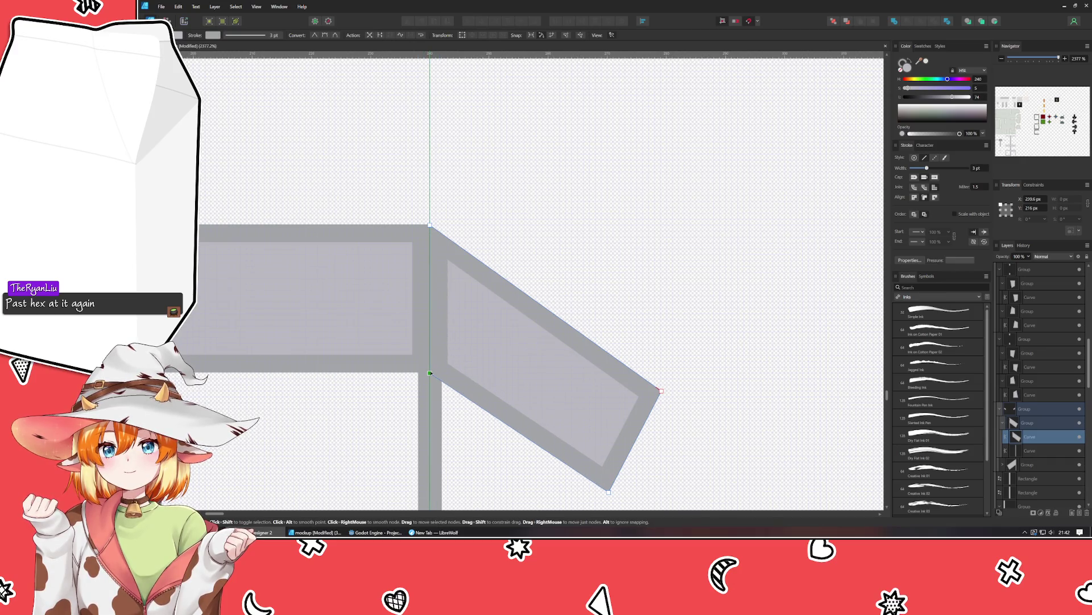
pyautogui.scroll(-3, 430, 373)
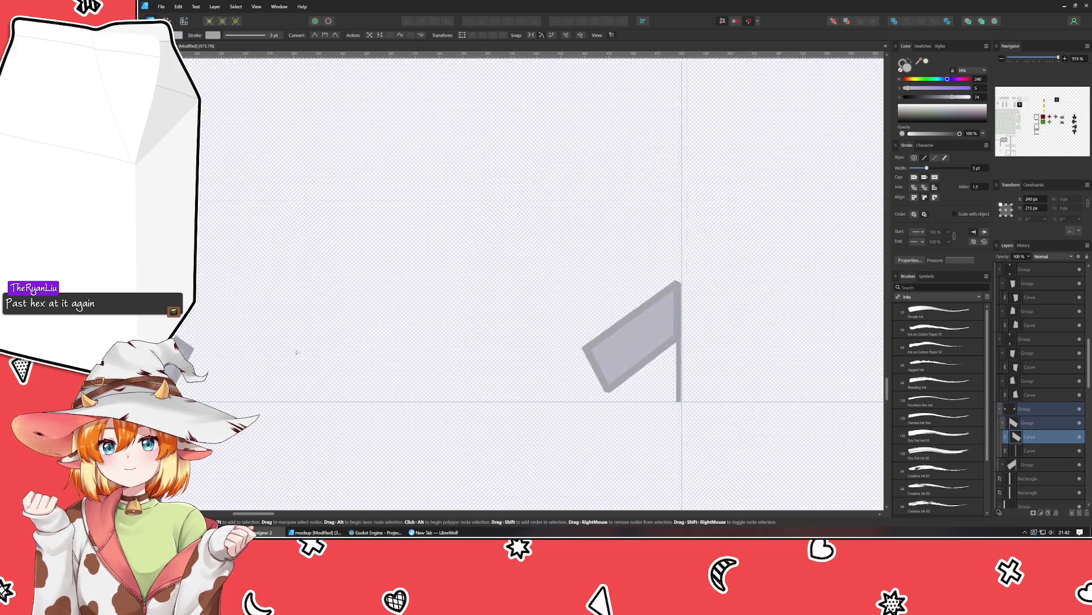
# Make a trial copy of the horizontal railing bar off to the right.
pyautogui.click(592, 347)
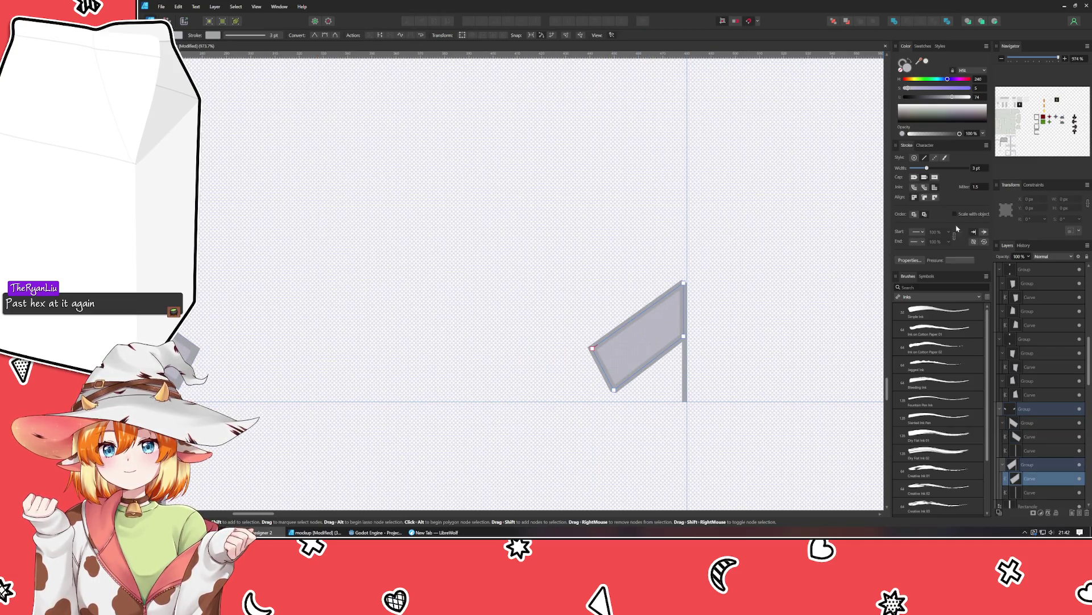
pyautogui.scroll(-5, 676, 273)
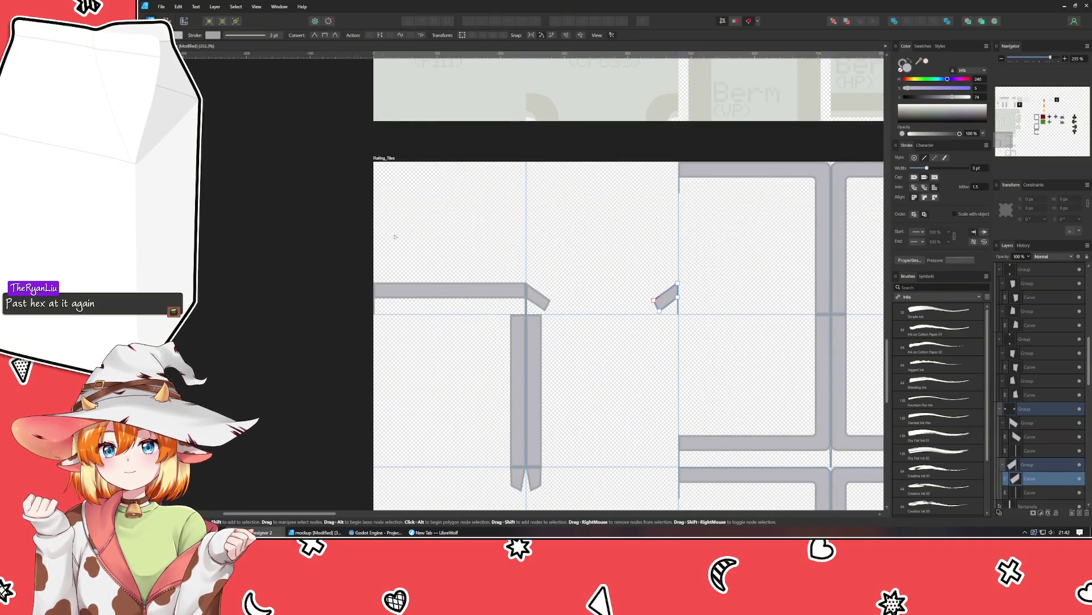
pyautogui.click(426, 285)
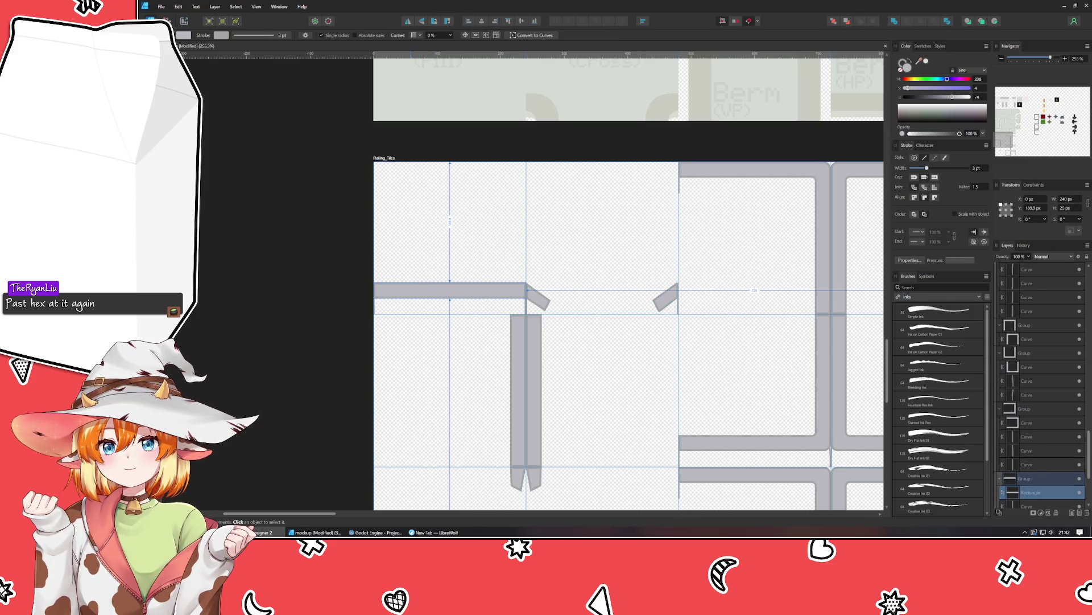
pyautogui.moveTo(421, 294)
pyautogui.mouseDown()
pyautogui.moveTo(740, 294)
pyautogui.moveTo(705, 294)
pyautogui.mouseUp()
pyautogui.scroll(8, 672, 290)
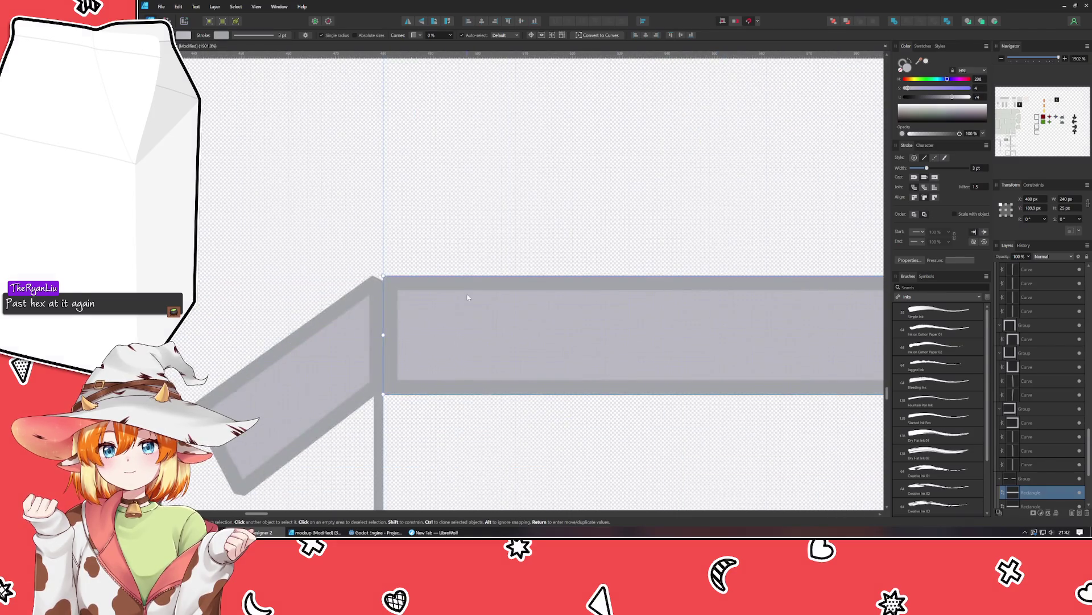
pyautogui.hscroll(-3, 468, 297)
# Set the angled railing piece's stroke to Inside and snap its top node to the bar corner.
pyautogui.click(435, 377)
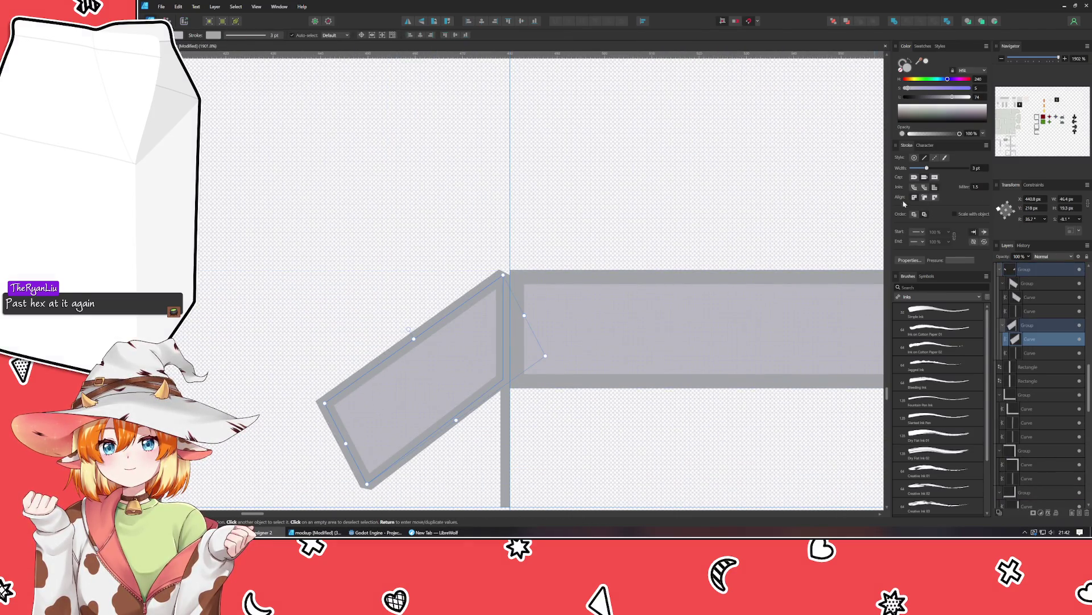
pyautogui.click(924, 197)
pyautogui.press('a')
pyautogui.moveTo(502, 279); pyautogui.dragTo(509, 271)
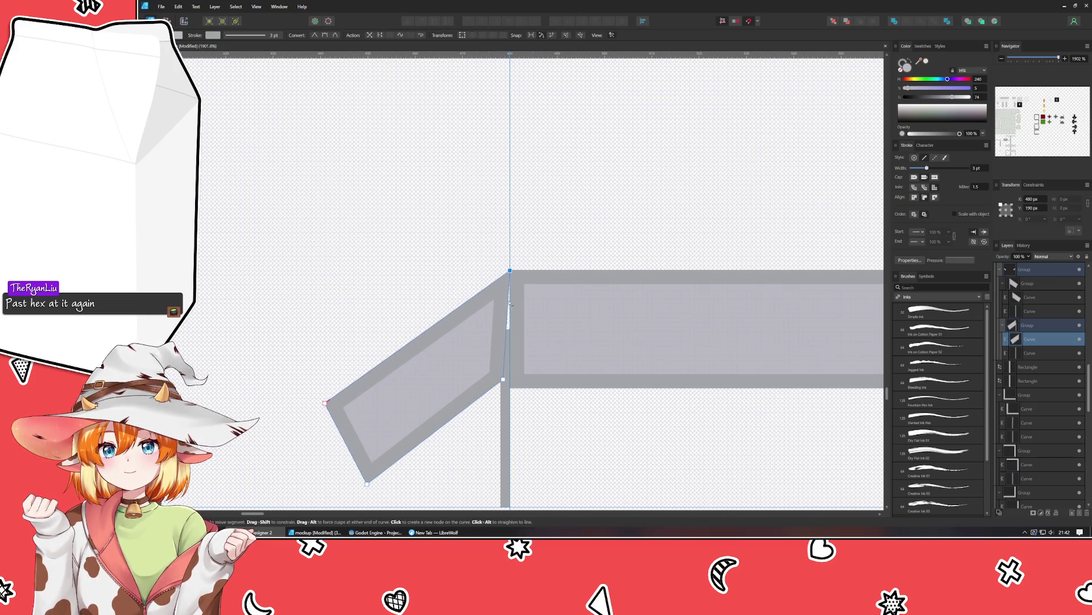
pyautogui.click(519, 395)
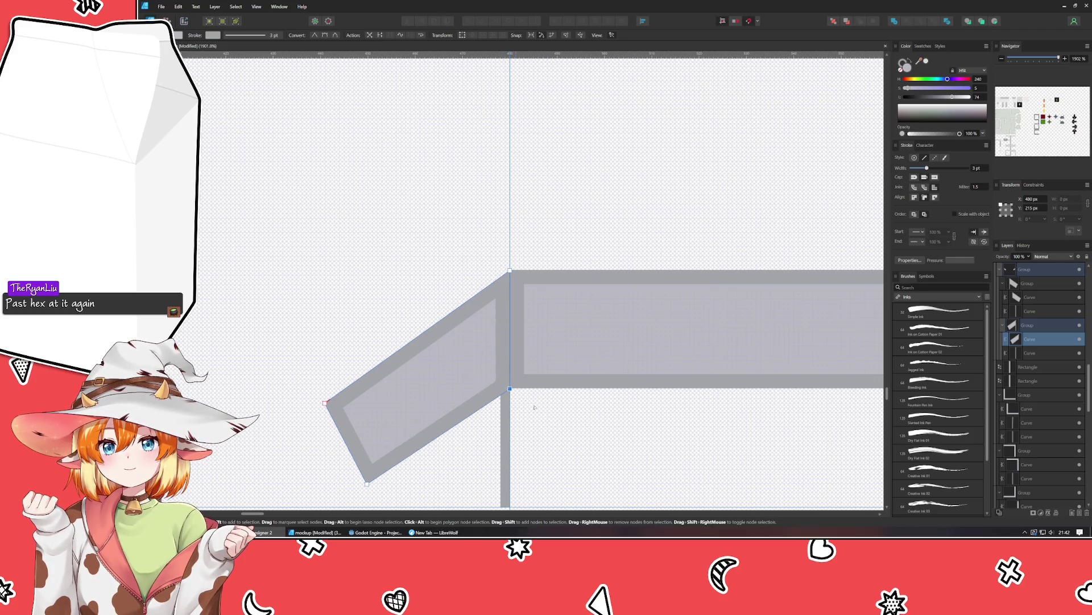
# Delete the copied right-hand bar and clear the selection.
pyautogui.scroll(-5, 560, 422)
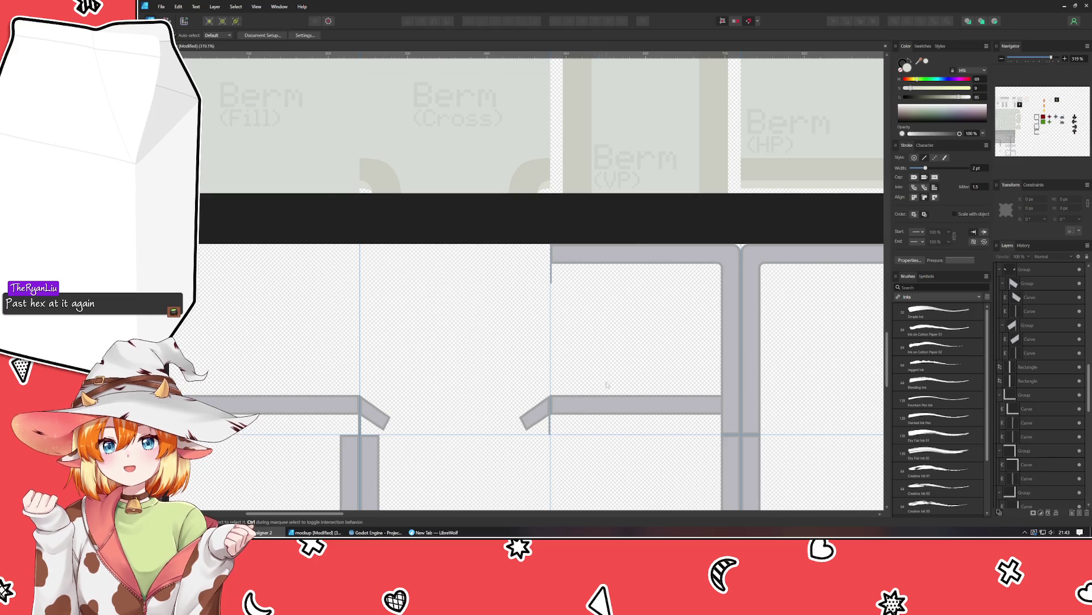
pyautogui.click(585, 414)
pyautogui.press('Delete')
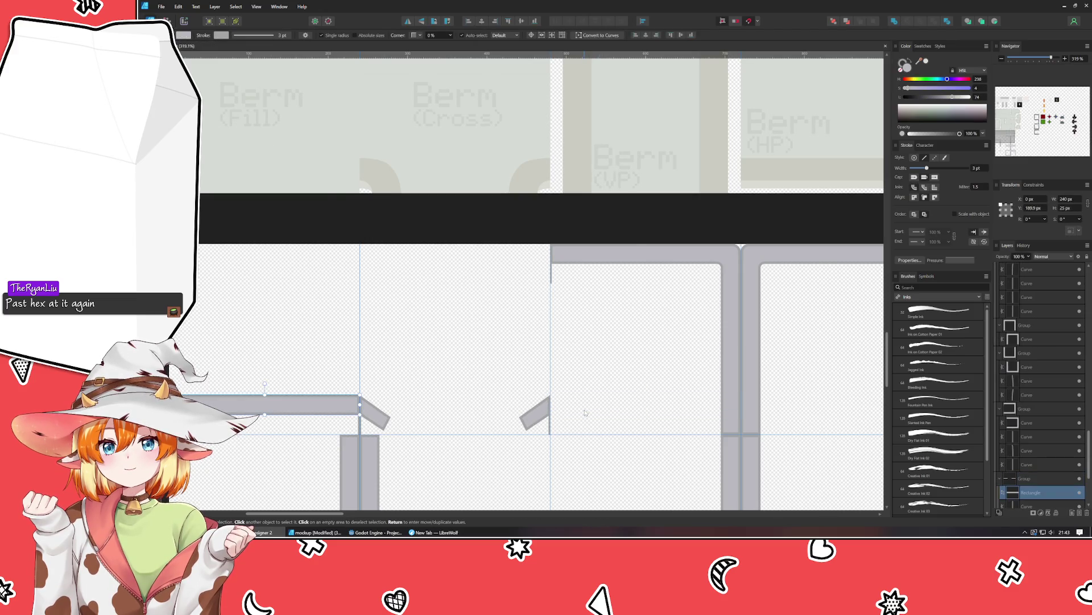
pyautogui.scroll(-3, 586, 413)
pyautogui.click(753, 416)
# Move the Catwalk artboard to sit below the SpringBoard artboard.
pyautogui.moveTo(764, 412)
pyautogui.mouseDown()
pyautogui.moveTo(685, 241)
pyautogui.moveTo(672, 265)
pyautogui.mouseUp()
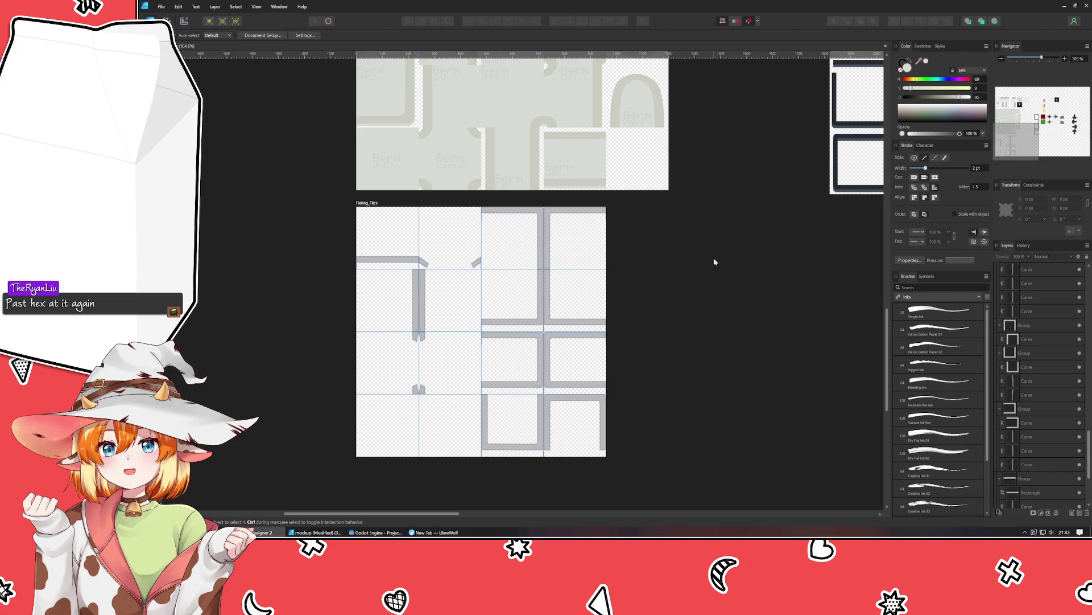
pyautogui.moveTo(716, 261)
pyautogui.mouseDown()
pyautogui.moveTo(536, 349)
pyautogui.moveTo(520, 295)
pyautogui.moveTo(438, 436)
pyautogui.moveTo(461, 464)
pyautogui.mouseUp()
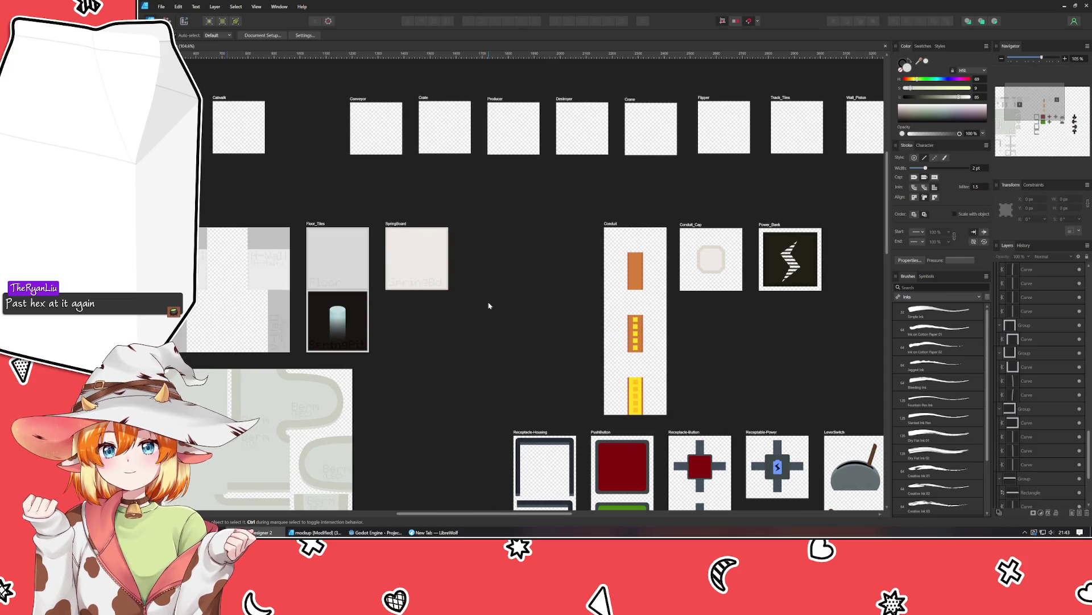
pyautogui.moveTo(217, 99); pyautogui.dragTo(382, 295)
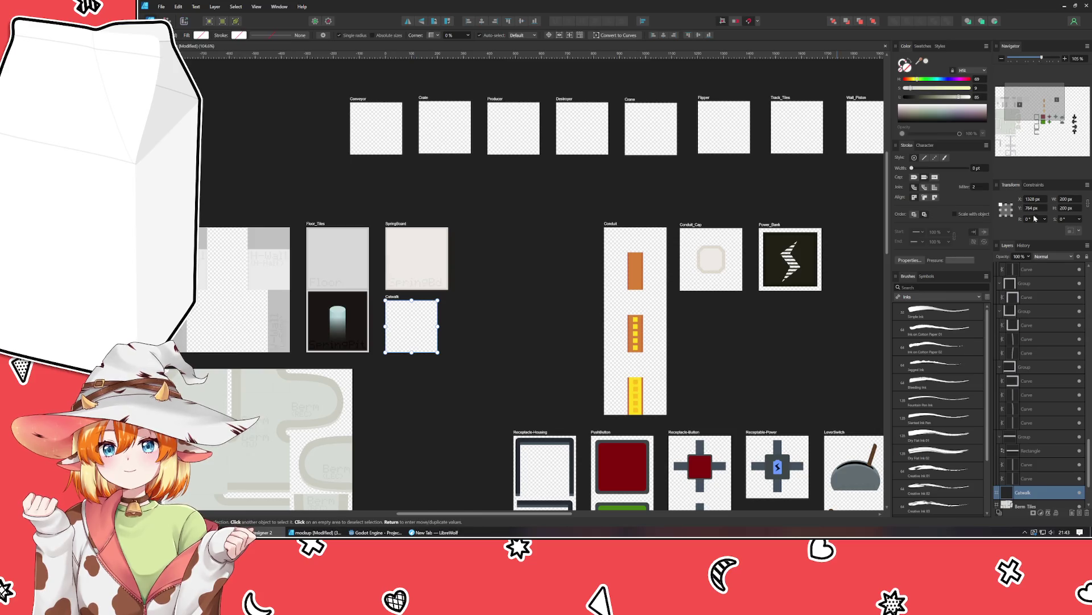
# Resize the Catwalk artboard to 240 × 240 px.
pyautogui.write('240')
pyautogui.press('Tab')
pyautogui.write('240')
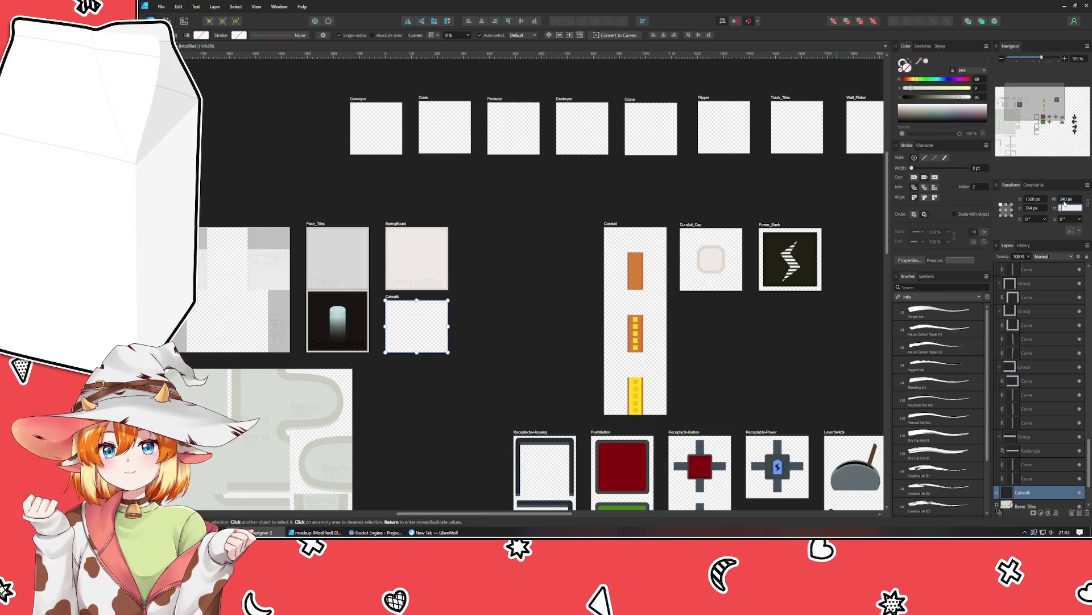
pyautogui.press('Tab')
pyautogui.click(631, 202)
pyautogui.scroll(-2, 631, 200)
pyautogui.moveTo(632, 200)
pyautogui.mouseDown()
pyautogui.moveTo(517, 310)
pyautogui.moveTo(429, 309)
pyautogui.mouseUp()
# Resize all twelve top-row artboards to 240 px.
pyautogui.moveTo(222, 205); pyautogui.dragTo(856, 302)
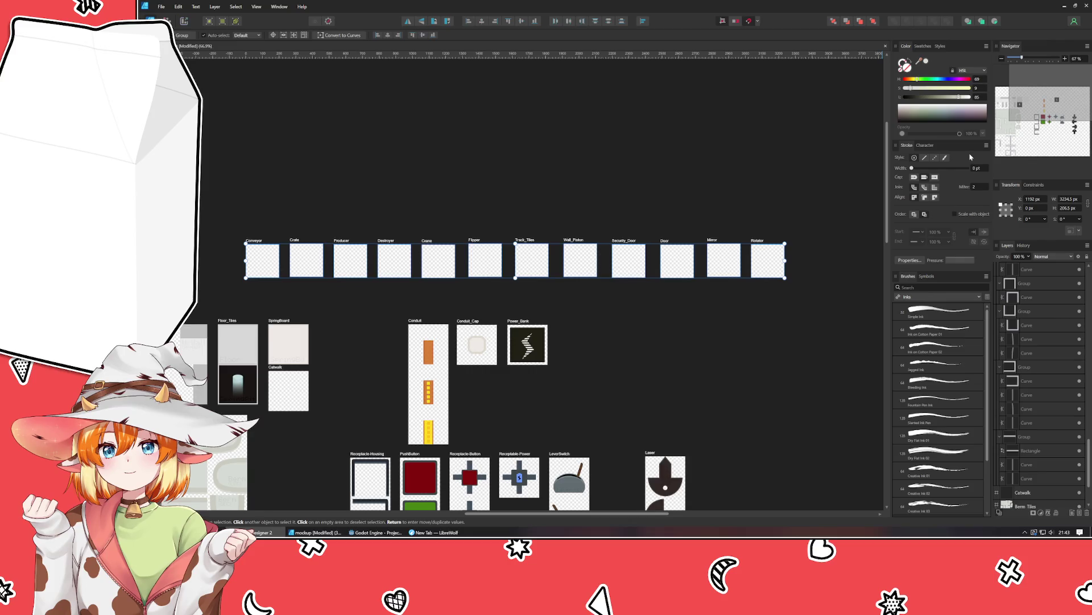
pyautogui.press('Tab')
pyautogui.write('240')
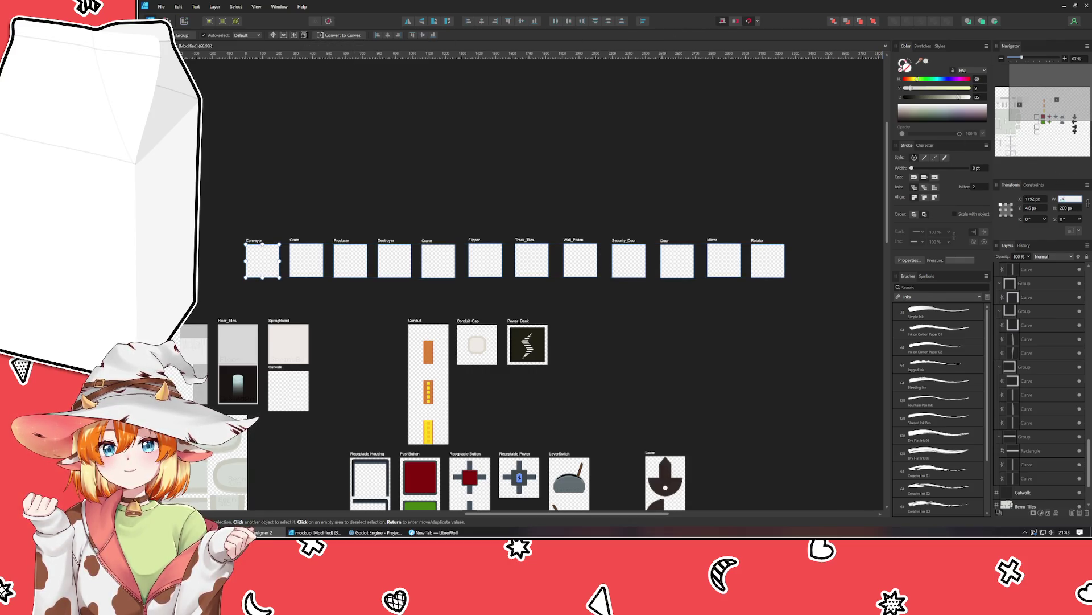
pyautogui.press('Return')
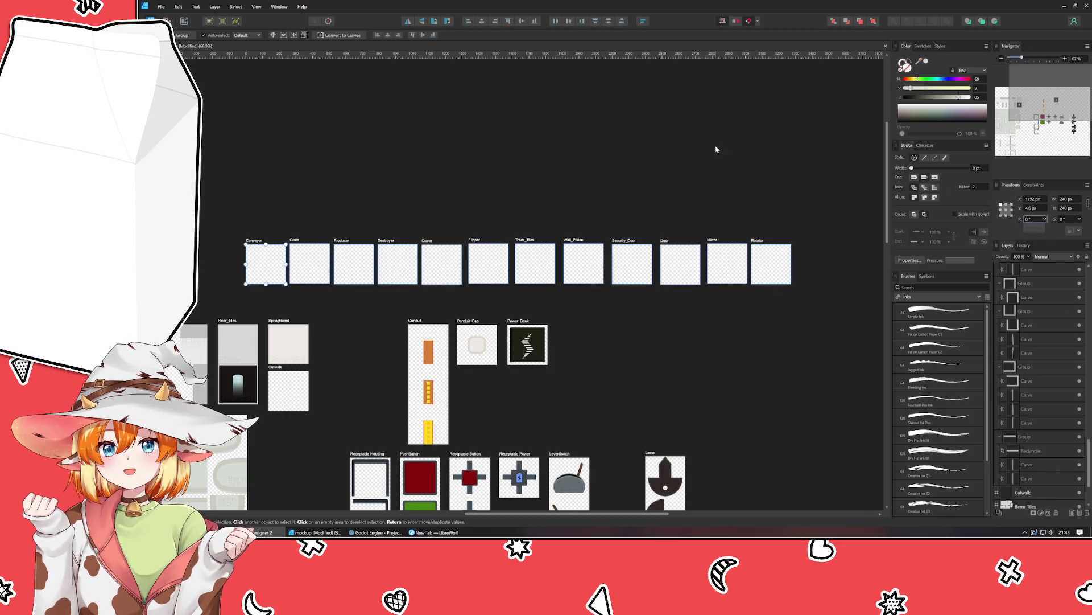
pyautogui.click(336, 301)
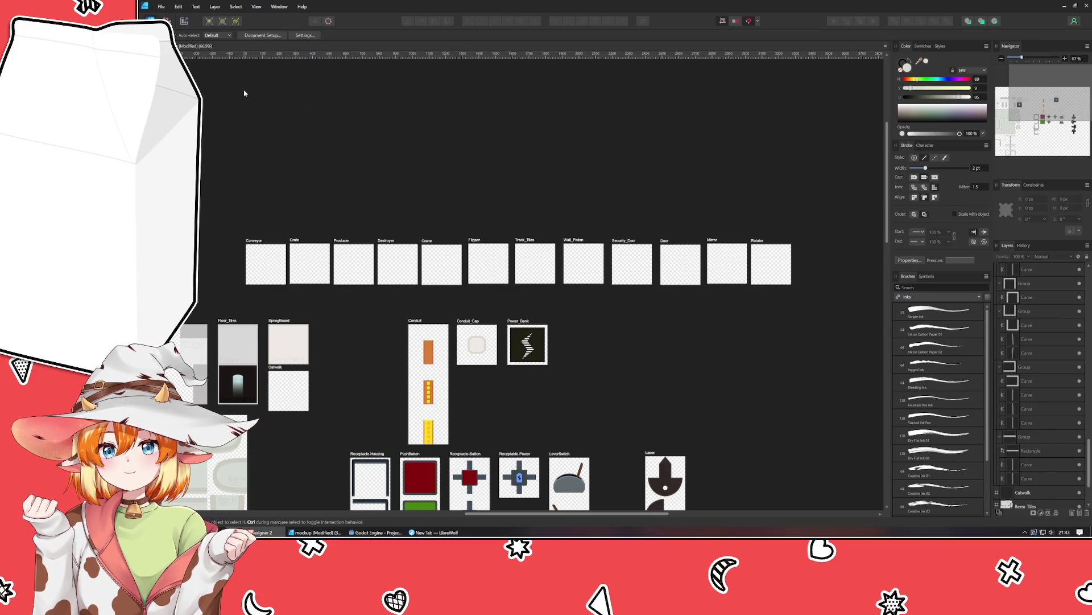
# Set the top row's Y position to 46 px, using Conveyor as the reference.
pyautogui.moveTo(216, 195); pyautogui.dragTo(796, 292)
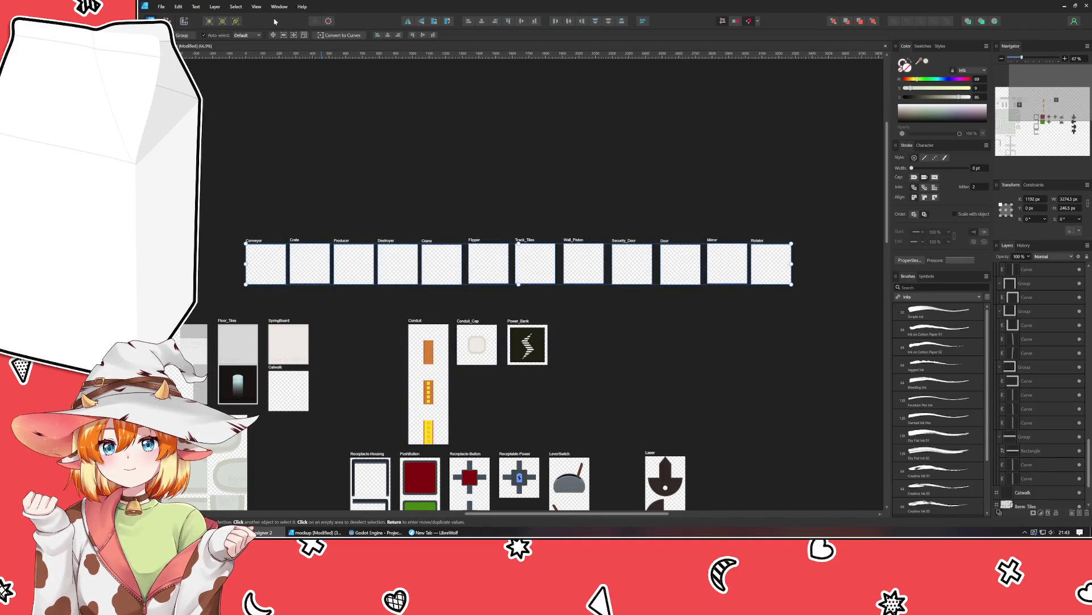
pyautogui.click(265, 263)
pyautogui.click(1035, 207)
pyautogui.write('46')
pyautogui.press('Return')
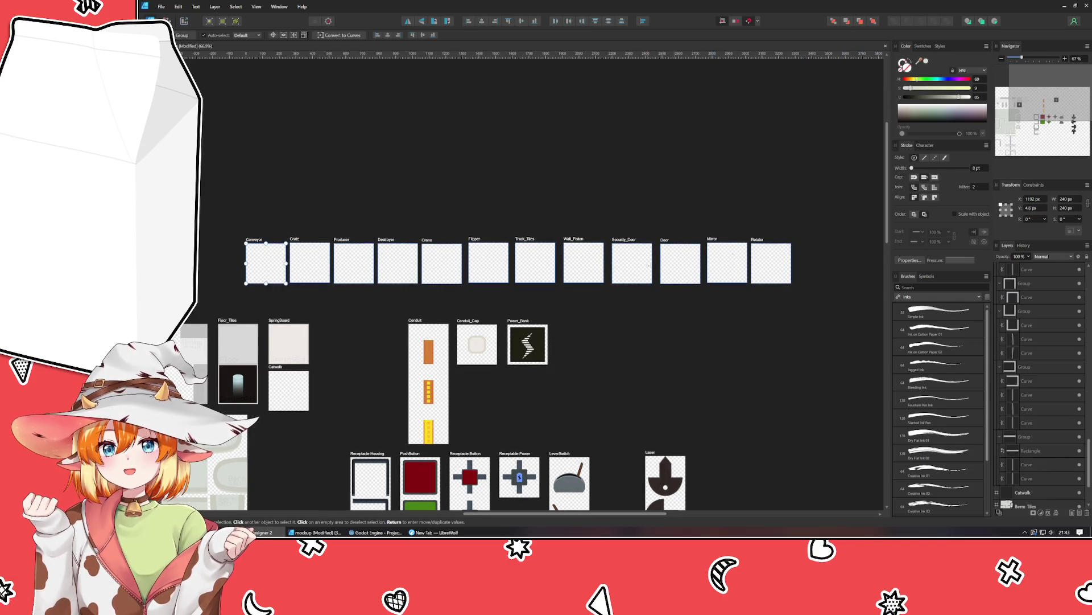
pyautogui.click(369, 228)
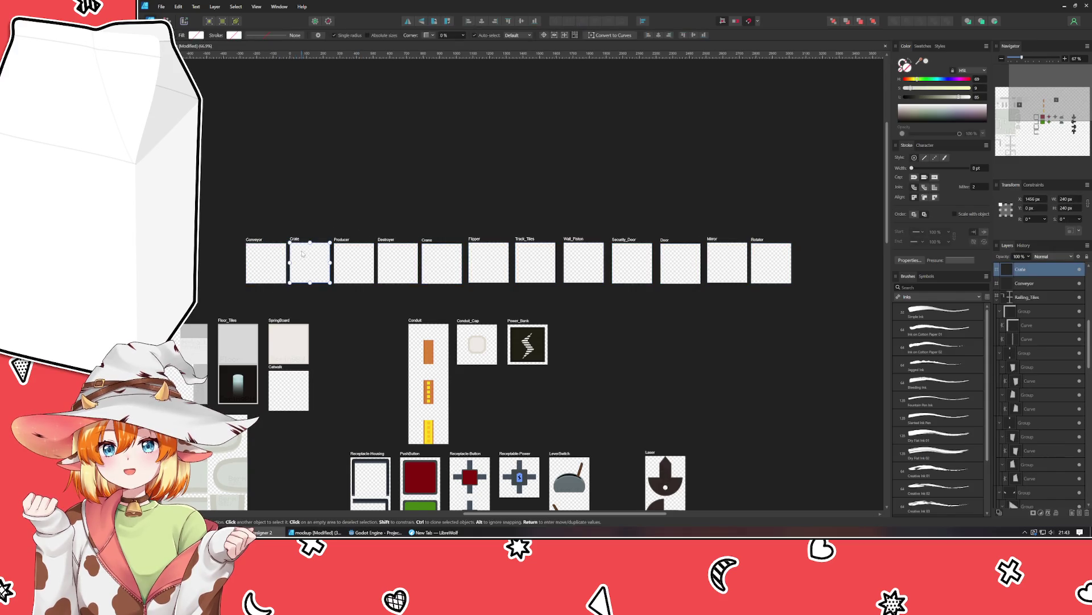
pyautogui.moveTo(309, 227); pyautogui.dragTo(450, 267)
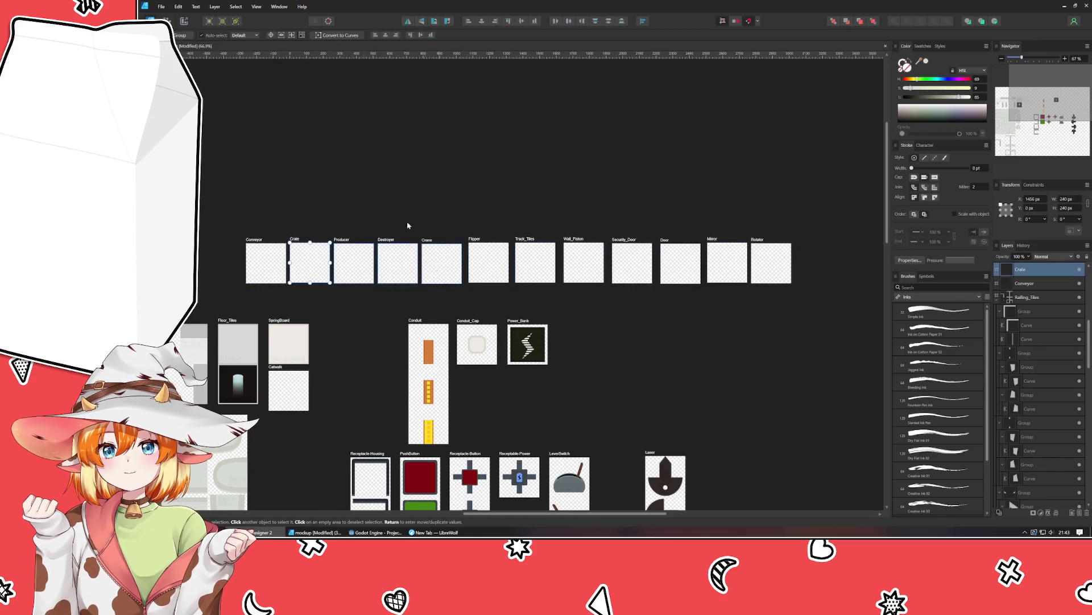
pyautogui.click(381, 194)
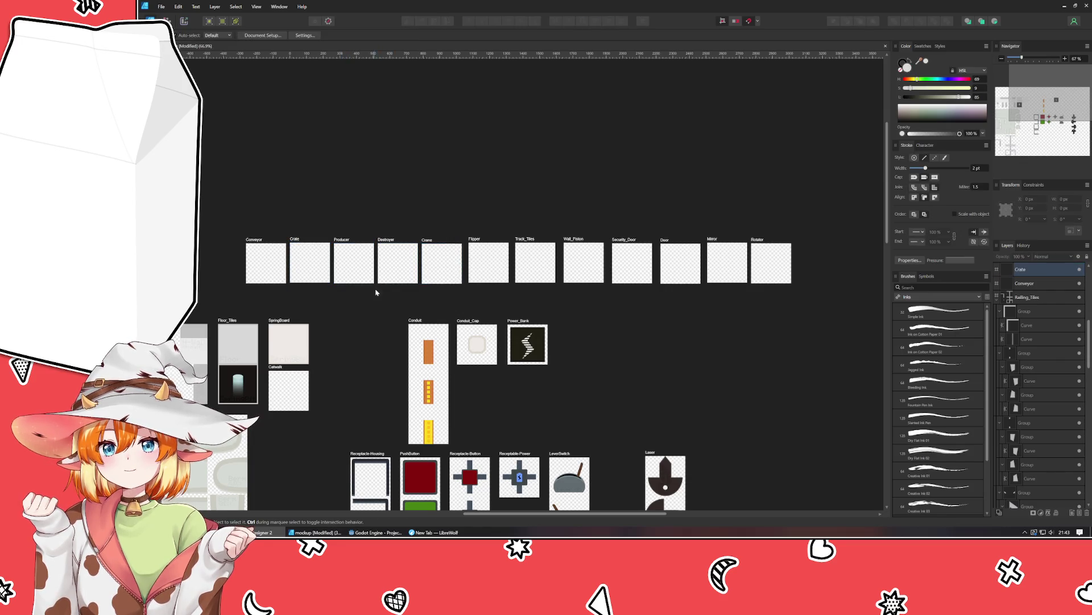
pyautogui.hscroll(-5, 421, 287)
pyautogui.scroll(-3, 483, 256)
pyautogui.scroll(3, 479, 343)
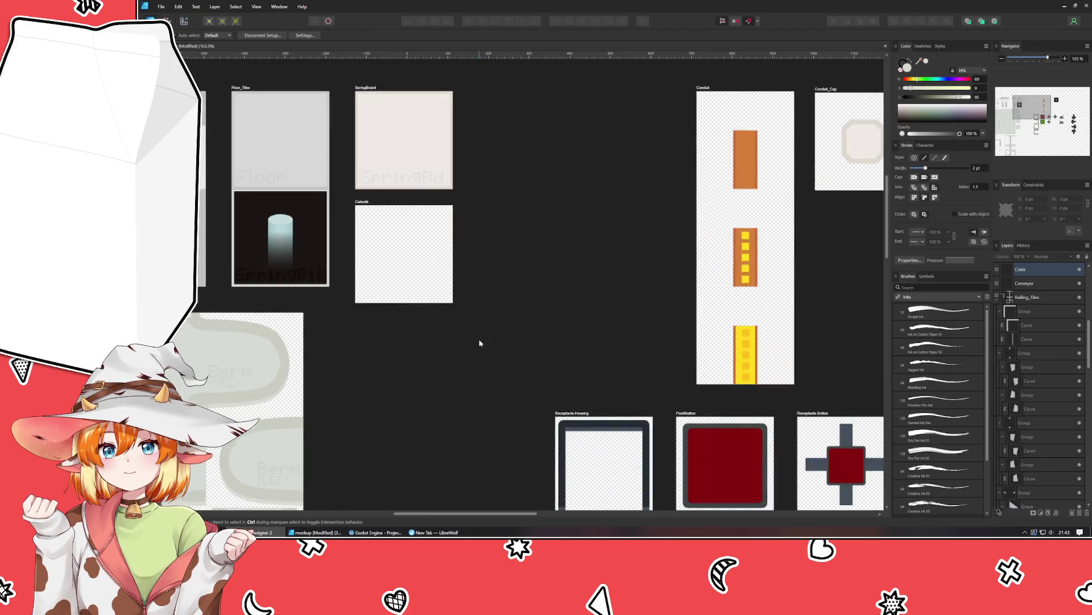
pyautogui.scroll(2, 480, 343)
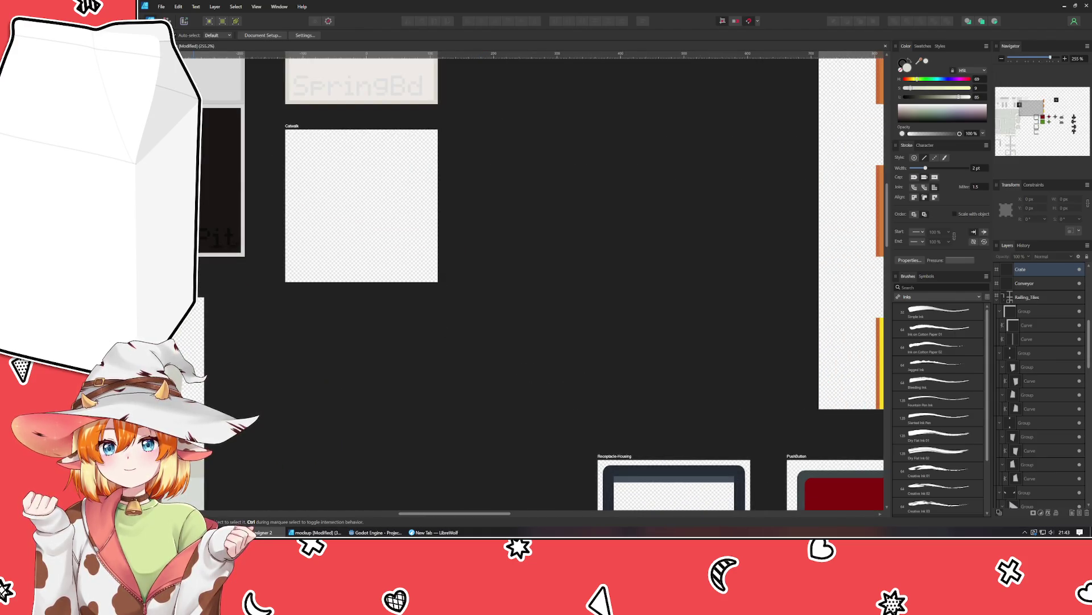
pyautogui.moveTo(434, 233); pyautogui.dragTo(565, 393)
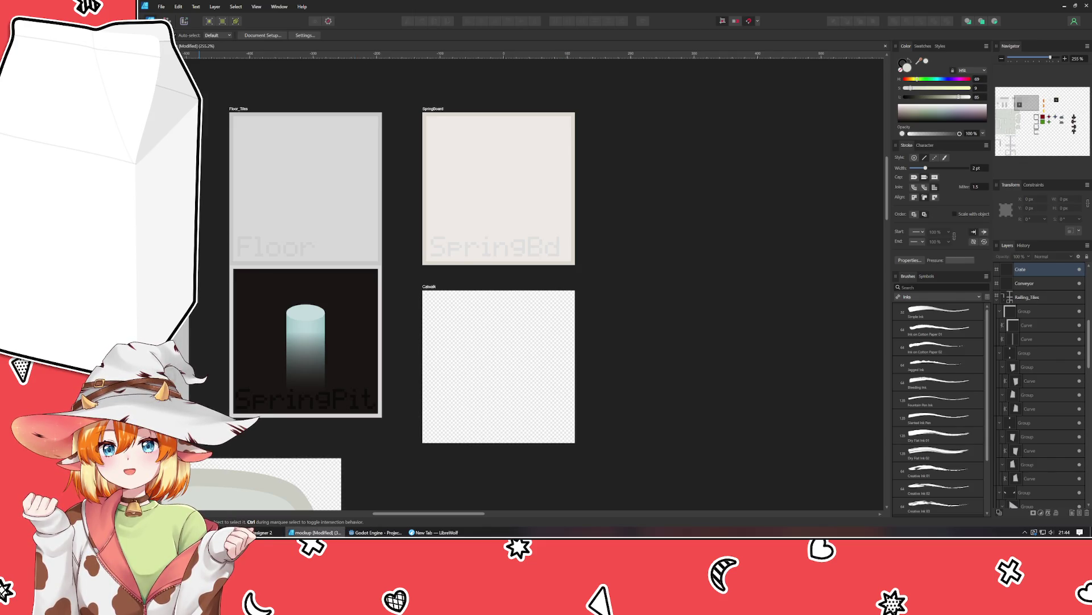
pyautogui.click(315, 532)
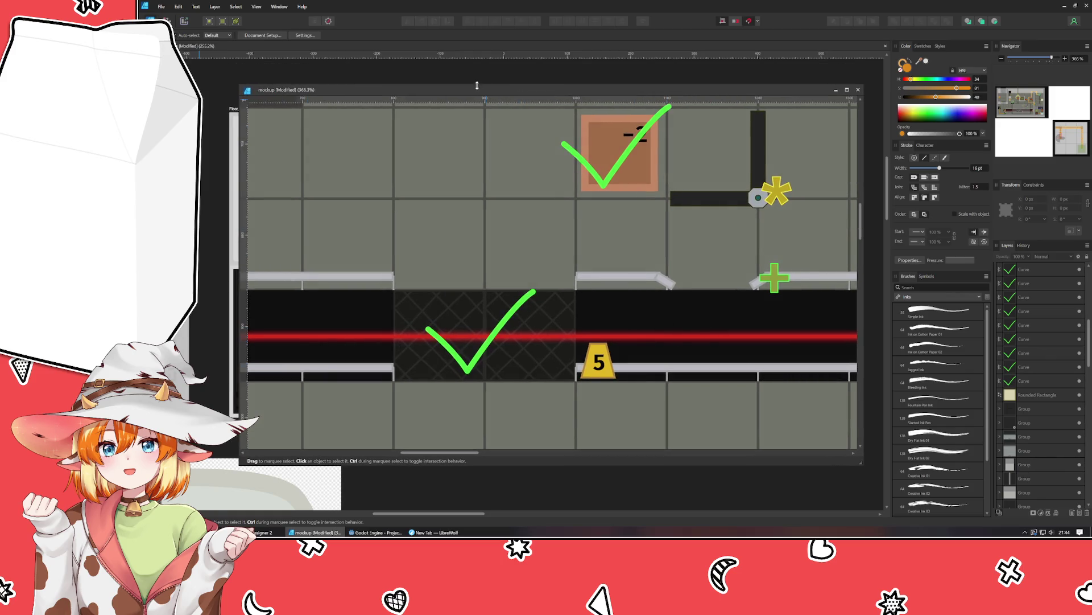
pyautogui.click(314, 532)
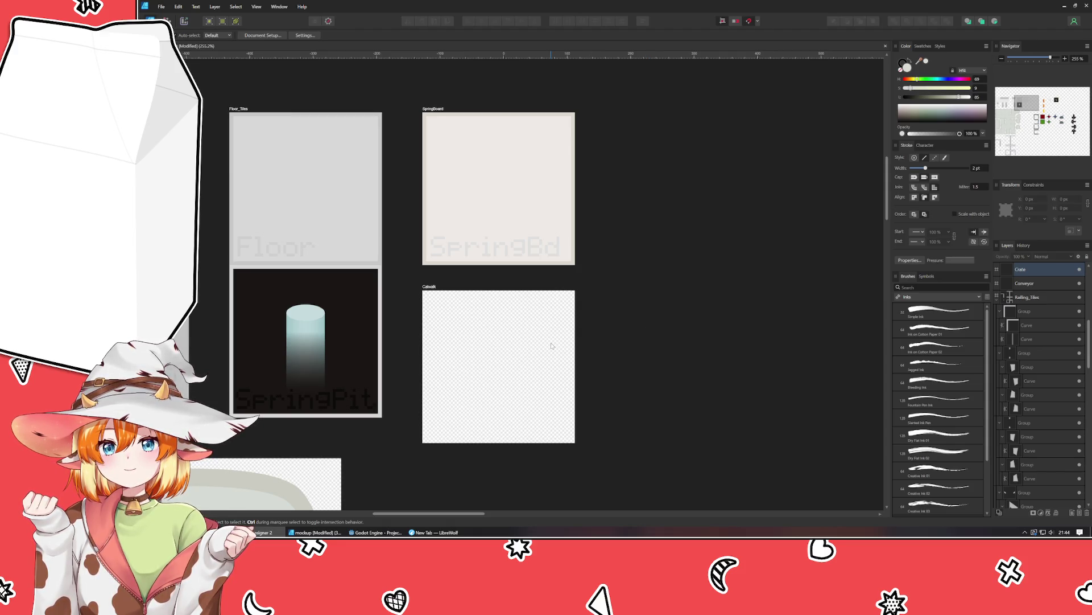
pyautogui.scroll(-2, 551, 346)
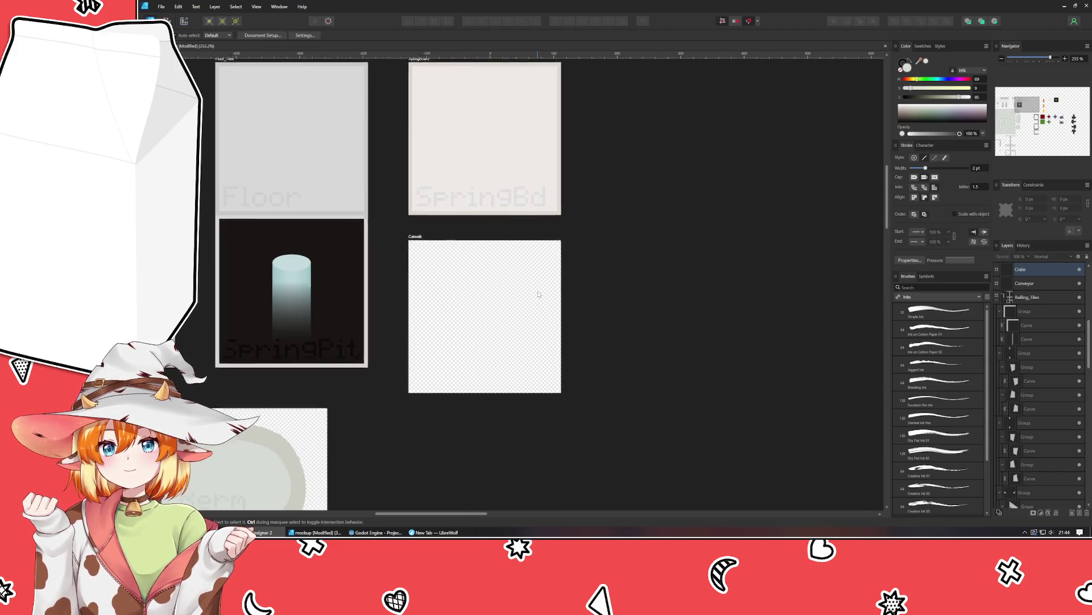
# Delete the 150.4 px horizontal guide on Floor_Tiles via the guides list.
pyautogui.click(264, 147)
pyautogui.moveTo(263, 145); pyautogui.dragTo(302, 213)
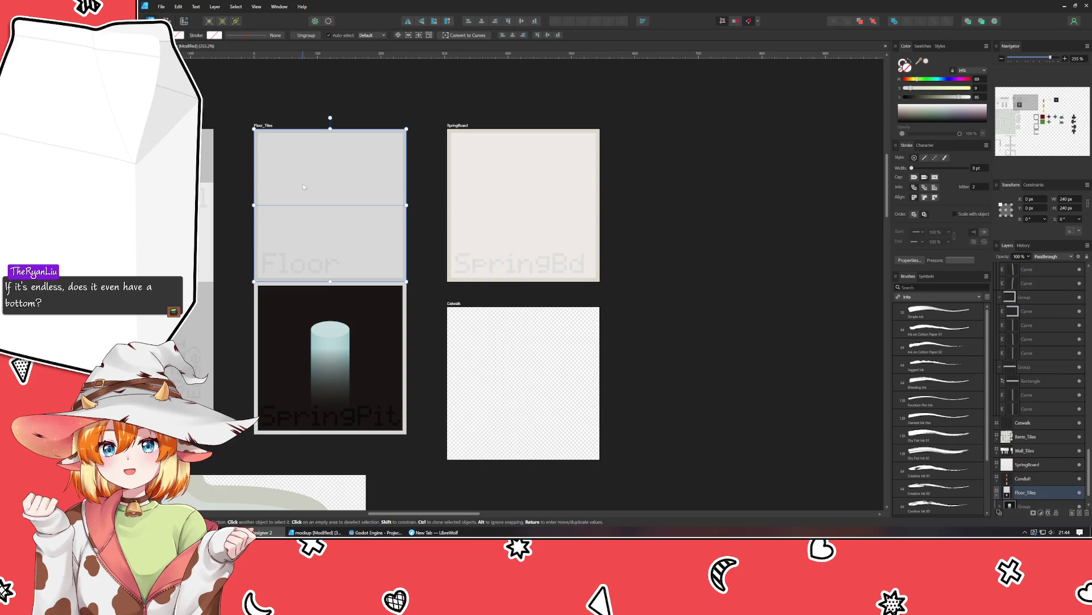
pyautogui.scroll(2, 261, 233)
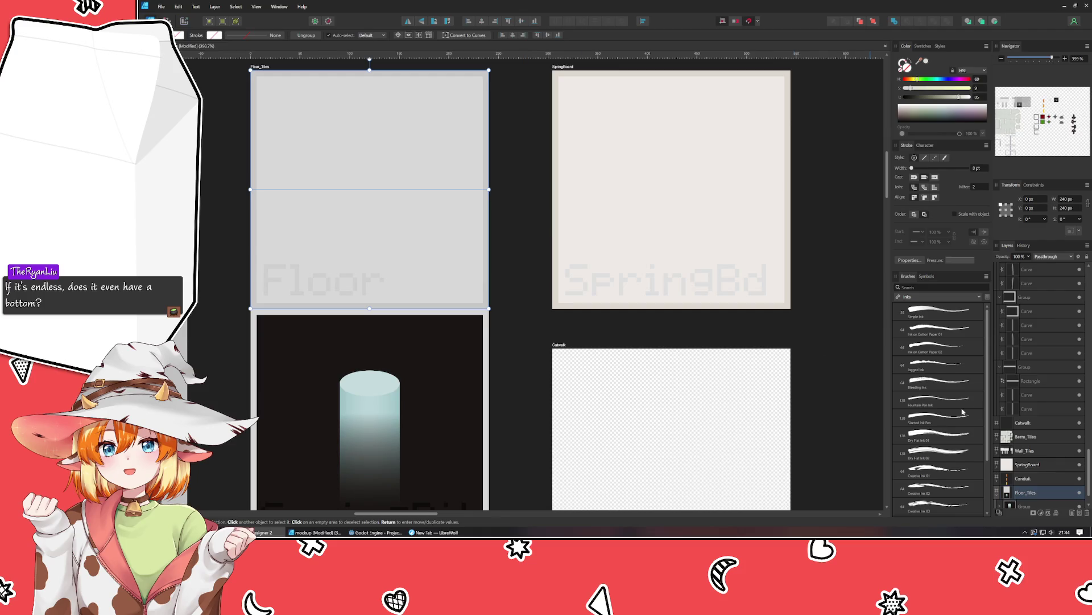
pyautogui.click(374, 137)
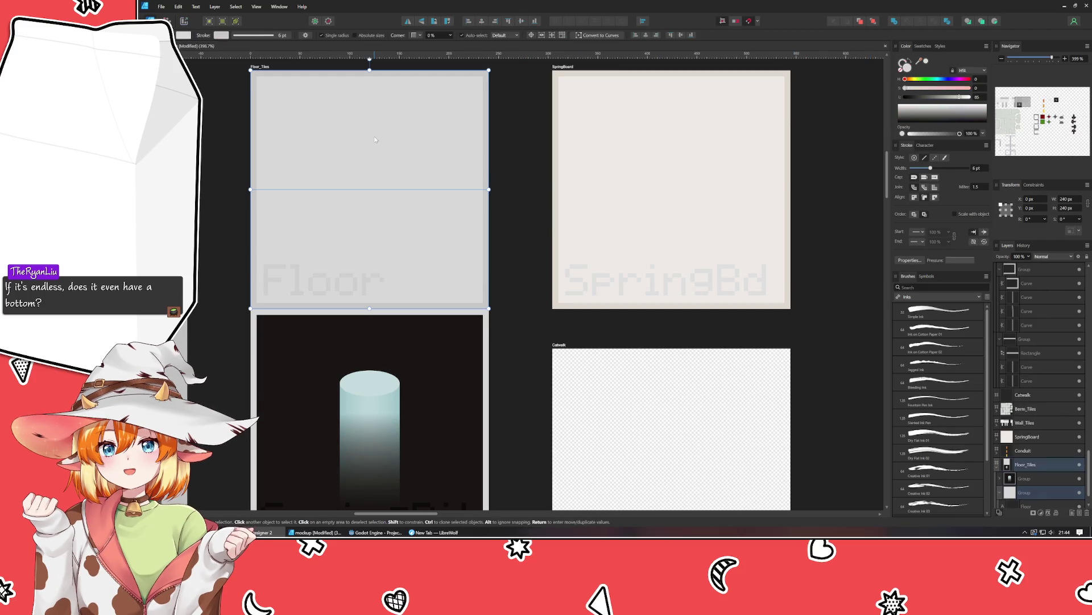
pyautogui.moveTo(466, 190)
pyautogui.mouseDown()
pyautogui.moveTo(448, 238)
pyautogui.moveTo(402, 219)
pyautogui.mouseUp()
pyautogui.doubleClick(402, 219)
pyautogui.click(490, 300)
pyautogui.click(752, 189)
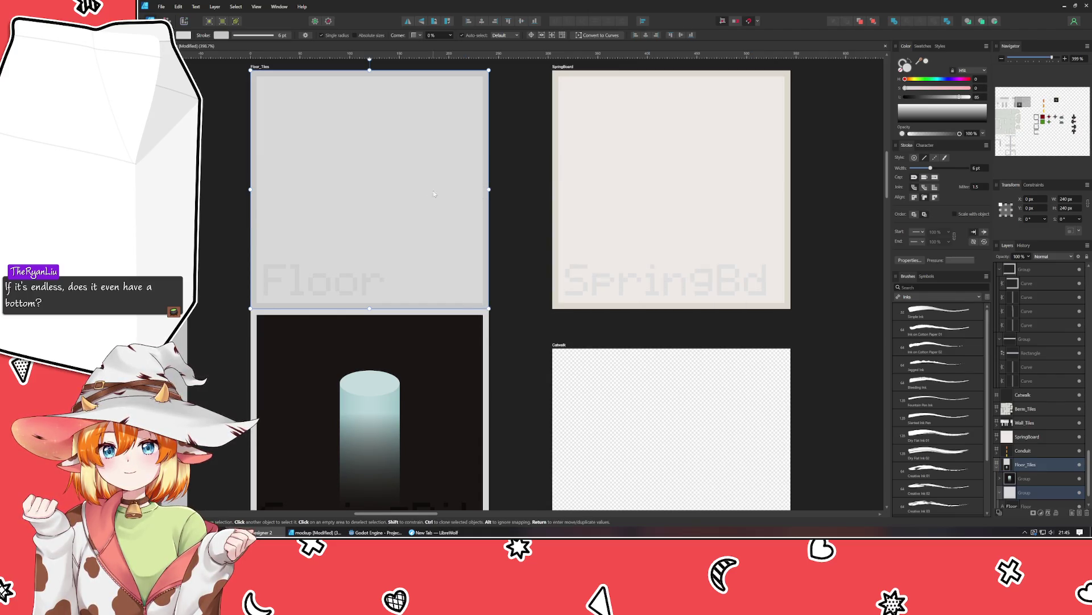
# Draw a rectangle covering the Catwalk artboard and tint its fill purple (Hue 275).
pyautogui.scroll(-3, 422, 190)
pyautogui.hscroll(2, 422, 189)
pyautogui.click(559, 333)
pyautogui.hotkey('ctrl', 'v')
pyautogui.moveTo(554, 319)
pyautogui.mouseDown()
pyautogui.moveTo(591, 326)
pyautogui.moveTo(558, 322)
pyautogui.mouseUp()
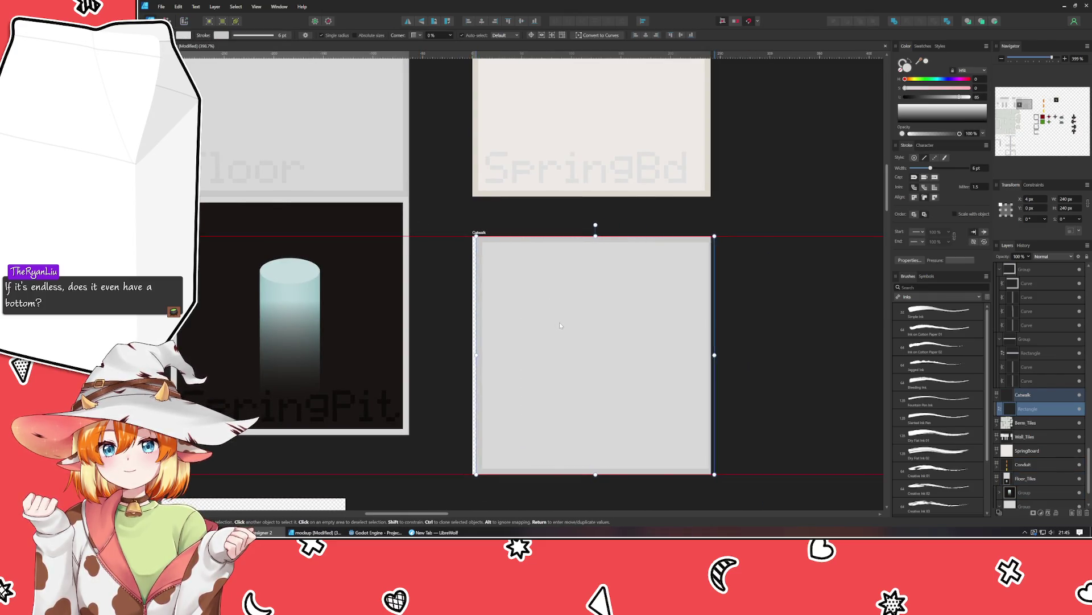
pyautogui.click(785, 337)
pyautogui.scroll(-3, 789, 339)
pyautogui.moveTo(785, 336); pyautogui.dragTo(592, 292)
pyautogui.scroll(2, 558, 302)
pyautogui.scroll(1, 523, 315)
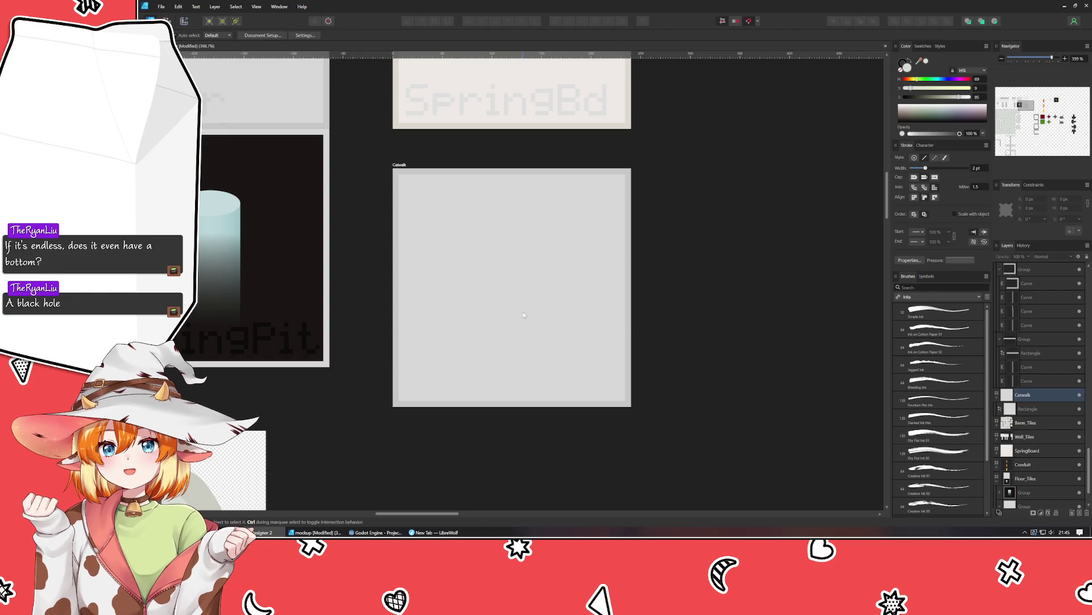
pyautogui.click(524, 315)
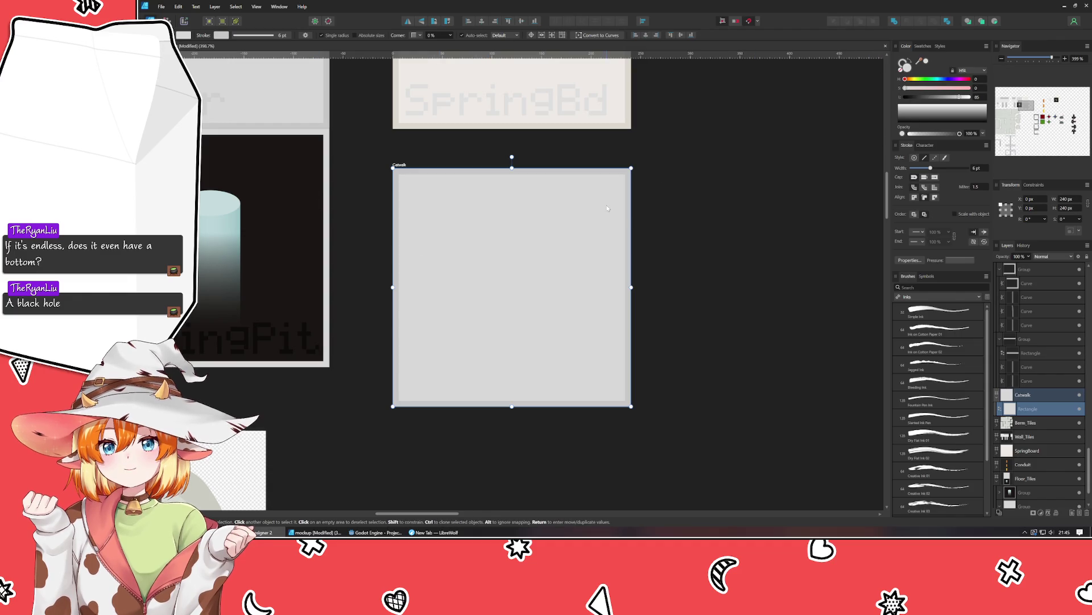
pyautogui.moveTo(939, 80)
pyautogui.mouseDown()
pyautogui.moveTo(953, 80)
pyautogui.moveTo(911, 88)
pyautogui.moveTo(951, 101)
pyautogui.mouseUp()
# Sample the lavender fill for the rectangle's border and darken it to about 56 Lightness.
pyautogui.click(953, 80)
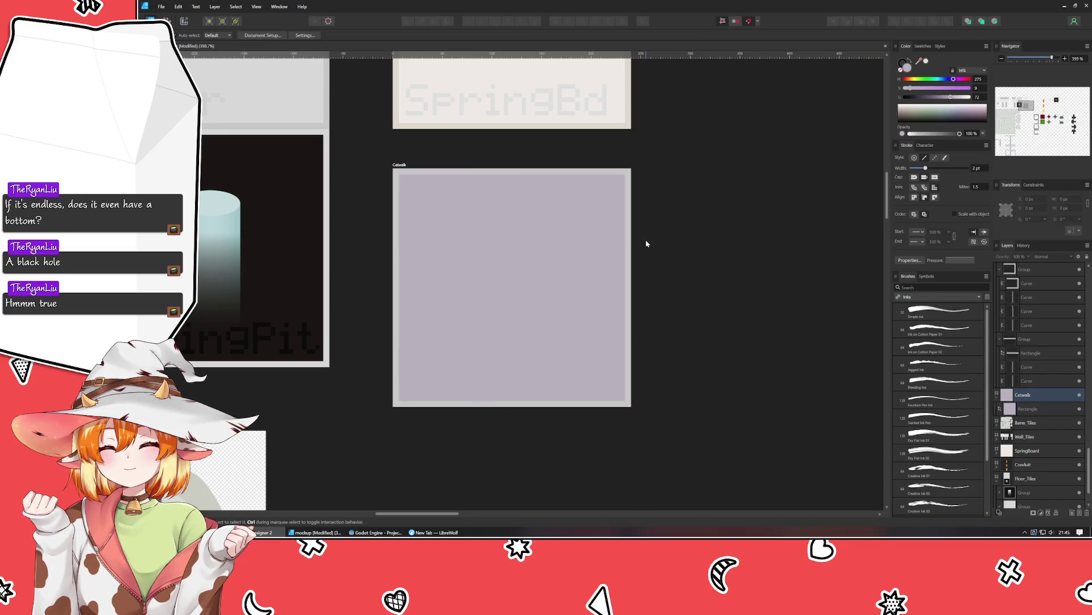
pyautogui.scroll(2, 459, 246)
pyautogui.click(906, 66)
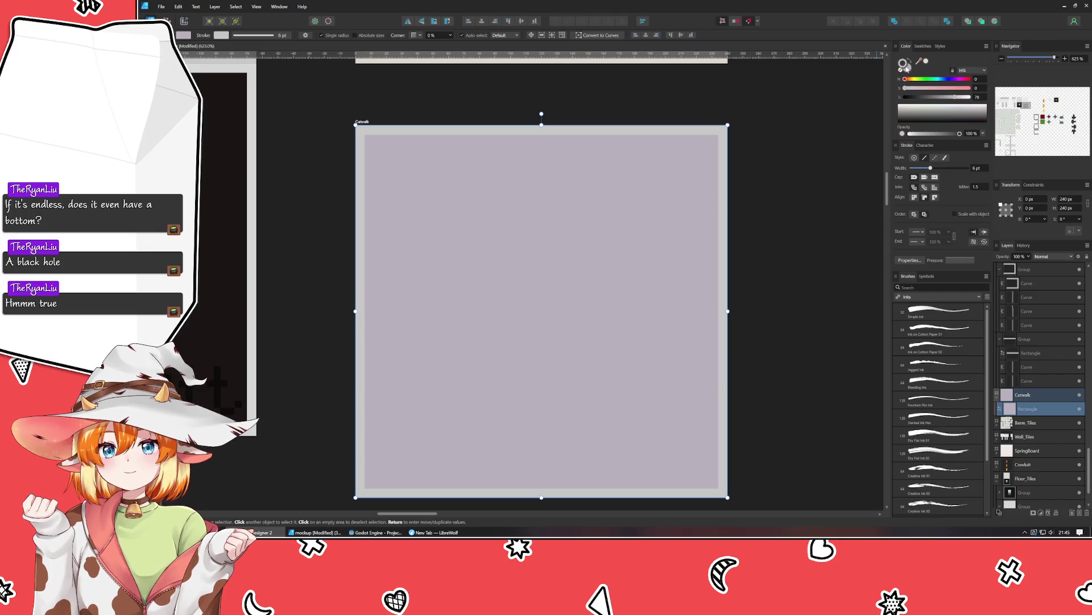
pyautogui.moveTo(918, 61); pyautogui.dragTo(575, 243)
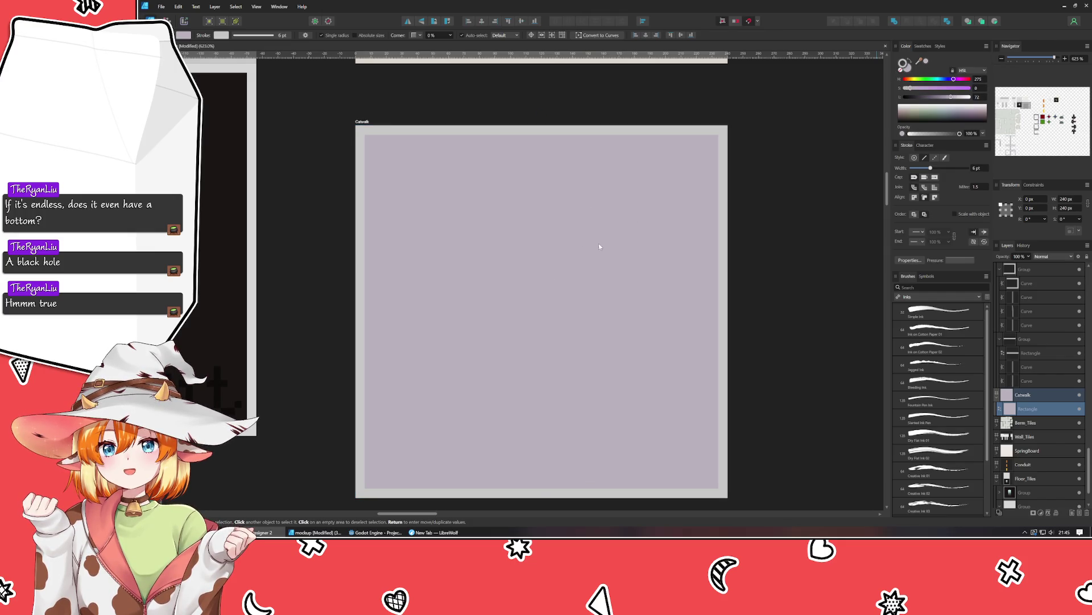
pyautogui.click(935, 98)
pyautogui.moveTo(935, 97); pyautogui.dragTo(943, 99)
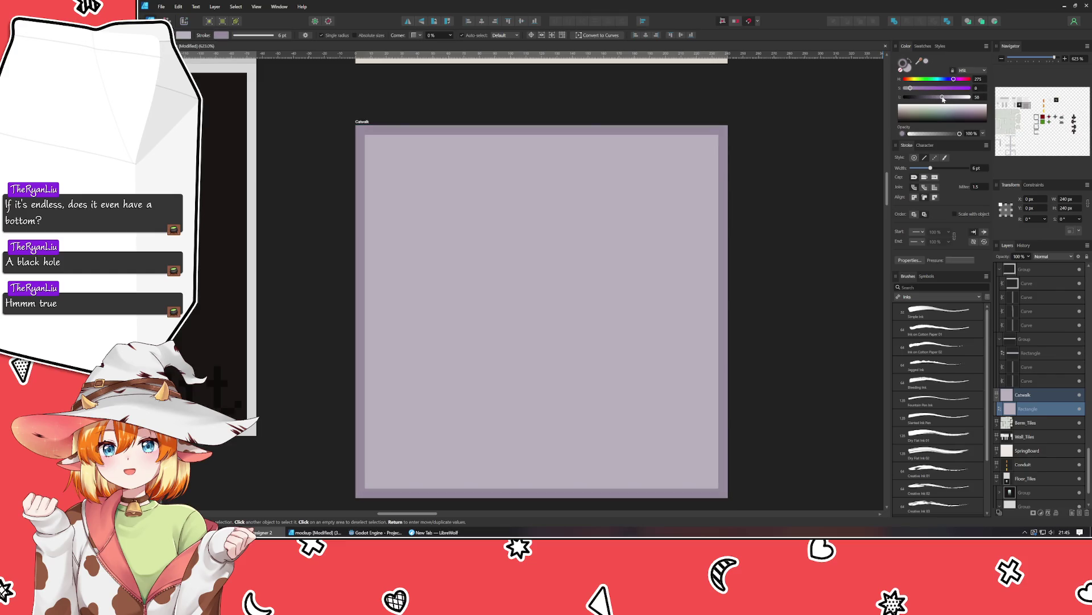
pyautogui.click(764, 329)
pyautogui.scroll(-1, 764, 329)
pyautogui.moveTo(764, 330); pyautogui.dragTo(667, 305)
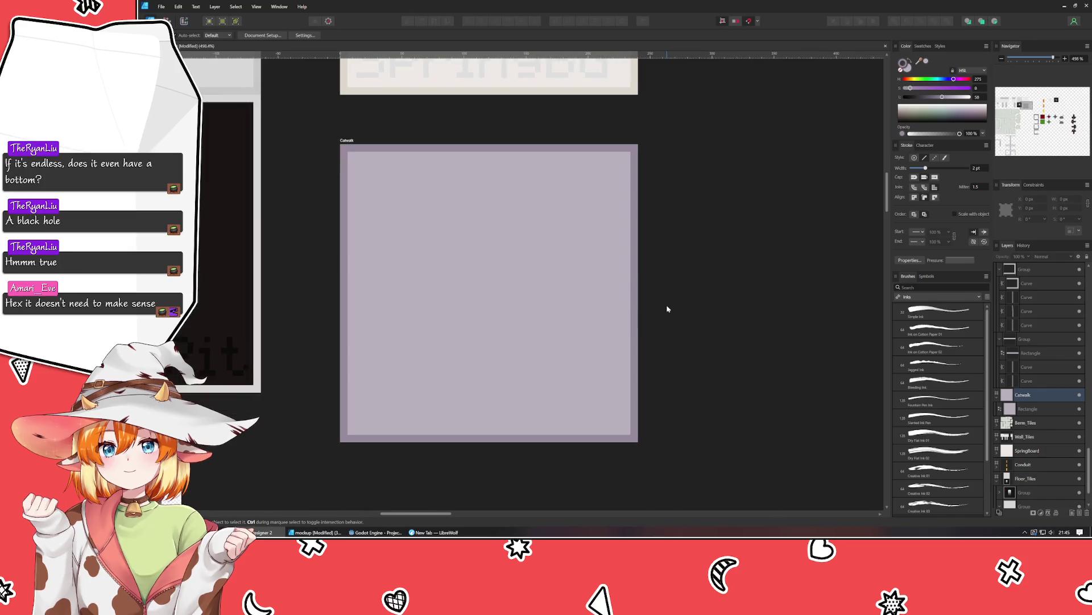
pyautogui.scroll(1, 445, 297)
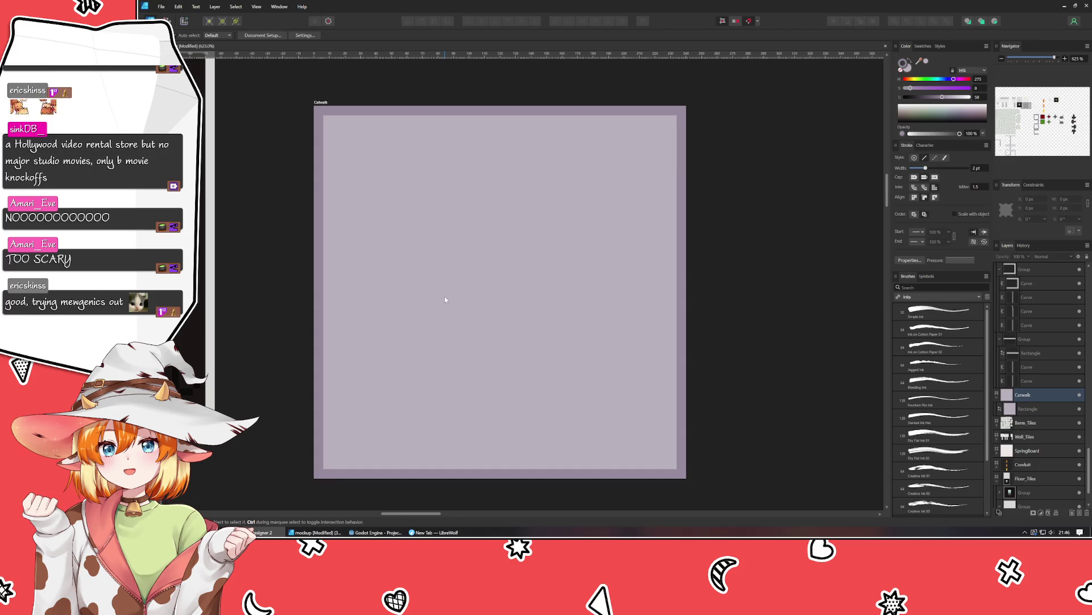
# Draw a 24 px square near the Catwalk tile's top-left and remove its border.
pyautogui.click(445, 299)
pyautogui.click(294, 313)
pyautogui.press('m')
pyautogui.moveTo(380, 163); pyautogui.dragTo(422, 199)
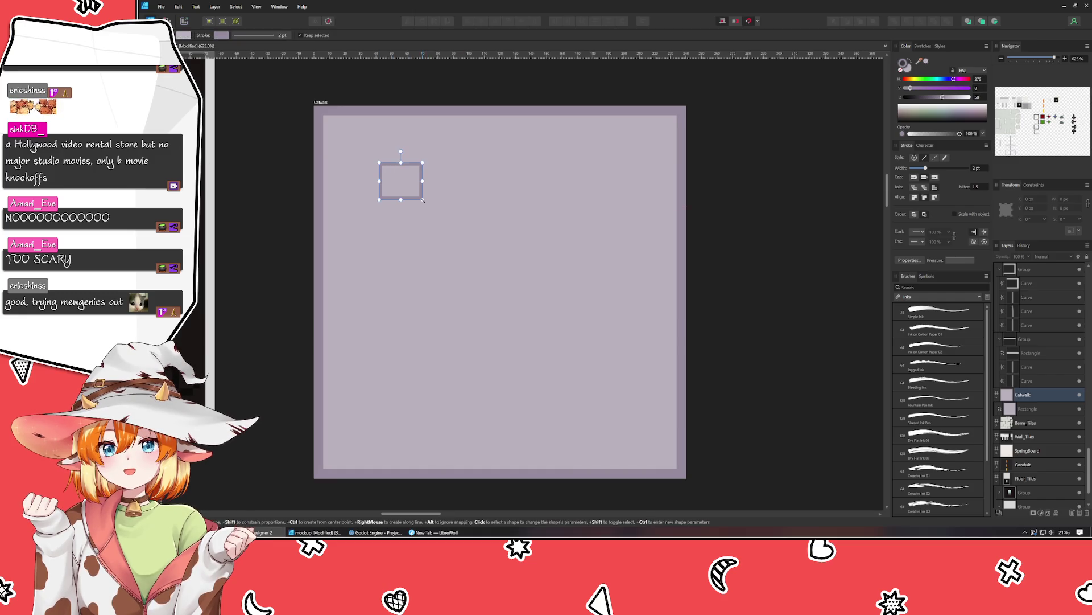
pyautogui.click(1068, 199)
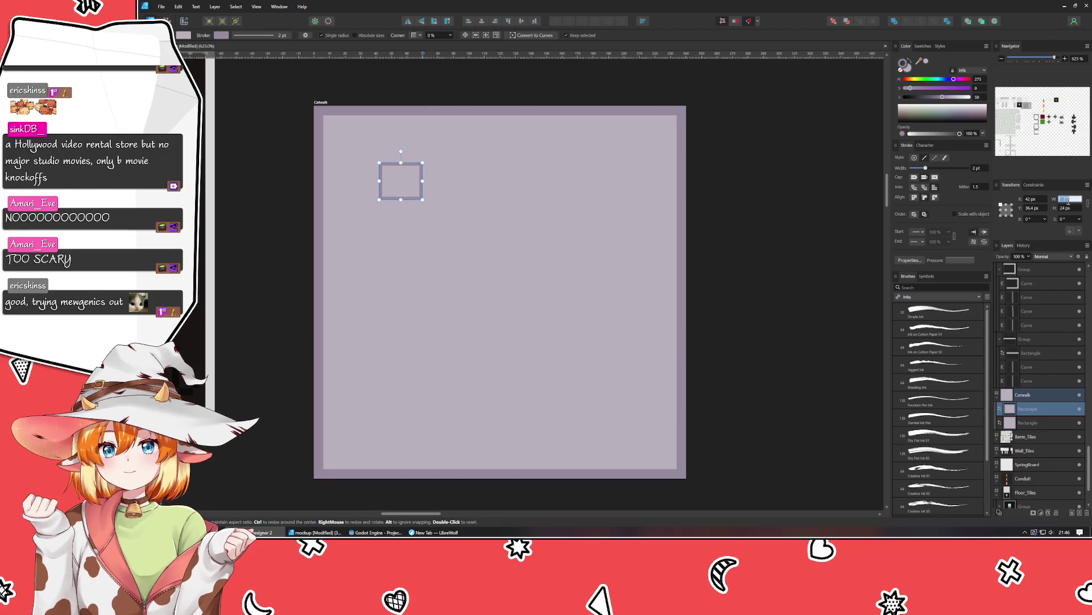
pyautogui.write('24')
pyautogui.press('Return')
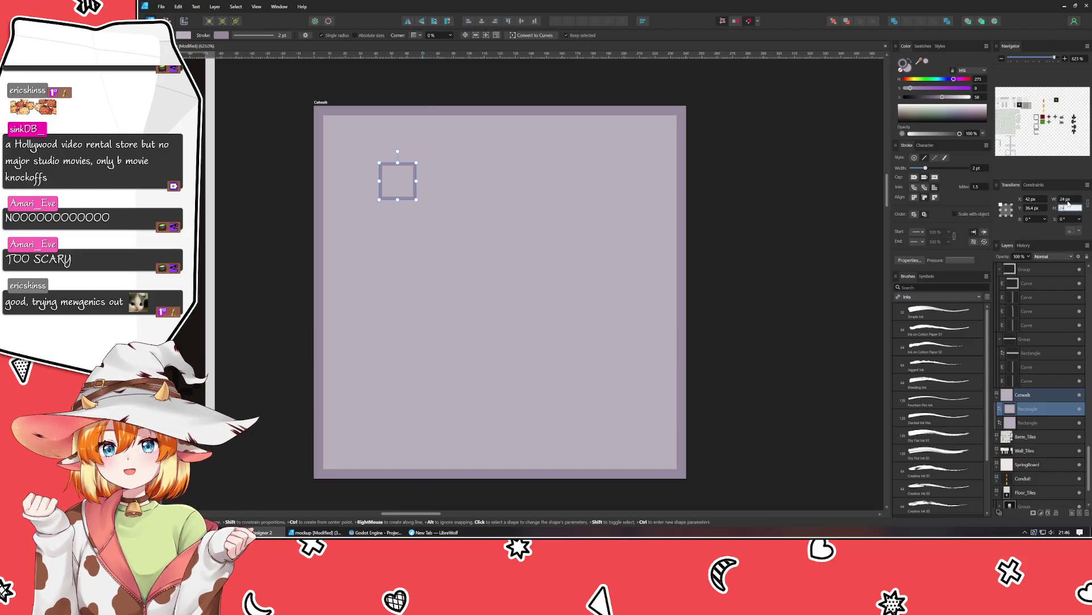
pyautogui.click(903, 70)
pyautogui.hotkey('ctrl', 'z')
pyautogui.click(906, 69)
pyautogui.doubleClick(902, 64)
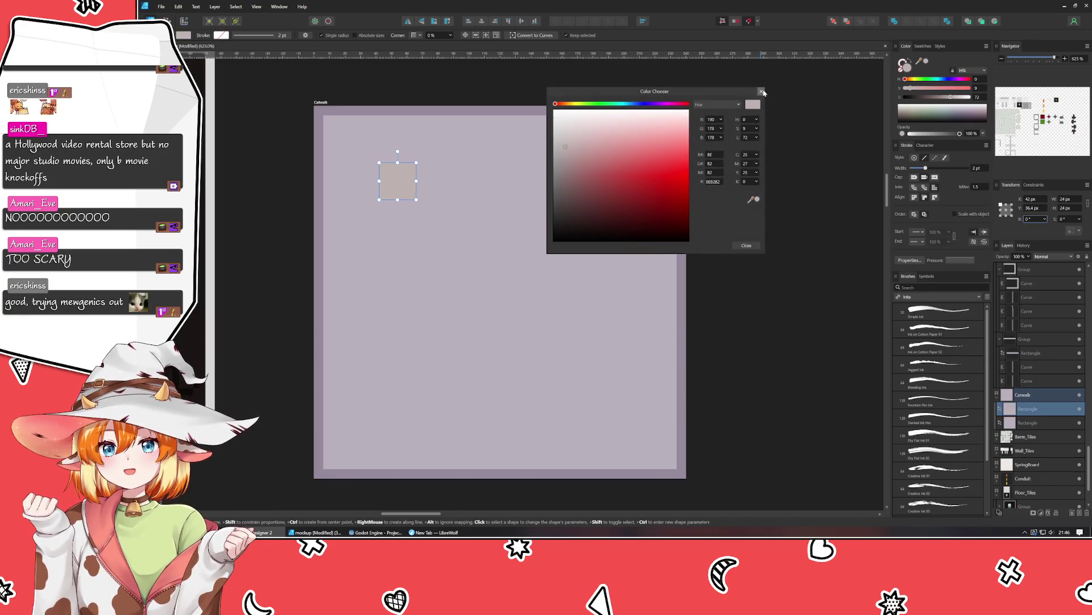
pyautogui.click(761, 91)
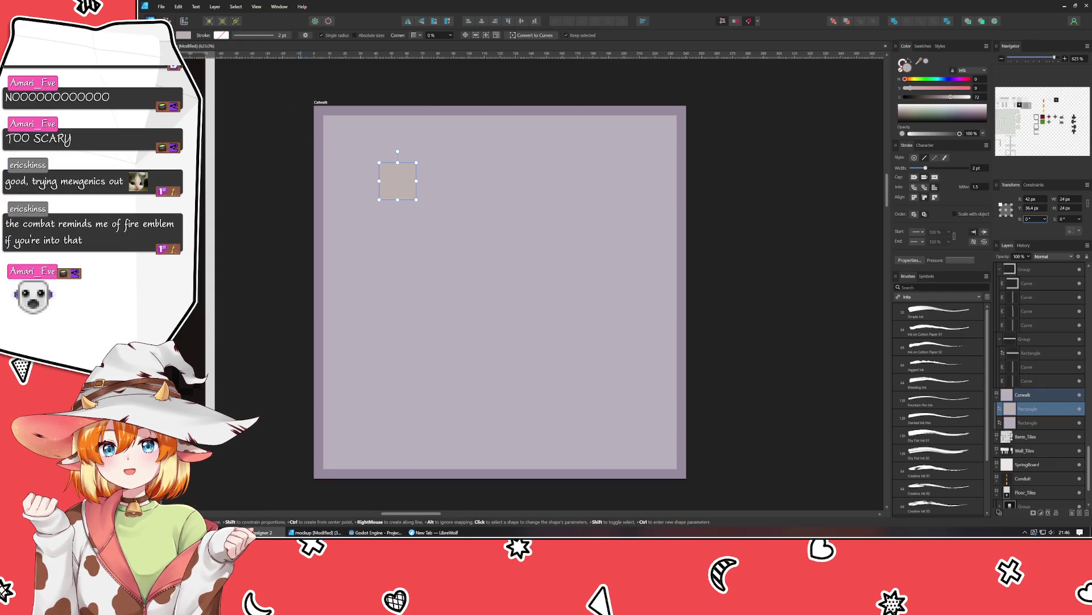
# Rotate the square 45° into a diamond, resize it to 16 px, and tuck it into the corner.
pyautogui.press('v')
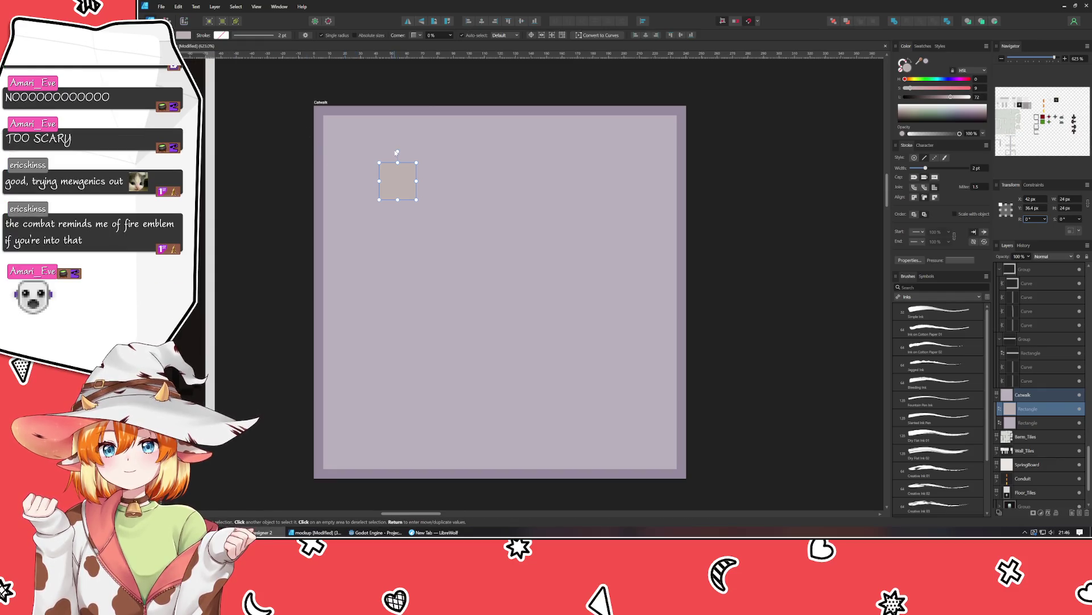
pyautogui.moveTo(398, 151)
pyautogui.mouseDown()
pyautogui.moveTo(359, 151)
pyautogui.moveTo(380, 147)
pyautogui.moveTo(369, 150)
pyautogui.mouseUp()
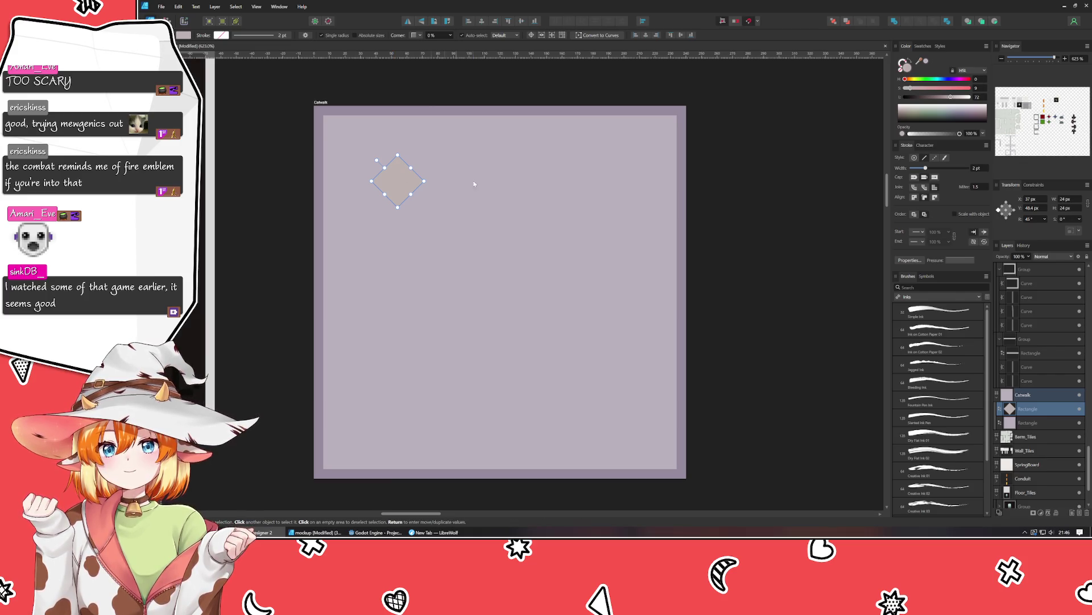
pyautogui.moveTo(398, 207); pyautogui.dragTo(397, 190)
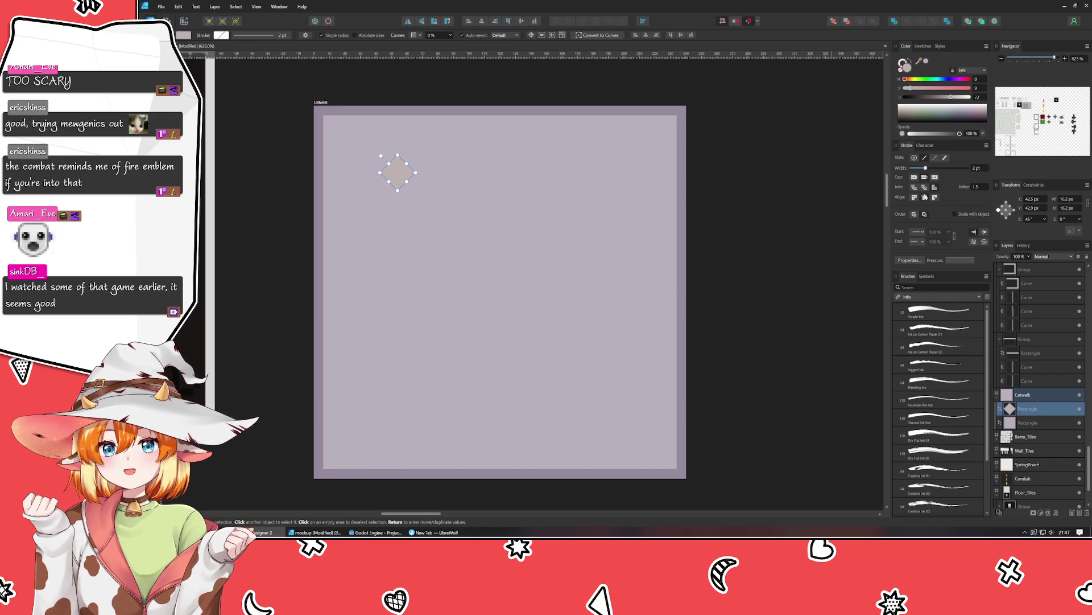
pyautogui.click(1067, 199)
pyautogui.write('16')
pyautogui.press('Return')
pyautogui.moveTo(401, 175); pyautogui.dragTo(365, 150)
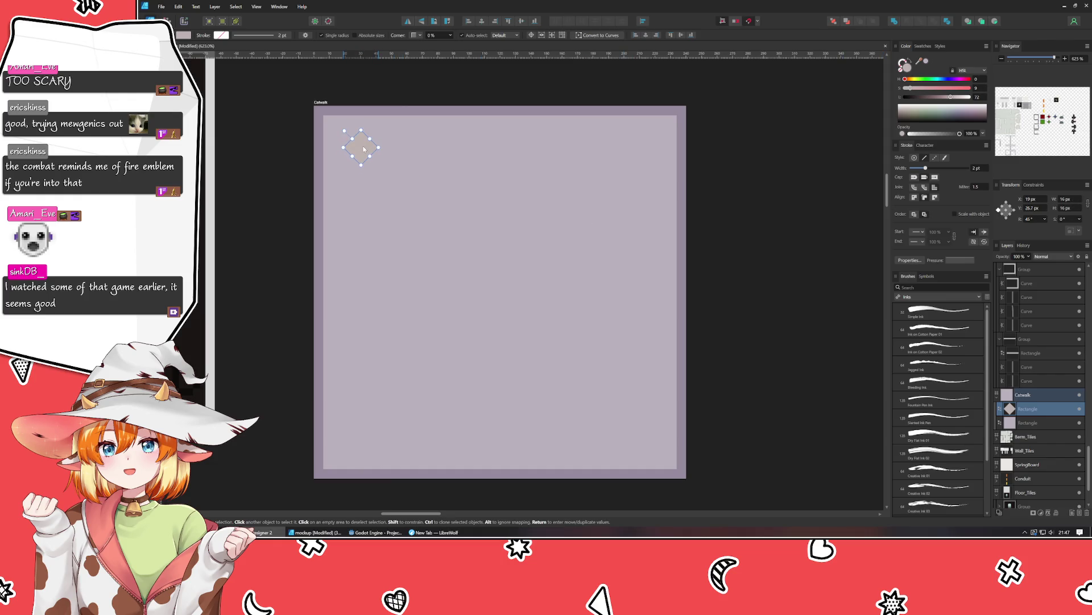
pyautogui.press('Left')
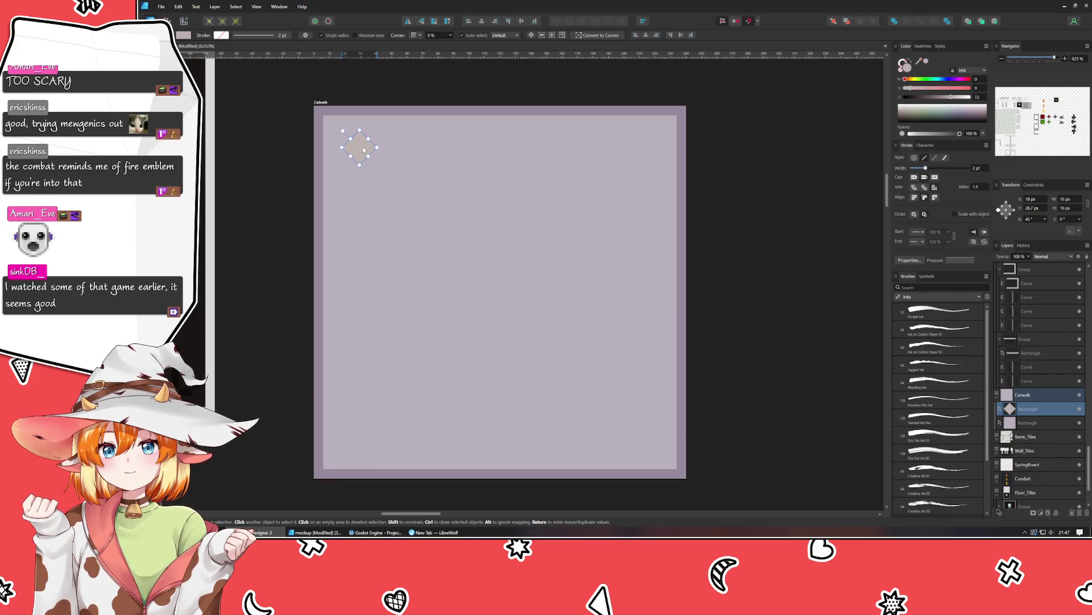
pyautogui.moveTo(364, 150)
pyautogui.mouseDown()
pyautogui.moveTo(345, 136)
pyautogui.moveTo(358, 147)
pyautogui.mouseUp()
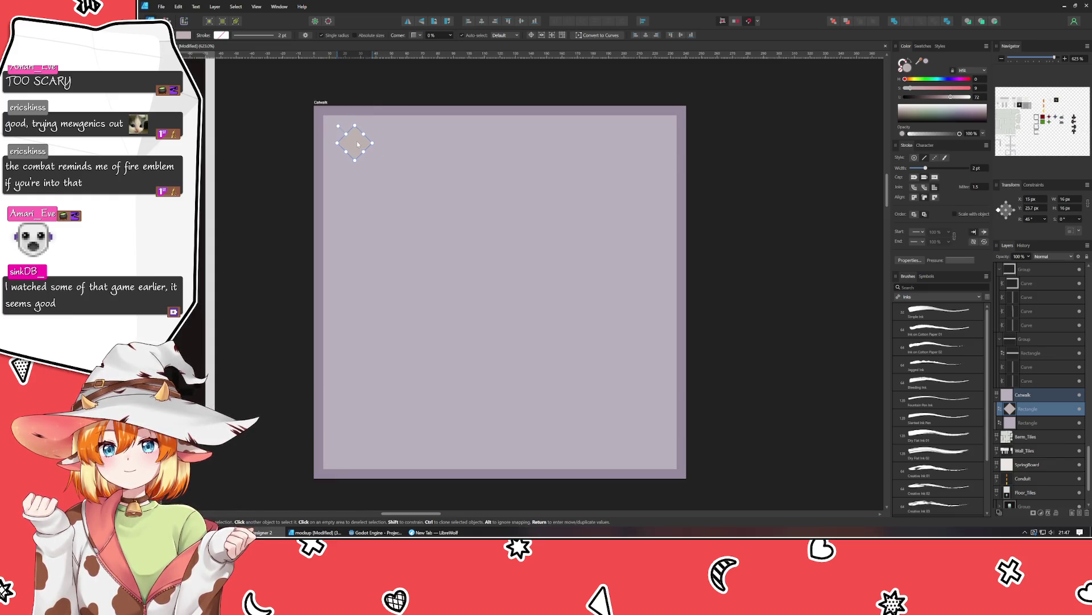
# Copy the diamond to the right and repeat with Ctrl+J to form an evenly spaced row.
pyautogui.moveTo(360, 150); pyautogui.dragTo(402, 151)
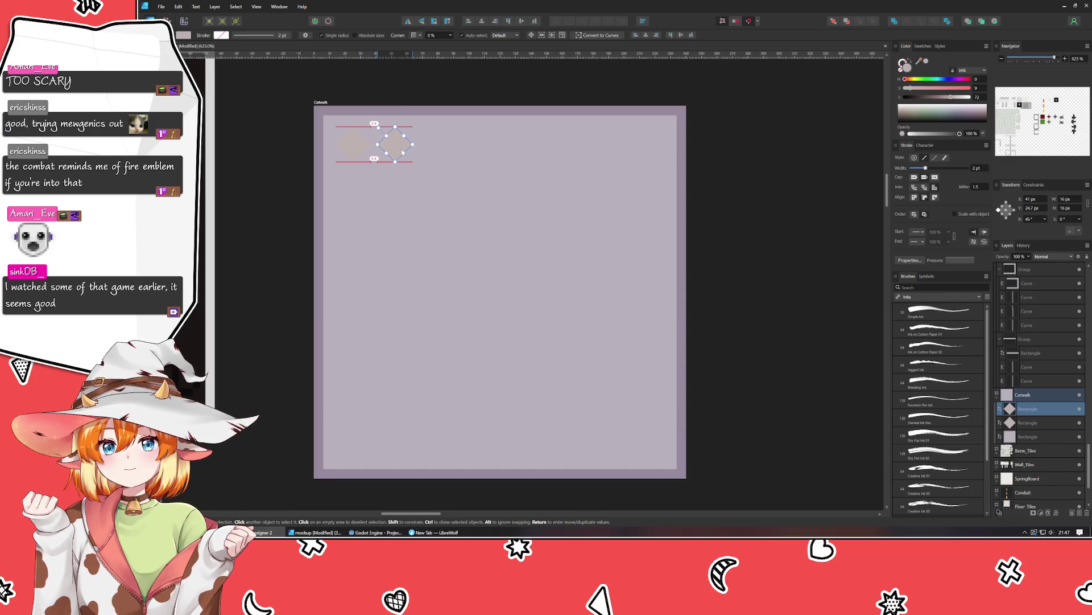
pyautogui.hotkey('ctrl', 'j')
pyautogui.hotkey('ctrl', 'j')
pyautogui.hotkey('ctrl', 'j')
pyautogui.hotkey('ctrl', 'j')
pyautogui.hotkey('ctrl', 'j')
pyautogui.hotkey('ctrl', 'j')
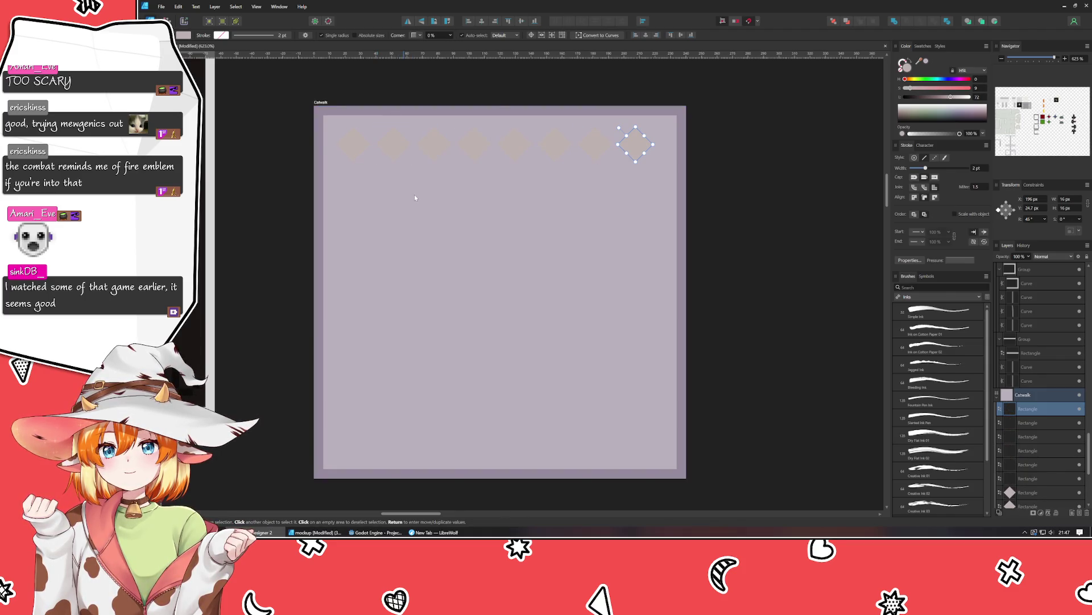
pyautogui.hotkey('ctrl', 'j')
# Select all nine diamonds and duplicate the row, shifted down and half a step left.
pyautogui.keyDown('shift'); pyautogui.click(636, 146); pyautogui.keyUp('shift')
pyautogui.keyDown('shift'); pyautogui.click(595, 146); pyautogui.keyUp('shift')
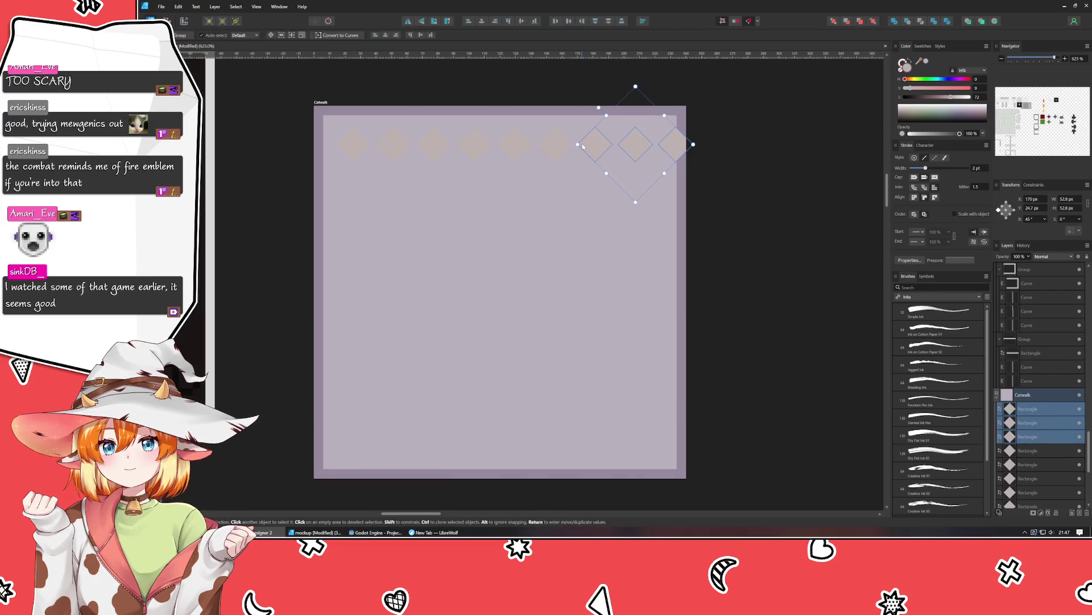
pyautogui.keyDown('shift'); pyautogui.click(555, 146); pyautogui.keyUp('shift')
pyautogui.keyDown('shift'); pyautogui.click(514, 146); pyautogui.keyUp('shift')
pyautogui.keyDown('shift'); pyautogui.click(474, 146); pyautogui.keyUp('shift')
pyautogui.keyDown('shift'); pyautogui.click(434, 147); pyautogui.keyUp('shift')
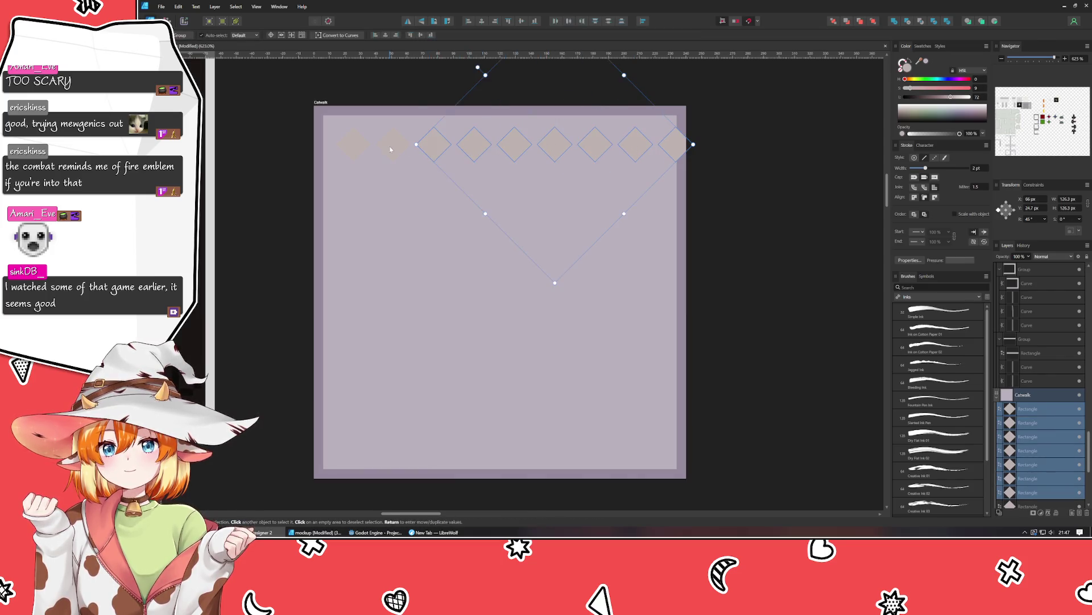
pyautogui.keyDown('shift'); pyautogui.click(393, 146); pyautogui.keyUp('shift')
pyautogui.keyDown('shift'); pyautogui.click(354, 147); pyautogui.keyUp('shift')
pyautogui.hotkey('ctrl', 'j')
pyautogui.moveTo(484, 150); pyautogui.dragTo(456, 176)
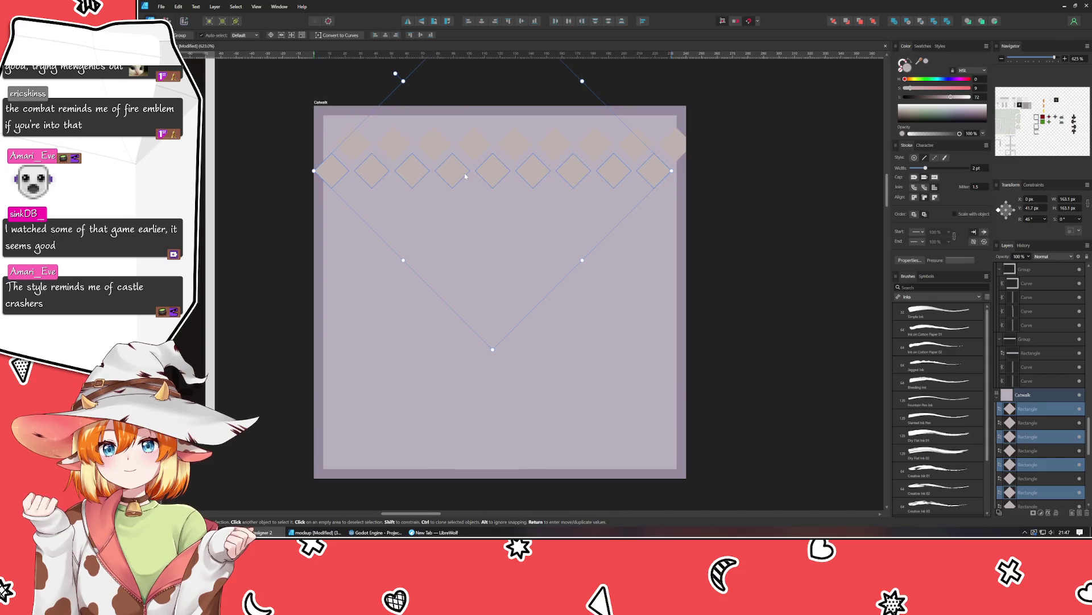
pyautogui.scroll(5, 514, 153)
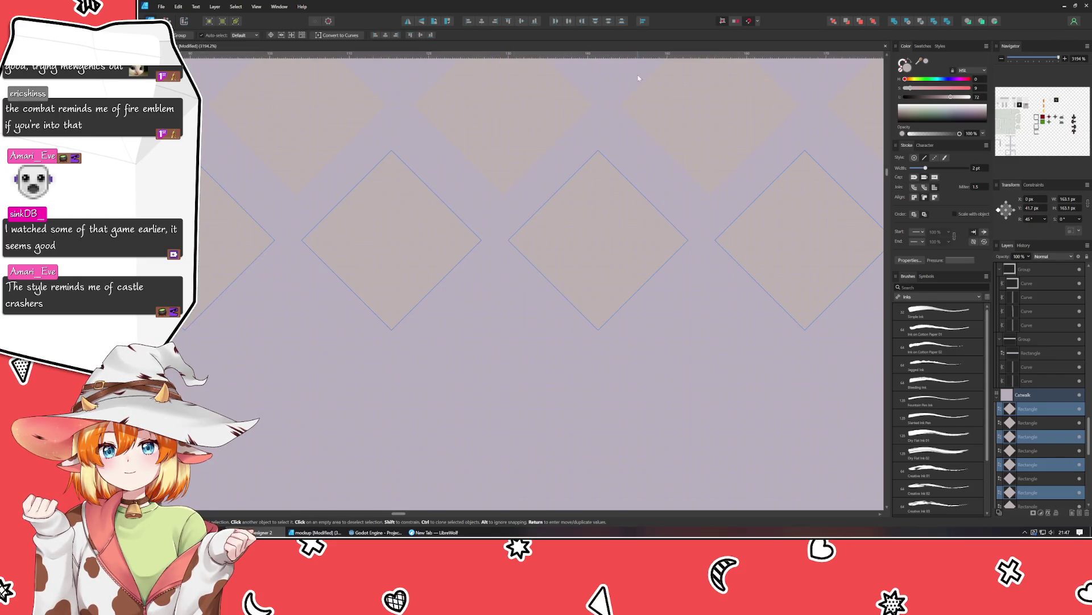
# Turn the copied diamonds pink-red and nudge that row slightly right.
pyautogui.moveTo(910, 88); pyautogui.dragTo(969, 89)
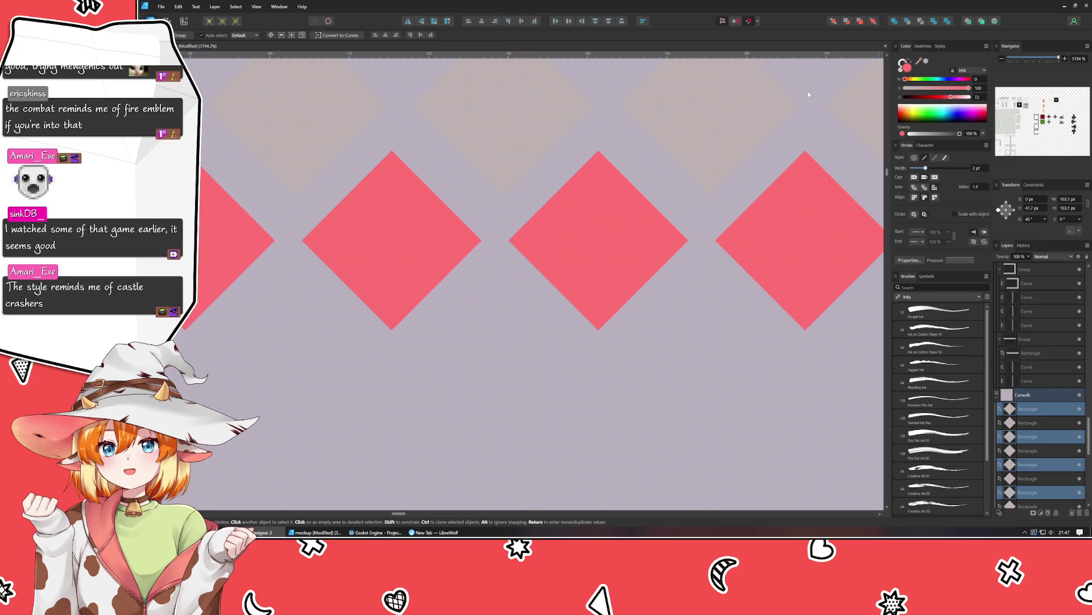
pyautogui.scroll(-4, 428, 224)
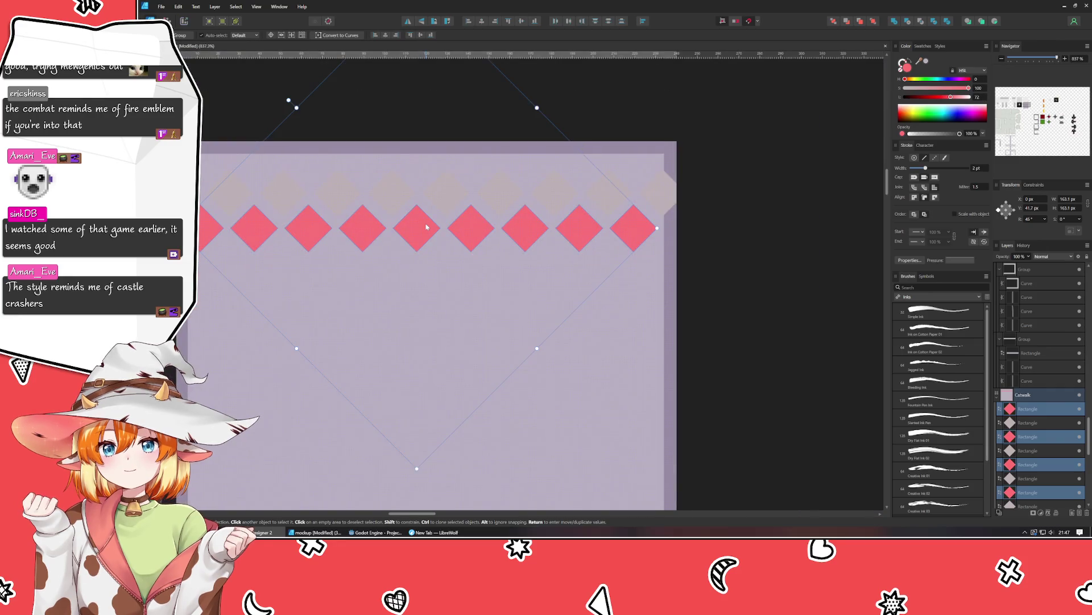
pyautogui.scroll(3, 427, 227)
pyautogui.press('Right')
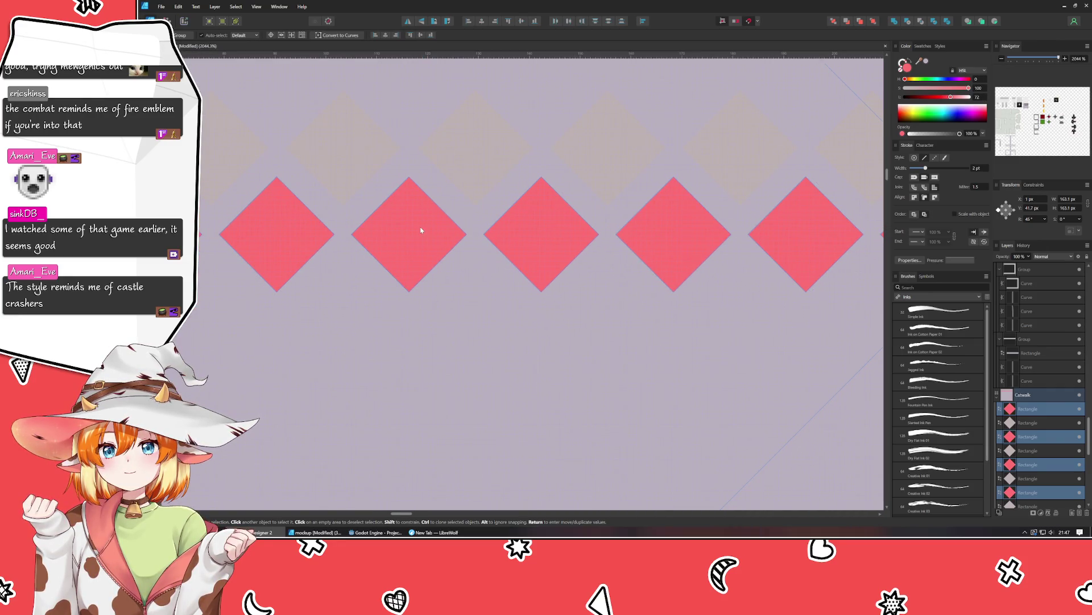
# Raise the grey diamond row's saturation to 100 so it turns pink too.
pyautogui.click(356, 162)
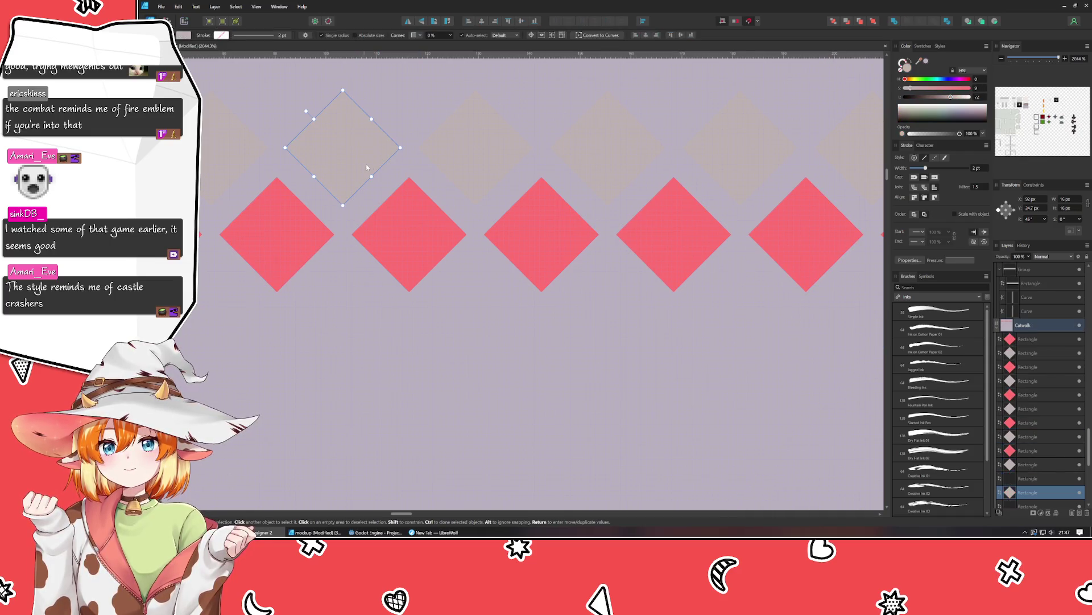
pyautogui.scroll(-4, 441, 264)
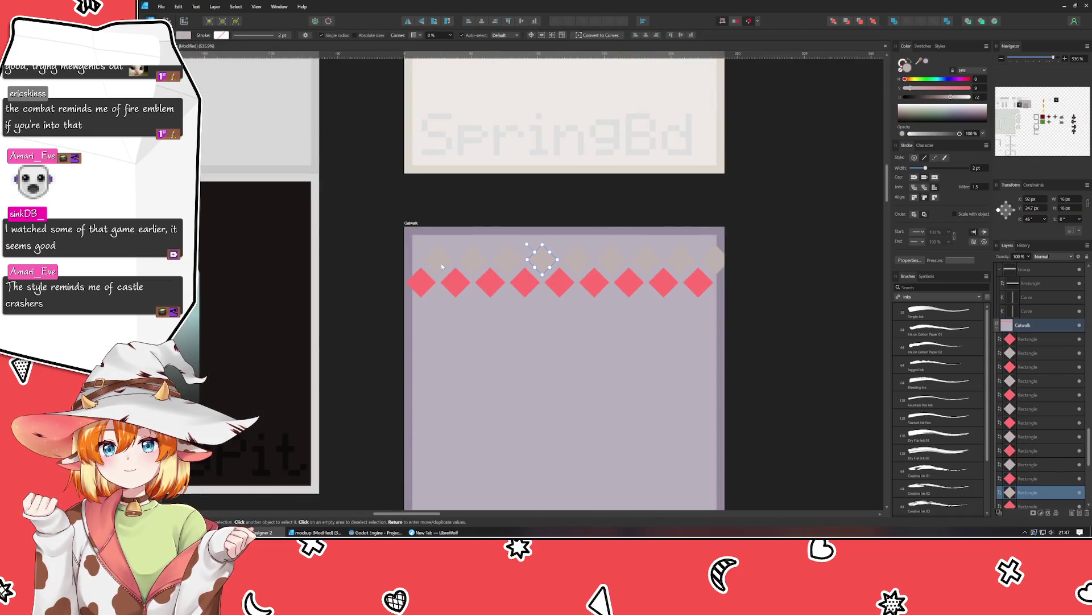
pyautogui.moveTo(388, 225); pyautogui.dragTo(774, 284)
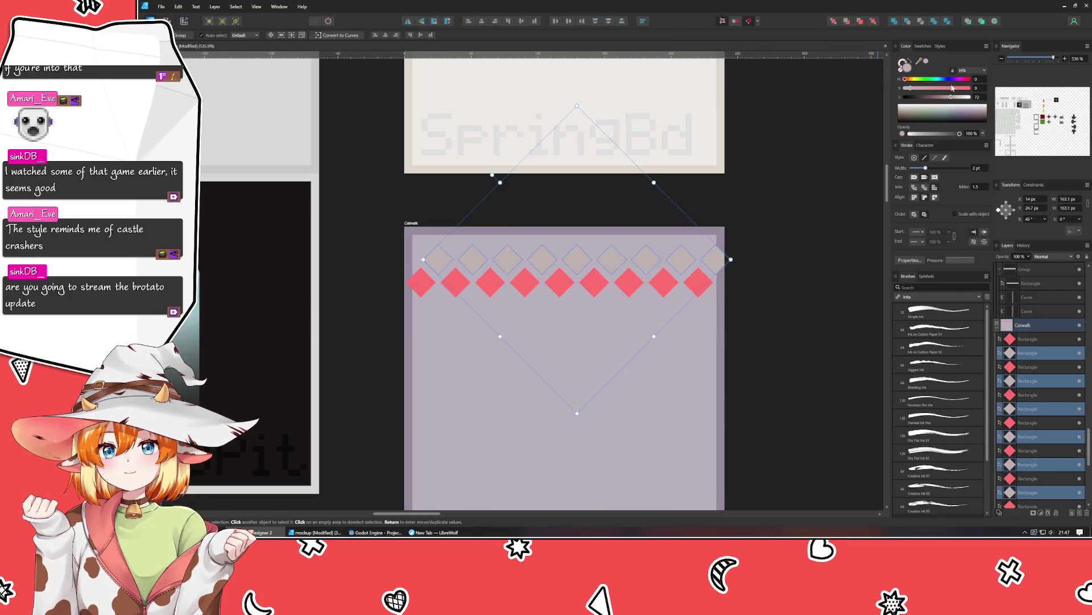
pyautogui.moveTo(961, 88); pyautogui.dragTo(970, 88)
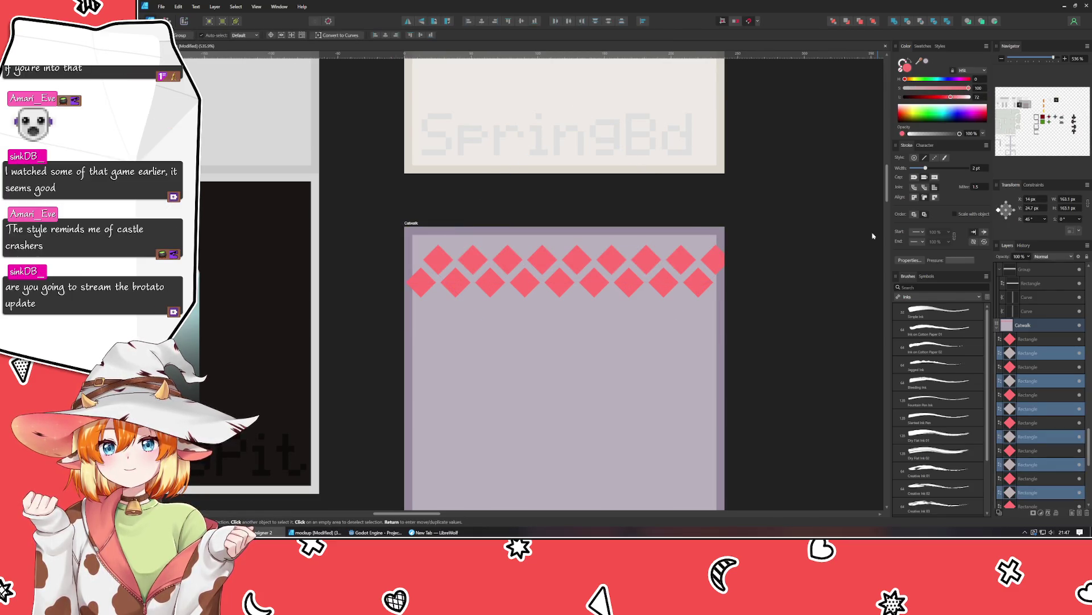
pyautogui.click(756, 381)
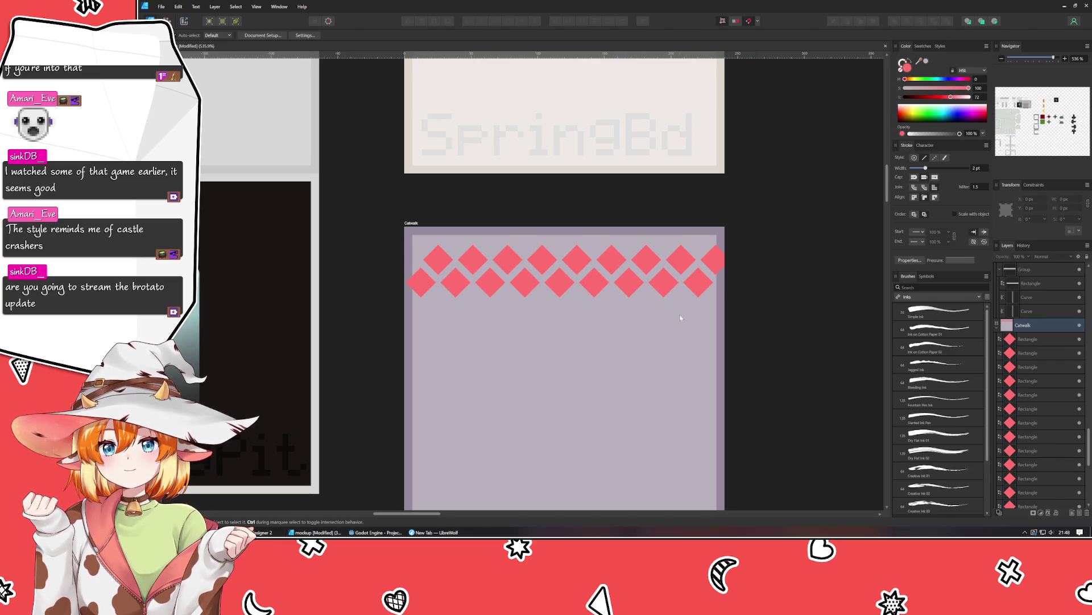
pyautogui.moveTo(788, 322); pyautogui.dragTo(750, 257)
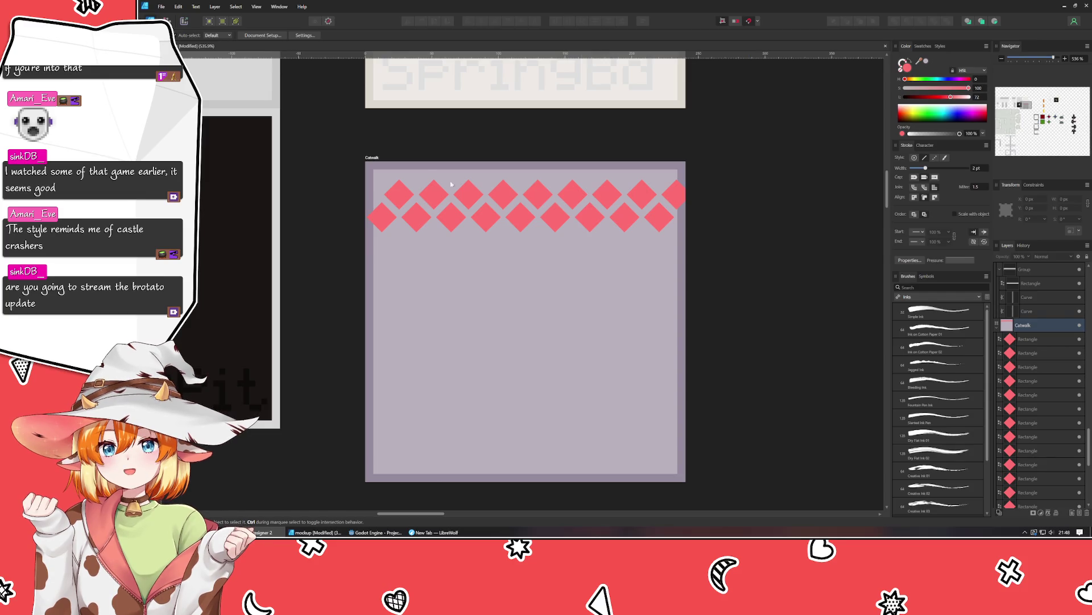
# Select all the pink diamond rectangles and group them together.
pyautogui.click(407, 197)
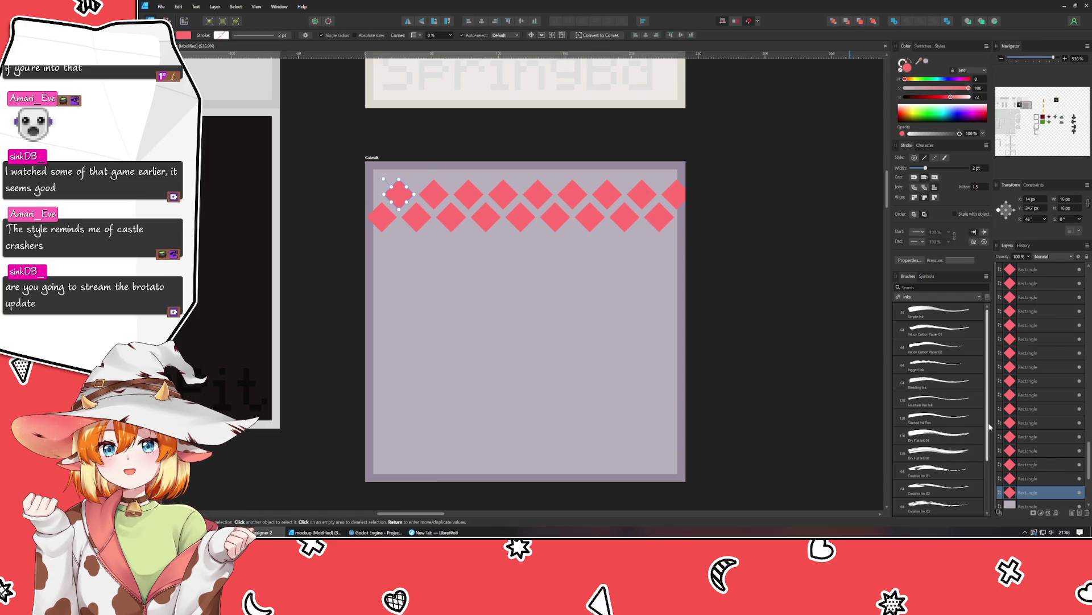
pyautogui.scroll(3, 1034, 372)
pyautogui.keyDown('shift'); pyautogui.click(1045, 341); pyautogui.keyUp('shift')
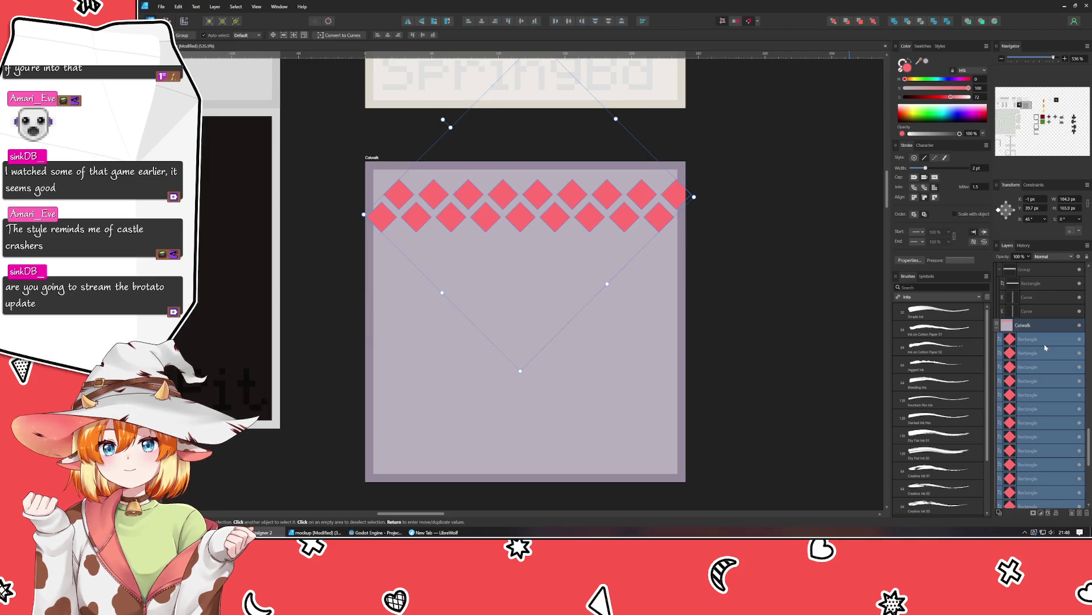
pyautogui.hotkey('ctrl', 'g')
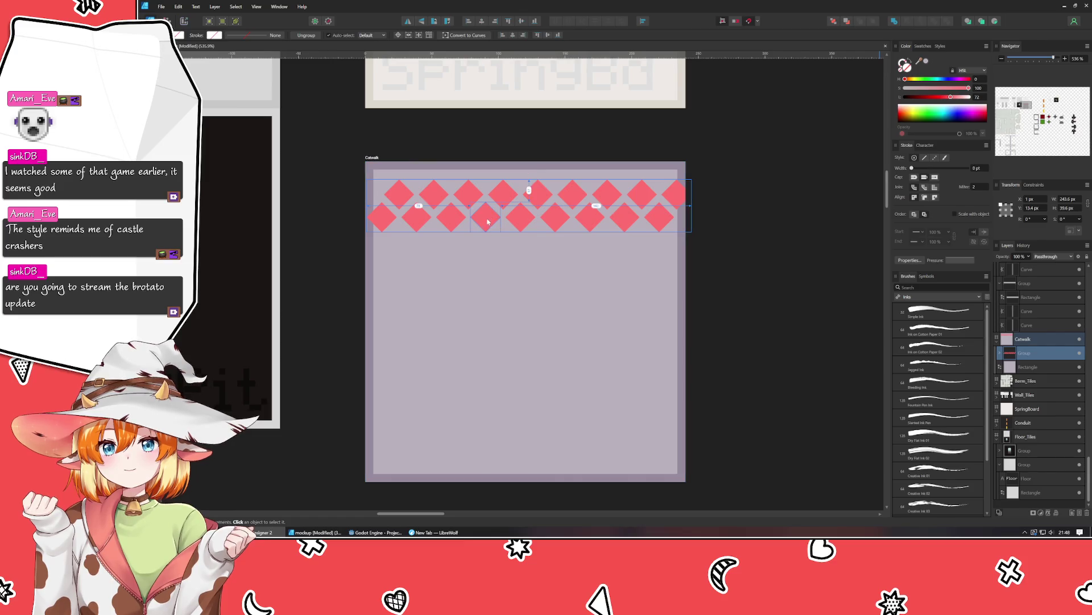
# Duplicate the diamond group one step lower and repeat it down the catwalk tile.
pyautogui.moveTo(502, 214); pyautogui.dragTo(503, 260)
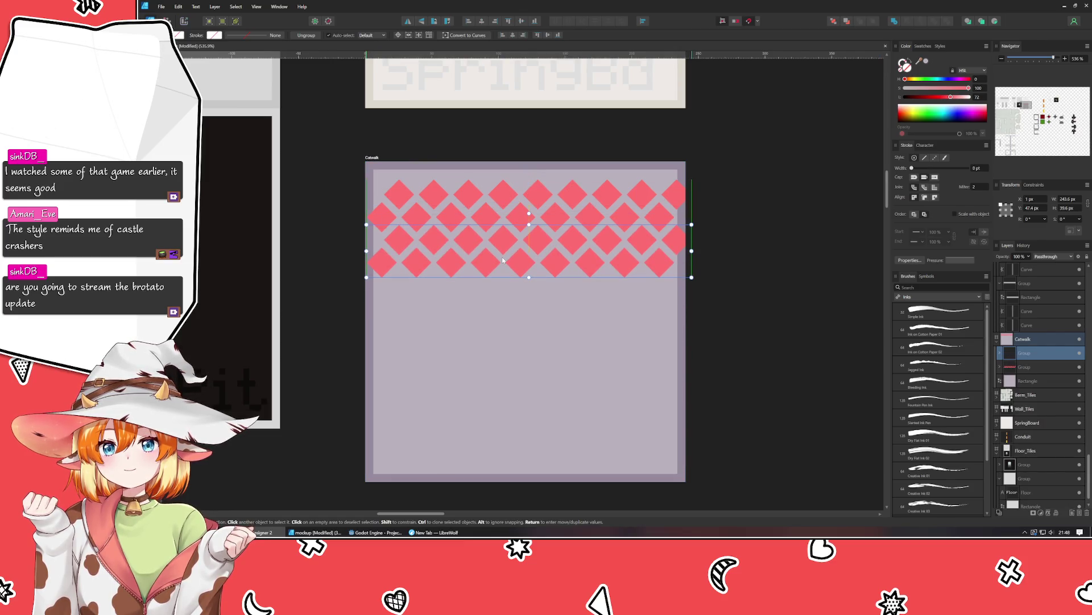
pyautogui.hotkey('ctrl', 'j')
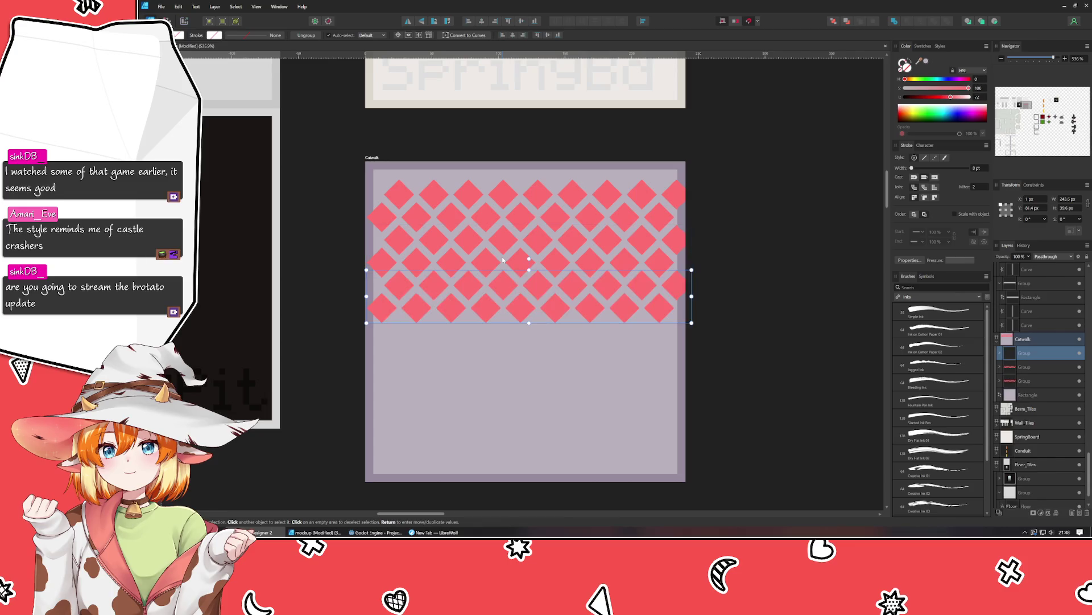
pyautogui.hotkey('ctrl', 'j')
pyautogui.hotkey('ctrl', 'j')
pyautogui.hotkey('ctrl', 'j')
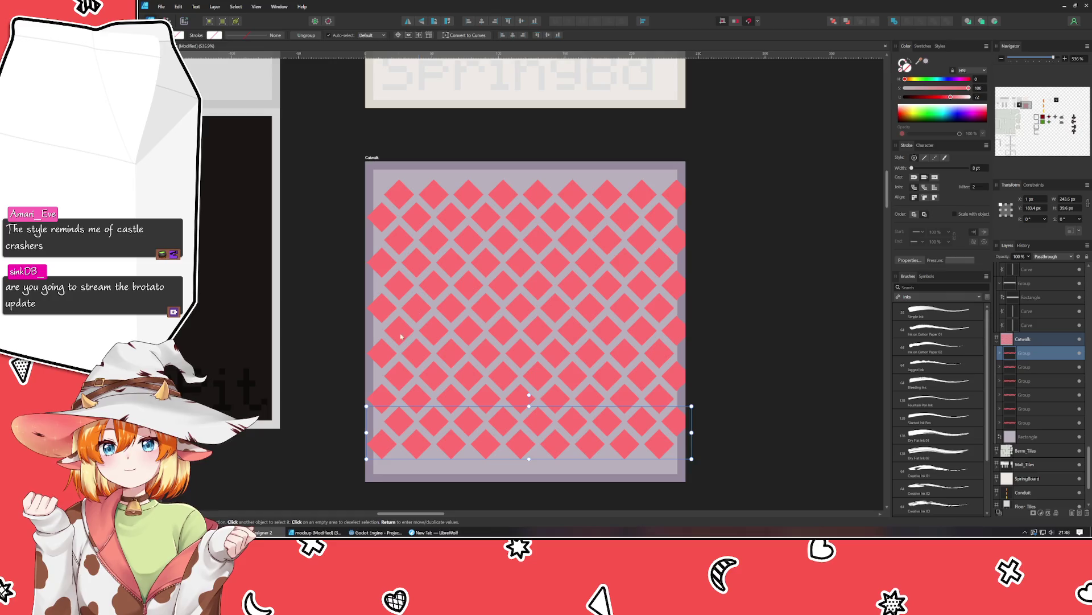
# Try stretching a single diamond in the bottom group wider, then undo the resize.
pyautogui.doubleClick(378, 439)
pyautogui.moveTo(374, 358); pyautogui.dragTo(481, 226)
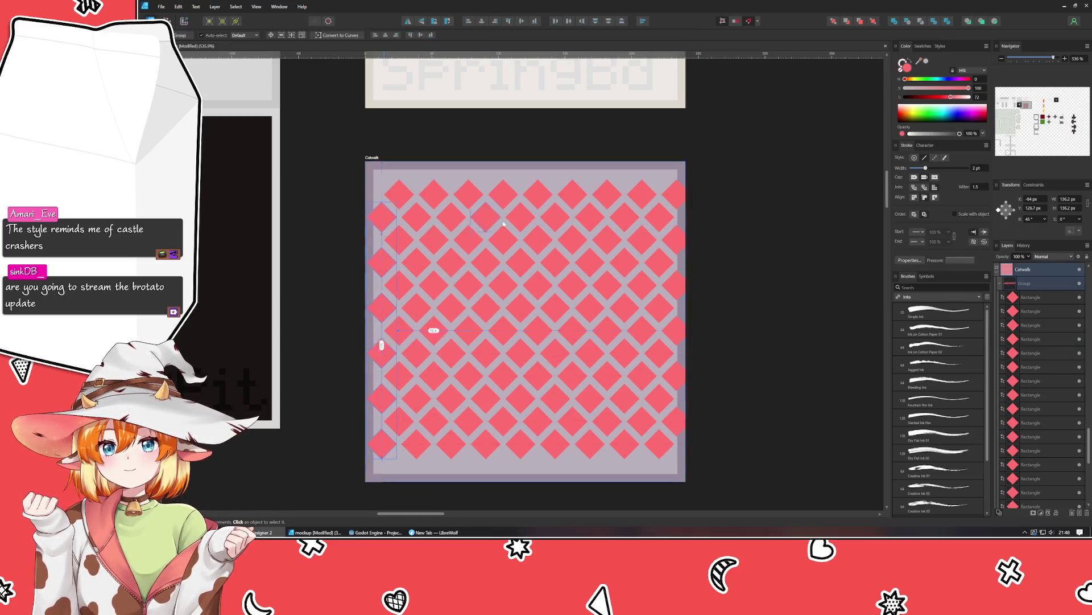
pyautogui.moveTo(481, 226)
pyautogui.mouseDown()
pyautogui.moveTo(670, 289)
pyautogui.moveTo(679, 421)
pyautogui.mouseUp()
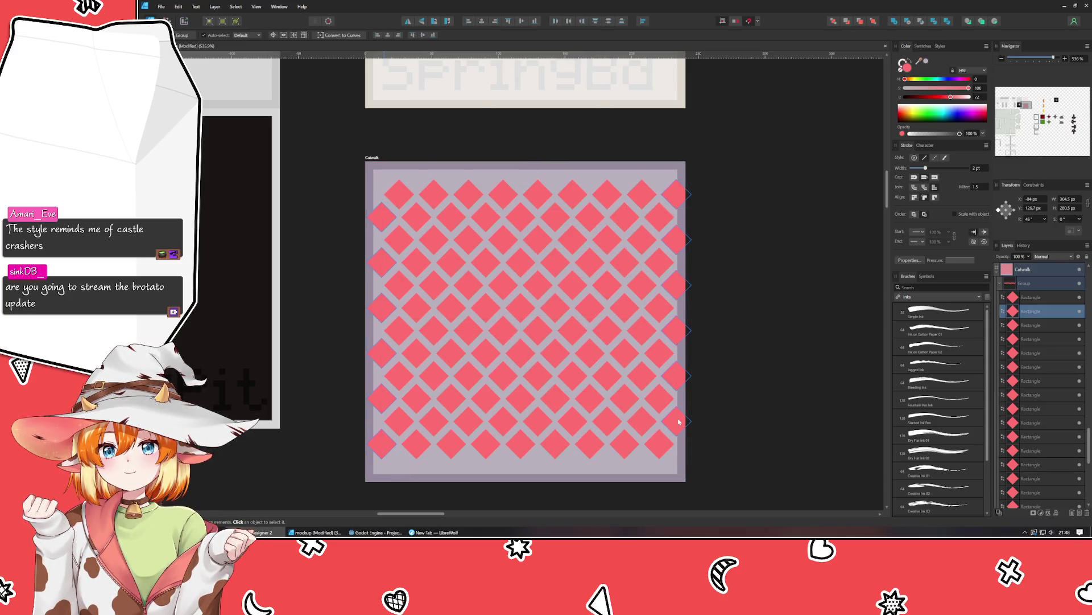
pyautogui.hotkey('ctrl', 'z')
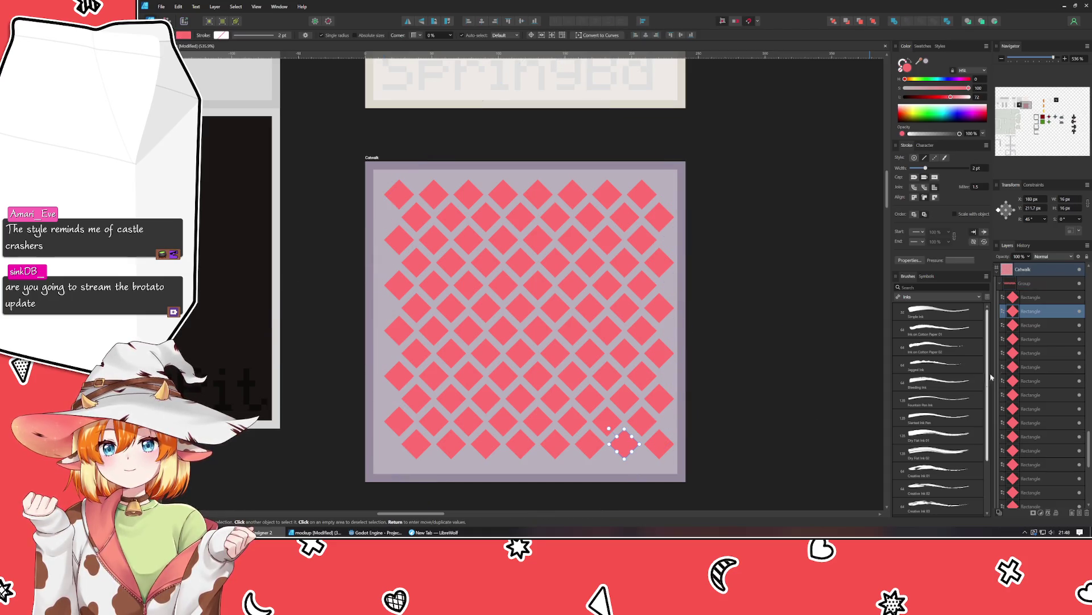
# Select the six diamond row groups and combine them into one group.
pyautogui.click(1000, 283)
pyautogui.click(1024, 297)
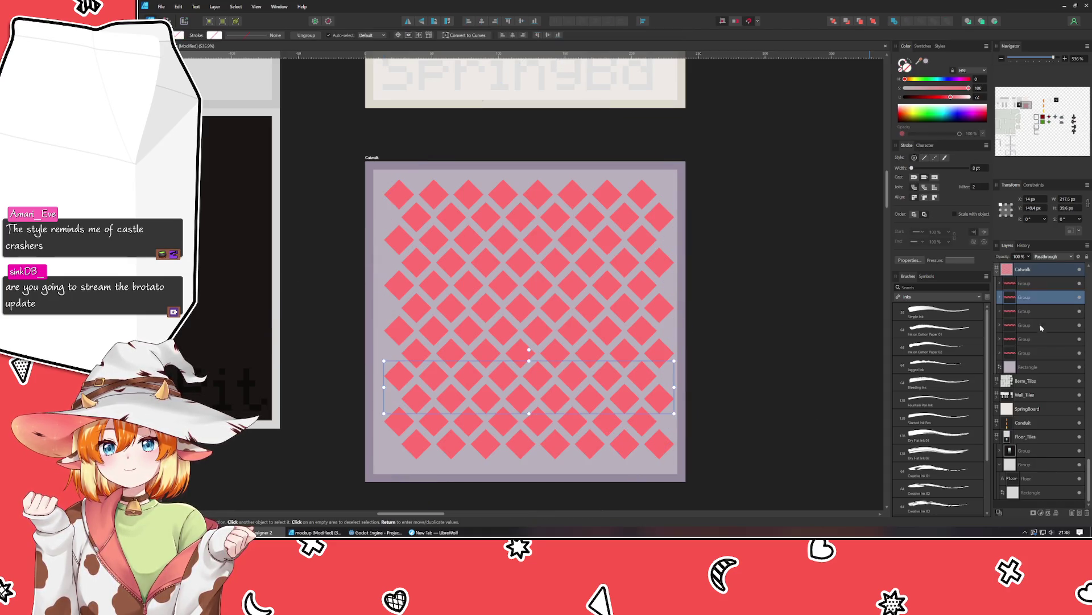
pyautogui.click(1027, 283)
pyautogui.keyDown('shift'); pyautogui.click(1027, 354); pyautogui.keyUp('shift')
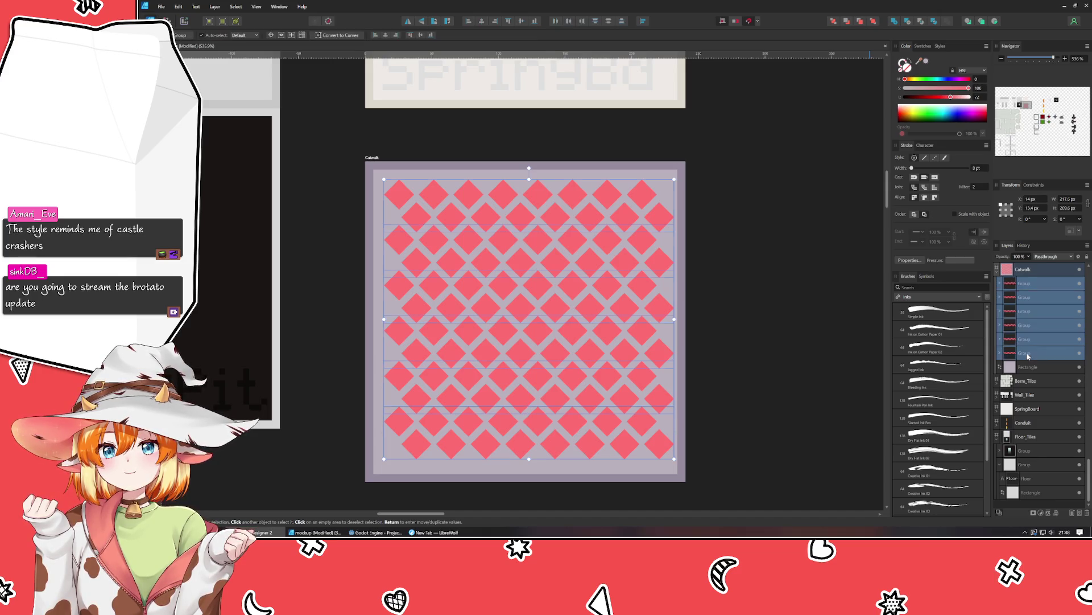
pyautogui.hotkey('ctrl', 'g')
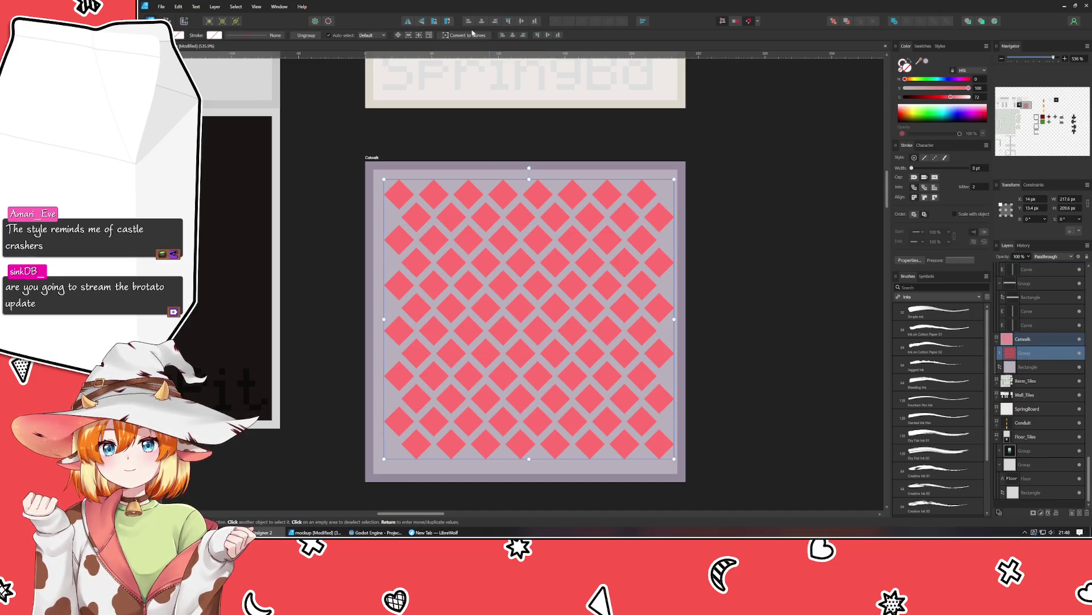
# Centre the diamond group in Catwalk both ways and set its blend mode to Erase.
pyautogui.click(482, 22)
pyautogui.click(521, 22)
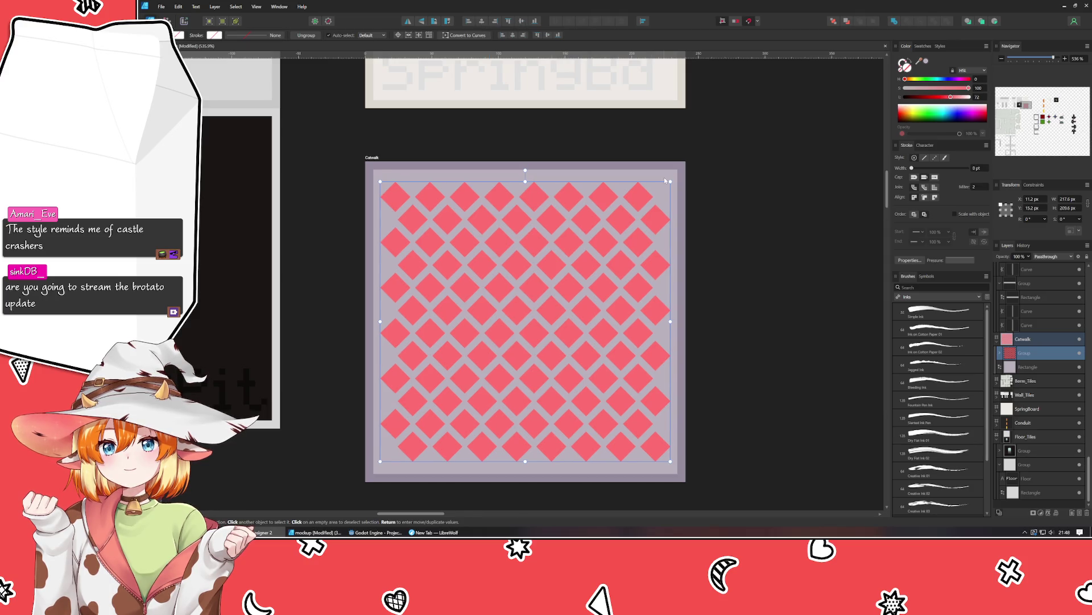
pyautogui.click(1053, 263)
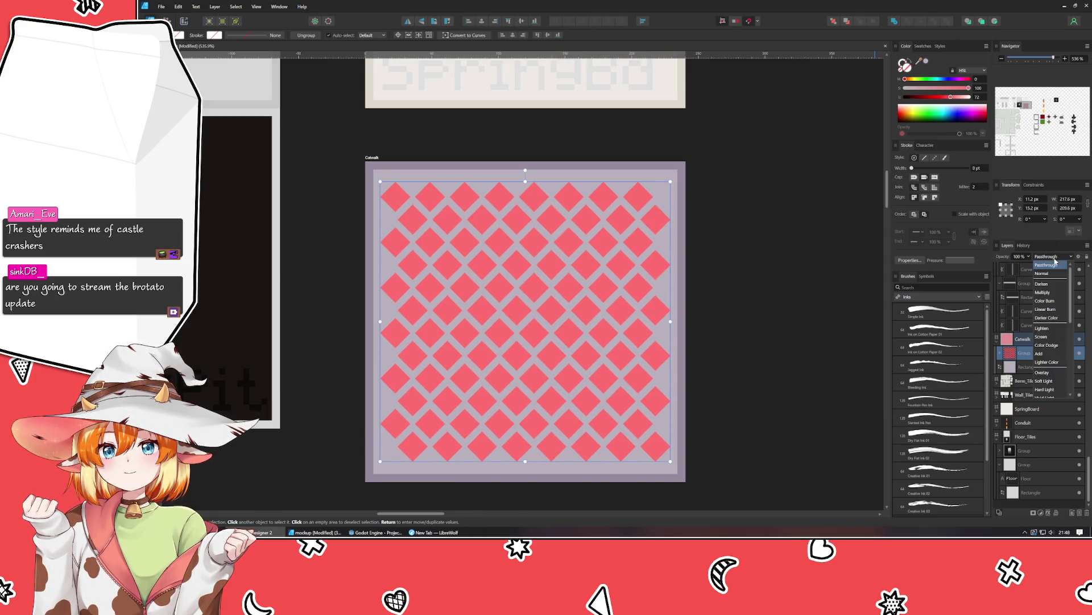
pyautogui.click(1064, 393)
pyautogui.click(750, 356)
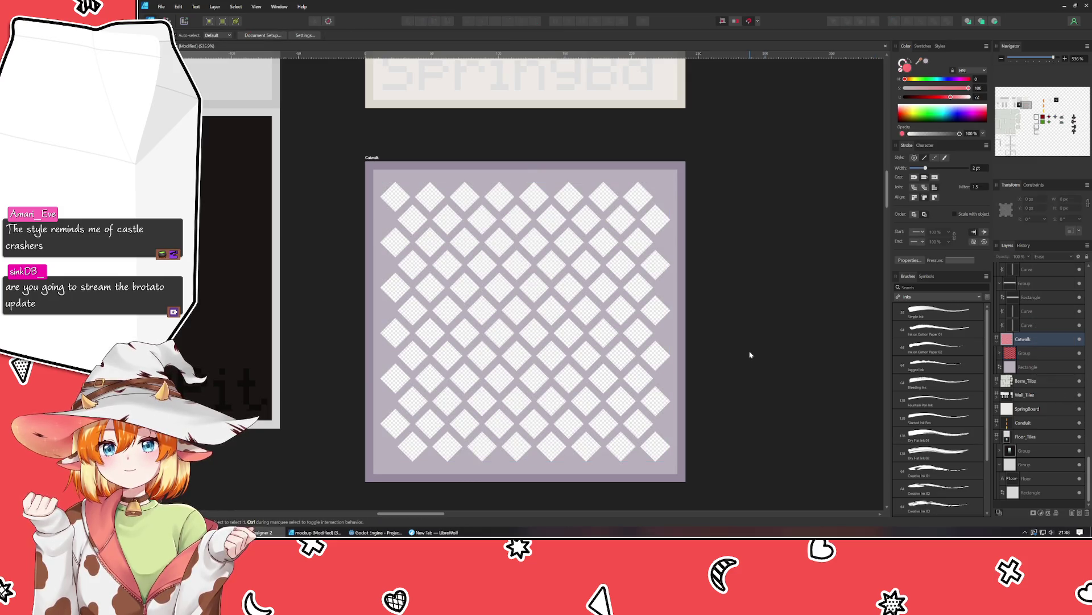
pyautogui.scroll(-3, 750, 354)
# Bring the Catwalk tile into view, then select and expand its diamond group to show the rows.
pyautogui.scroll(1, 750, 355)
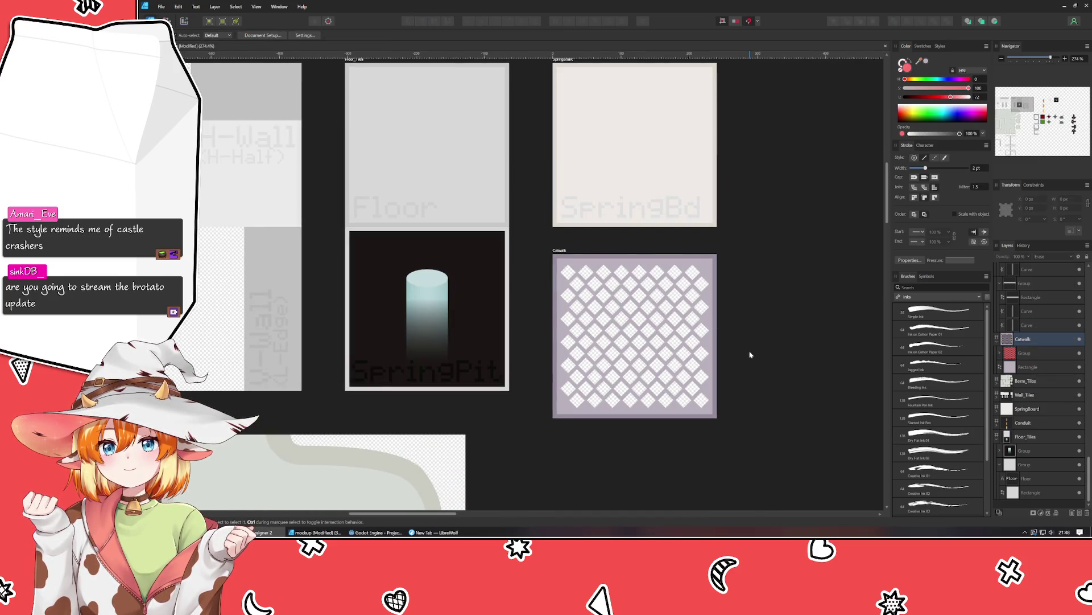
pyautogui.moveTo(750, 356); pyautogui.dragTo(642, 344)
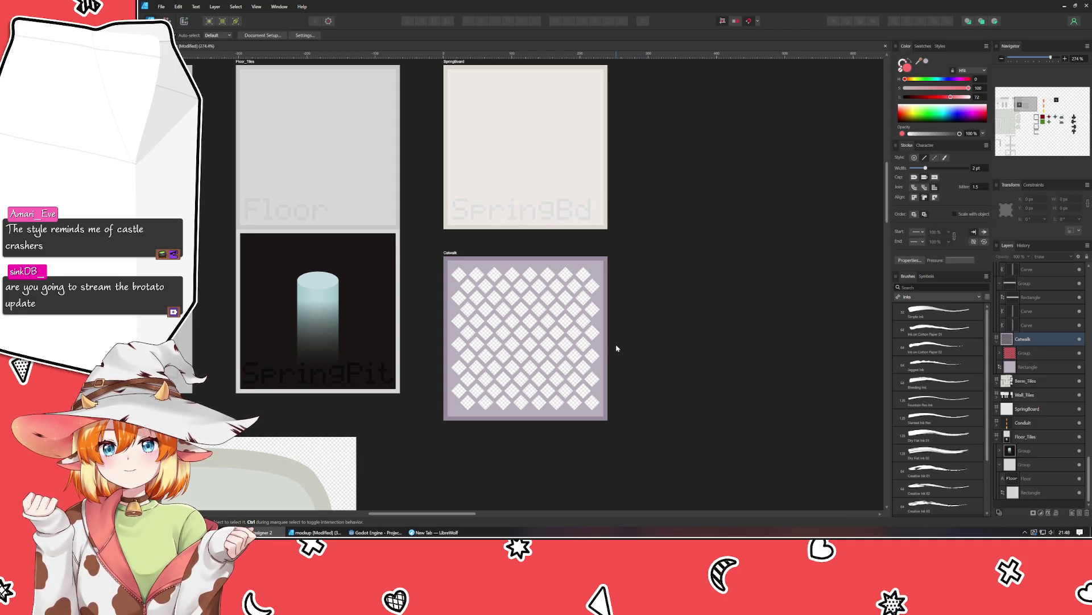
pyautogui.scroll(3, 617, 348)
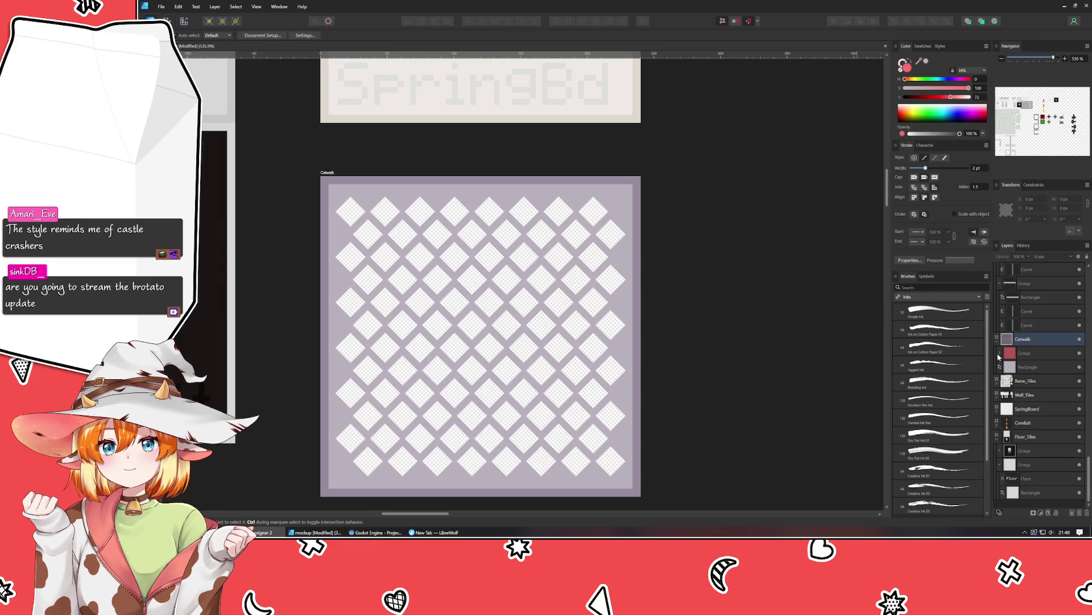
pyautogui.click(1042, 354)
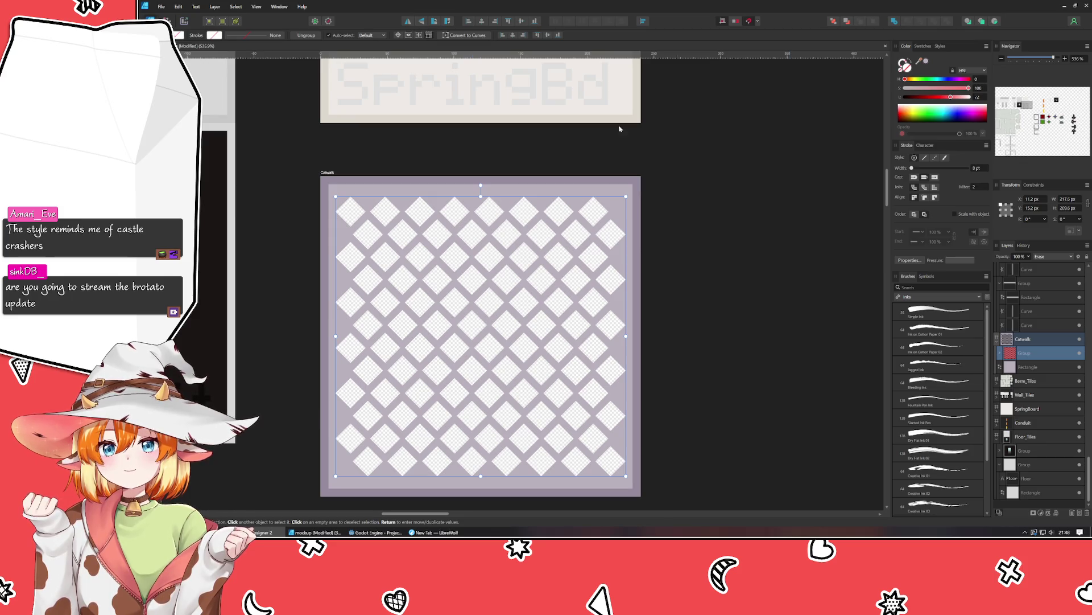
pyautogui.click(1000, 353)
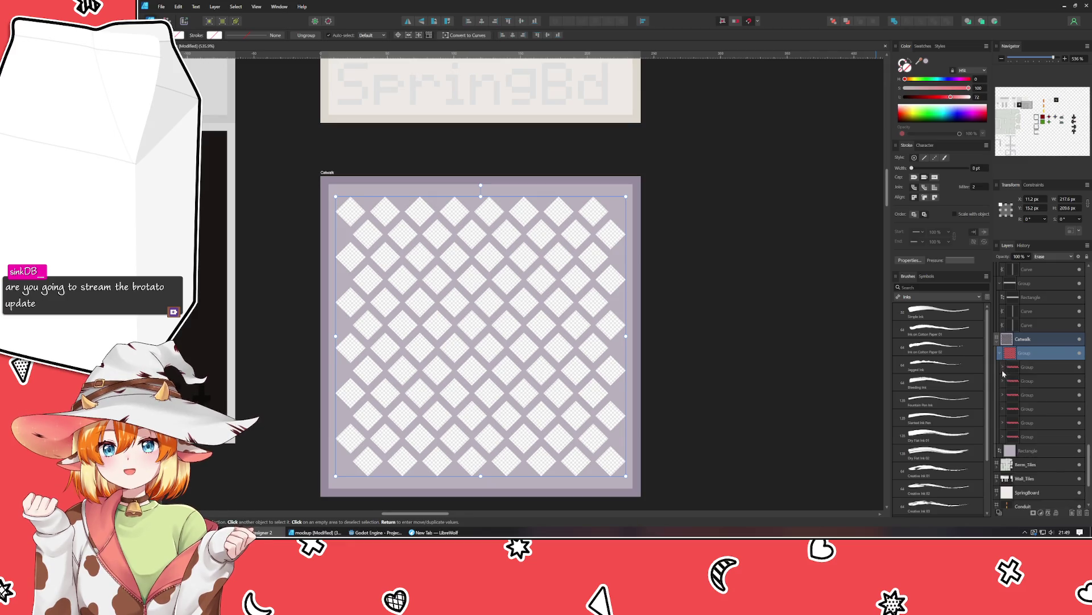